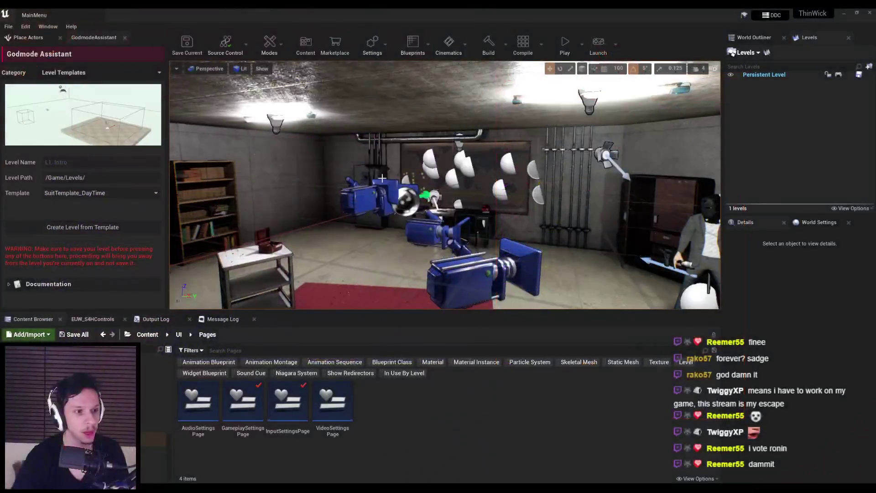
Review the Notion Photo Mode to-do and its 'Buttons helper thing' item, then switch to Discord's image viewer.
scroll(323, 274, "down", 2)
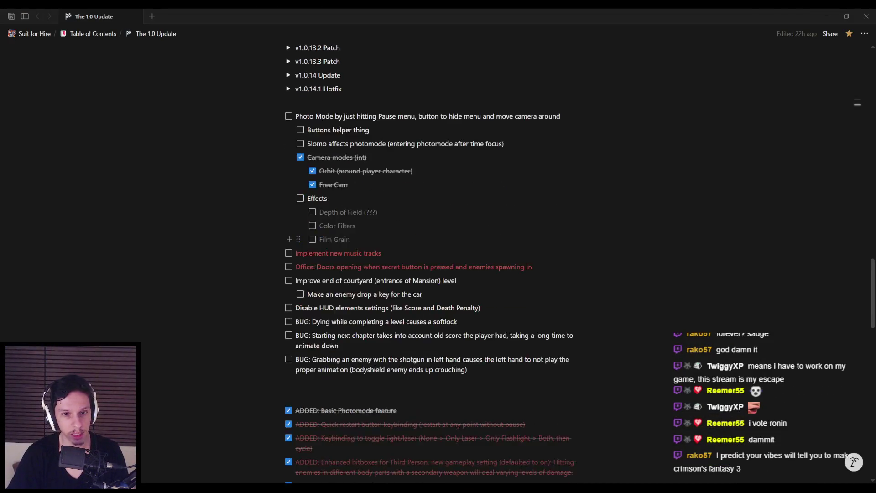
scroll(323, 329, "up", 5)
scroll(323, 329, "down", 2)
scroll(322, 326, "up", 2)
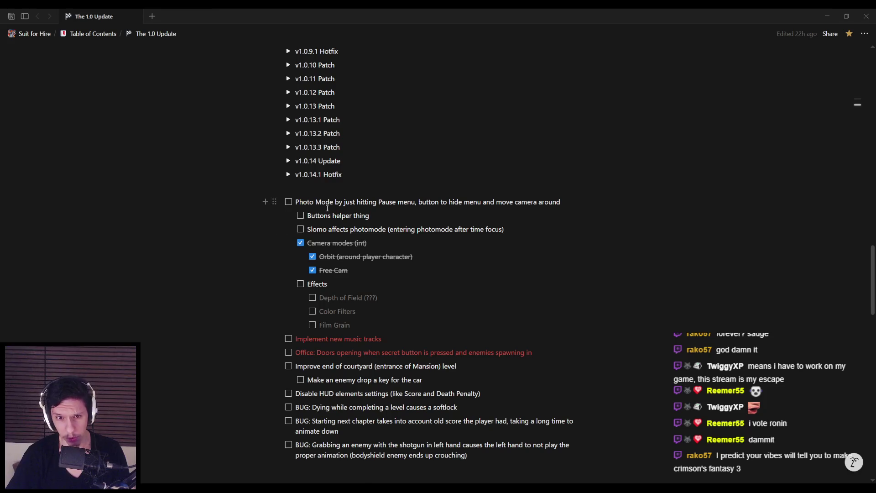
mouse_move(308, 215)
left_mouse_down()
mouse_move(474, 229)
mouse_move(373, 216)
mouse_move(311, 229)
mouse_move(510, 233)
mouse_move(308, 229)
mouse_move(516, 234)
mouse_move(307, 229)
mouse_move(516, 230)
mouse_move(380, 216)
left_mouse_up()
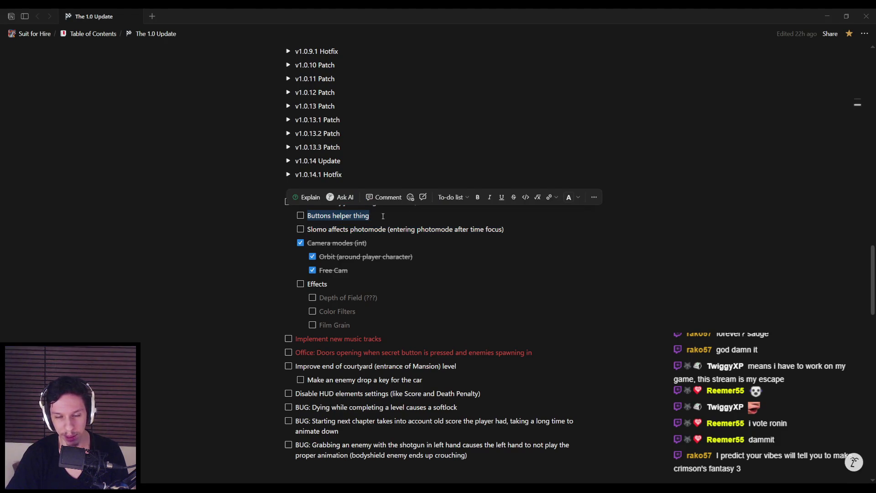
left_click(381, 217)
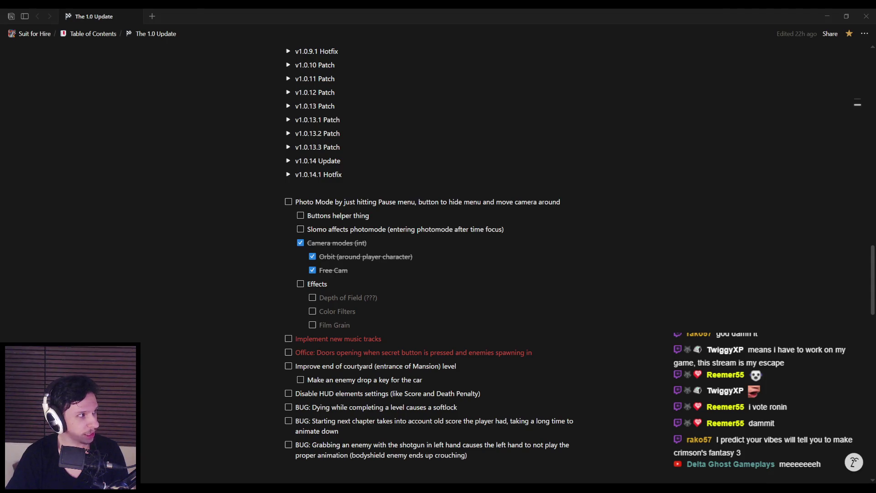
key("alt+Tab")
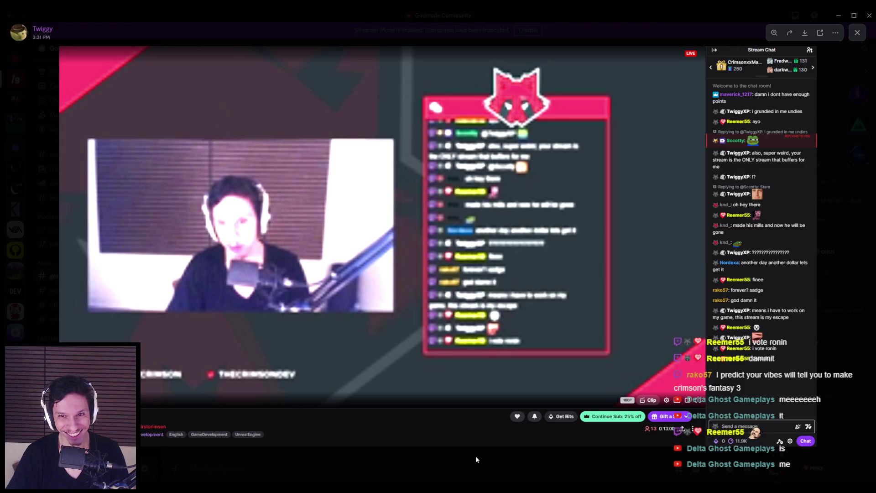
Return to Notion, drag the Discord window across to view the speed-test image, then dismiss the viewer.
key("alt+Tab")
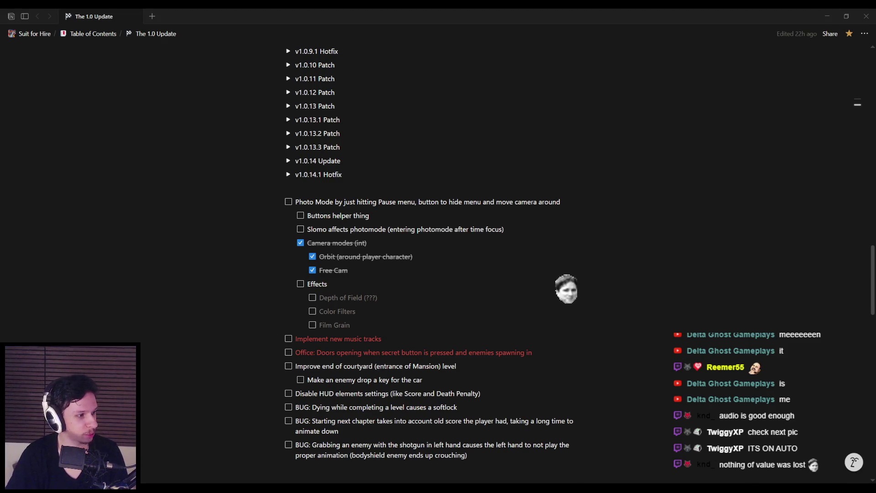
mouse_move(0, 92)
left_mouse_down()
mouse_move(479, 92)
mouse_move(408, 93)
left_mouse_up()
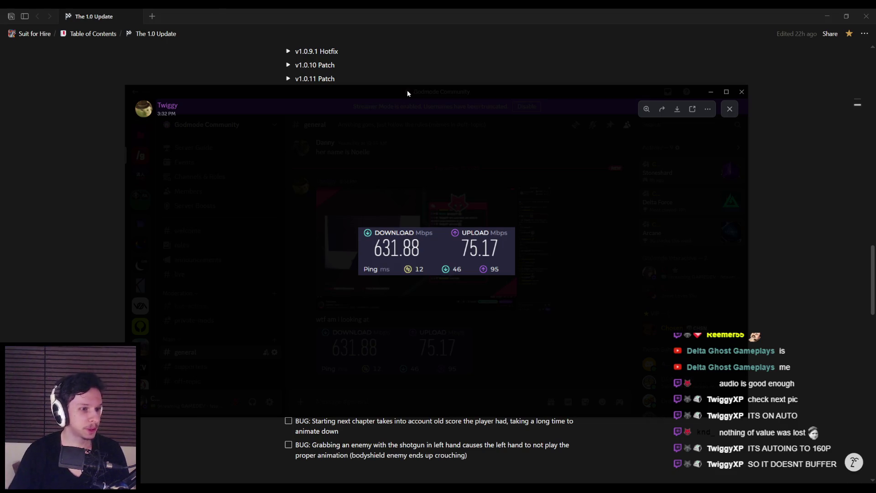
key("alt+Tab")
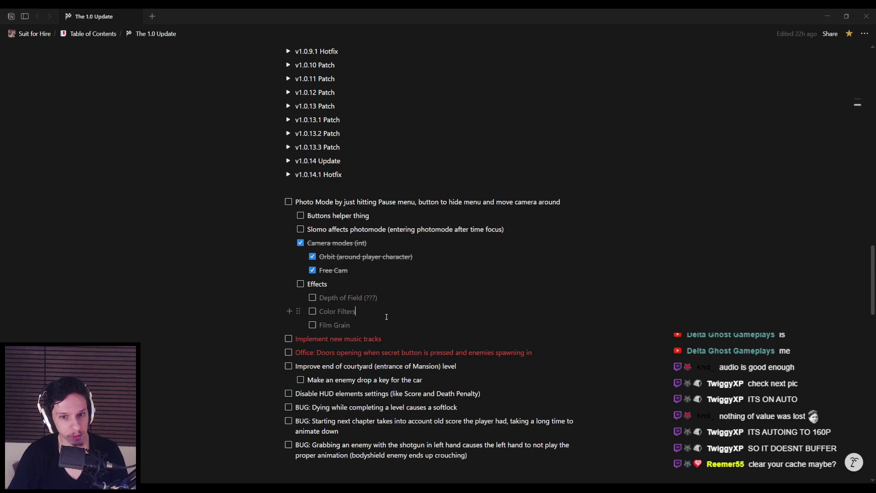
Browse the Effects, Orbit and Camera modes items and select 'Buttons helper thing' before switching to Unreal Editor.
left_click(383, 284)
left_click(424, 261)
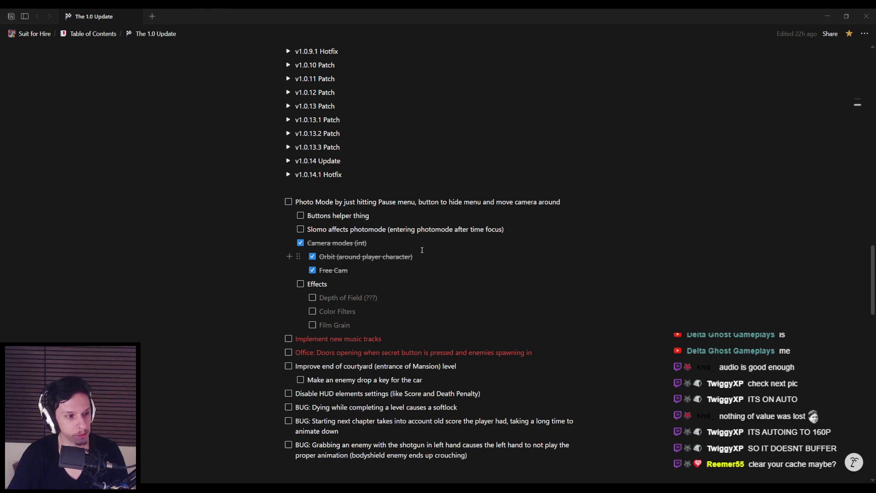
left_click(424, 246)
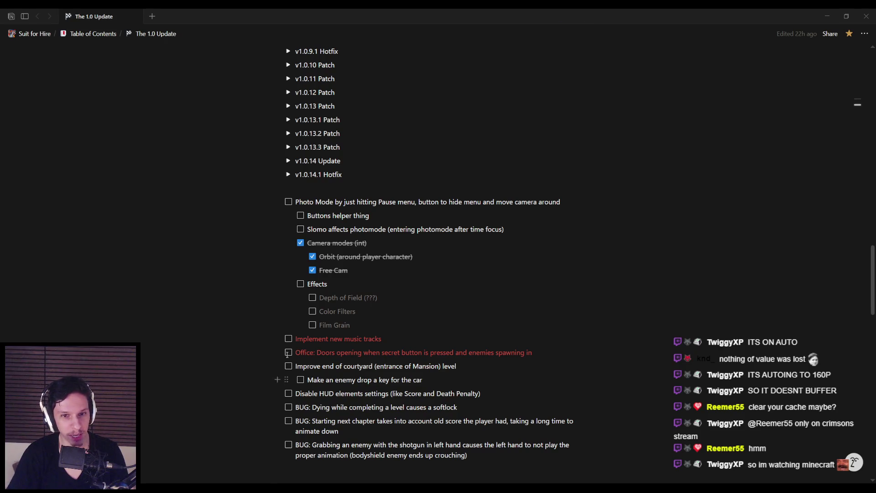
left_click_drag(307, 216, 370, 216)
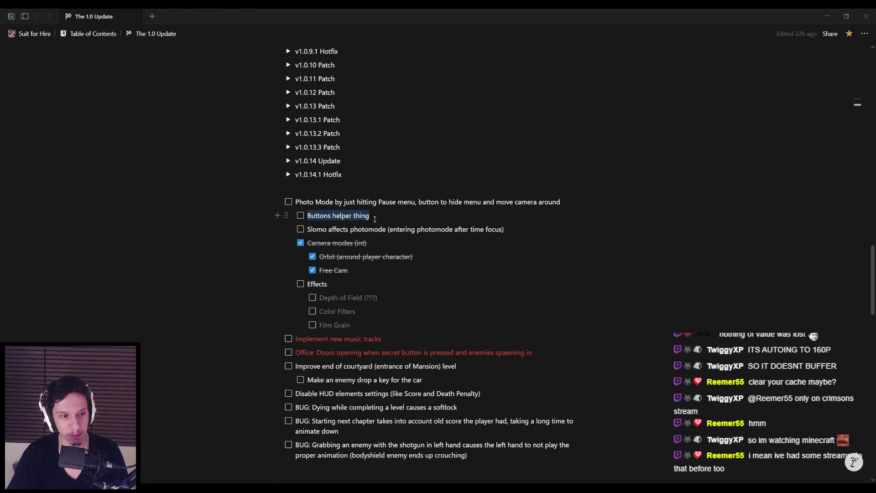
left_click(370, 215)
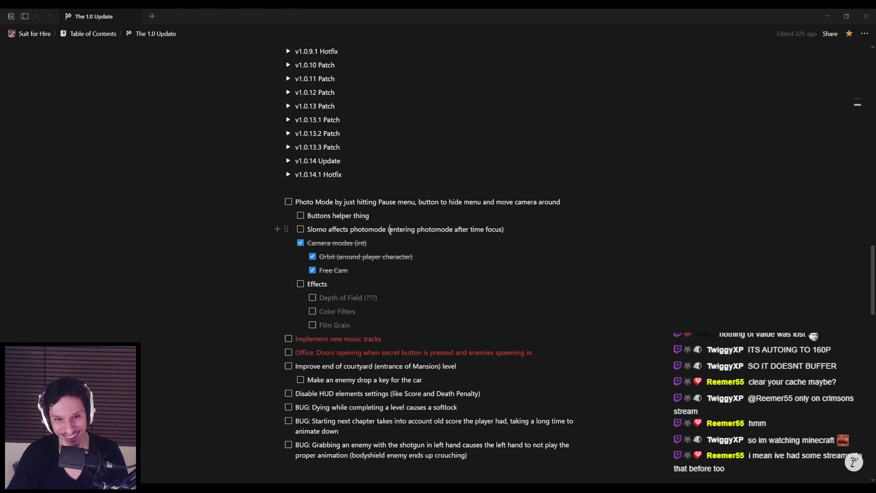
mouse_move(503, 229)
left_mouse_down()
mouse_move(307, 230)
mouse_move(419, 231)
left_mouse_up()
left_click_drag(370, 215, 307, 218)
left_click(307, 218)
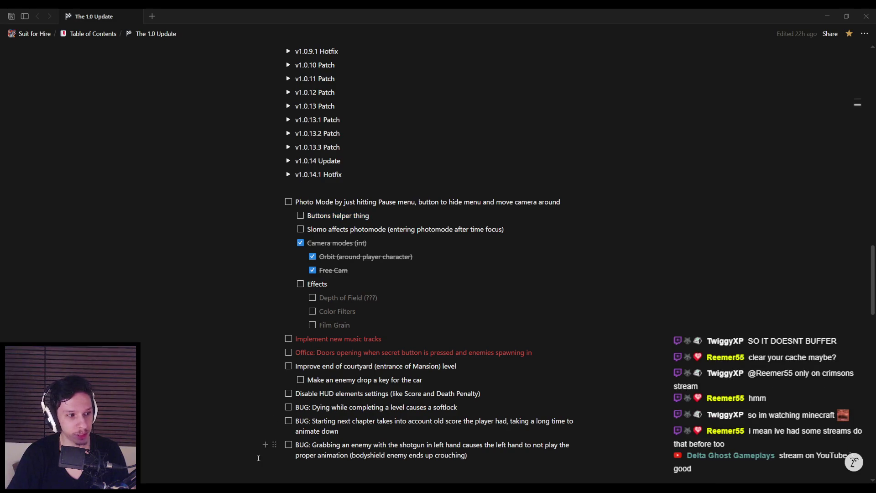
key("alt+Tab")
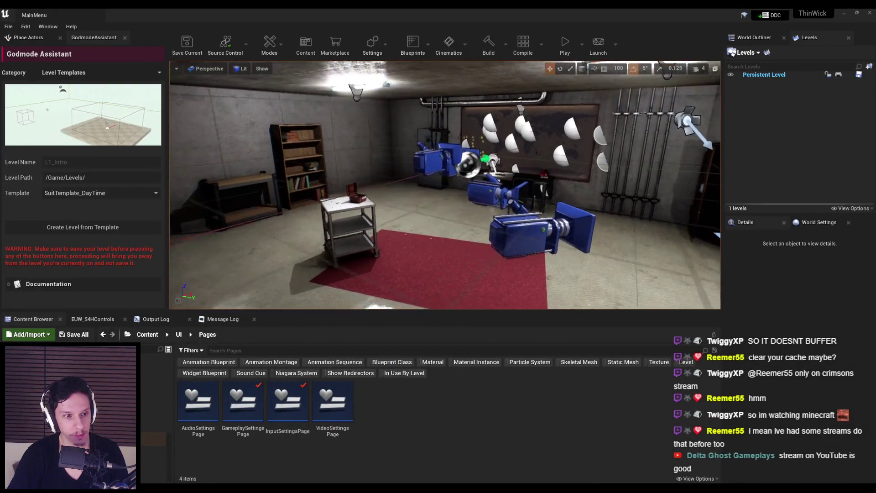
Switch the Godmode Assistant category to Level Browser and load the Dev Test Level.
left_click_drag(363, 242, 363, 242)
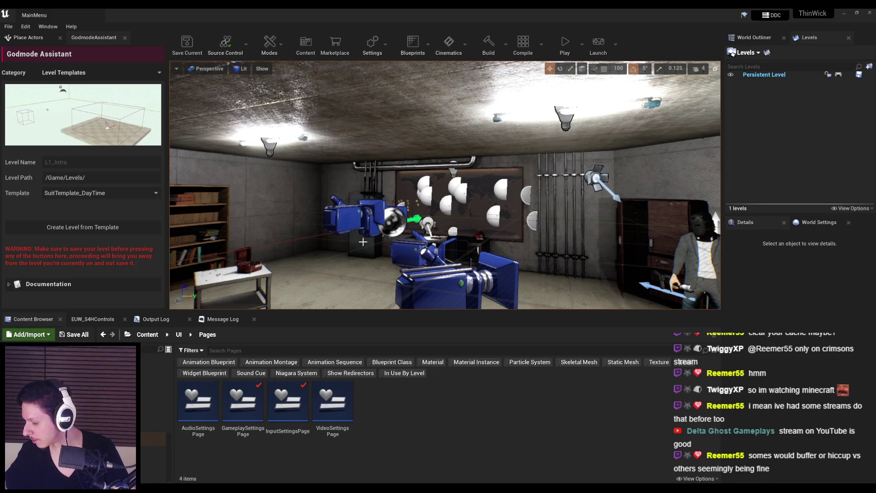
left_click_drag(362, 241, 364, 225)
left_click(100, 72)
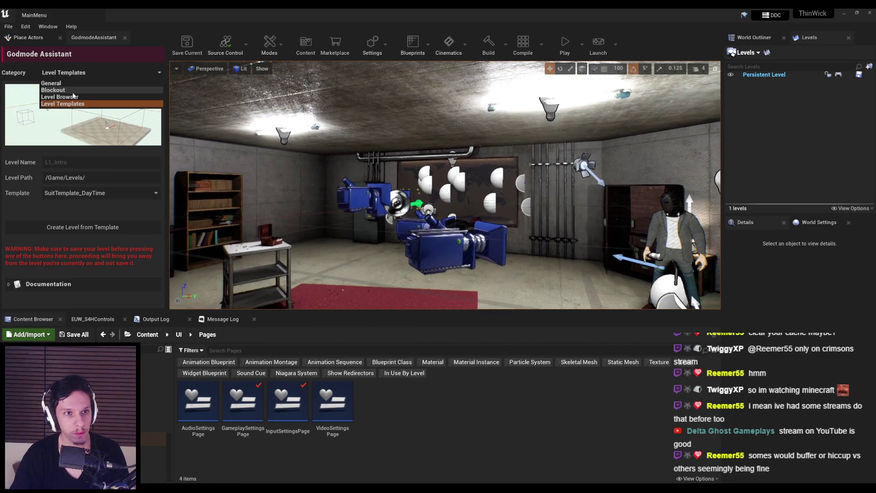
left_click(64, 93)
left_click(58, 144)
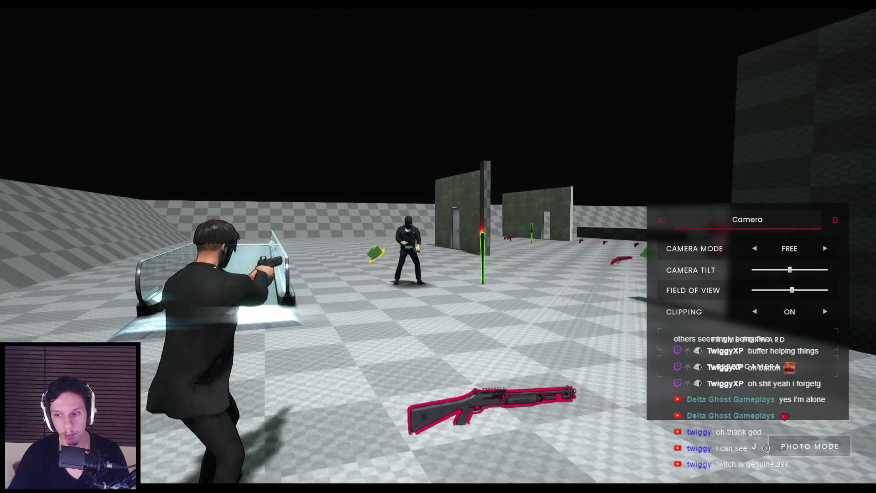
Hide and restore the photo mode UI, then end the Play In Editor session.
left_click(771, 448)
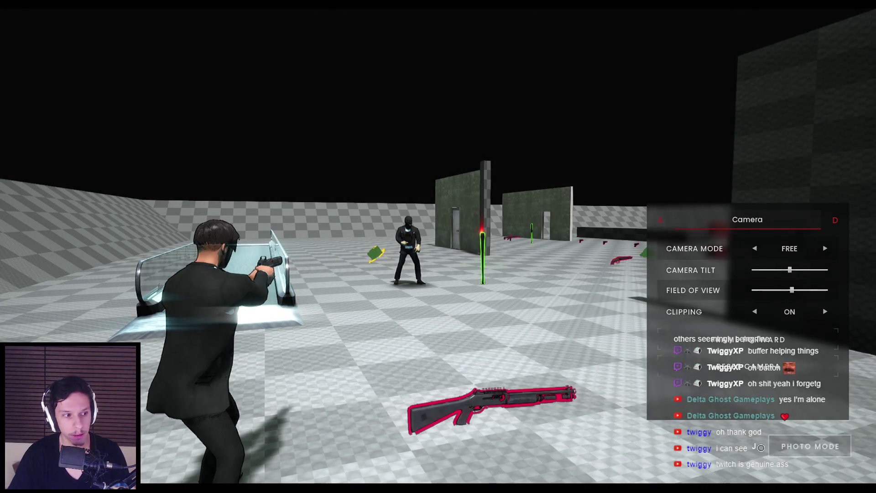
left_click(413, 329)
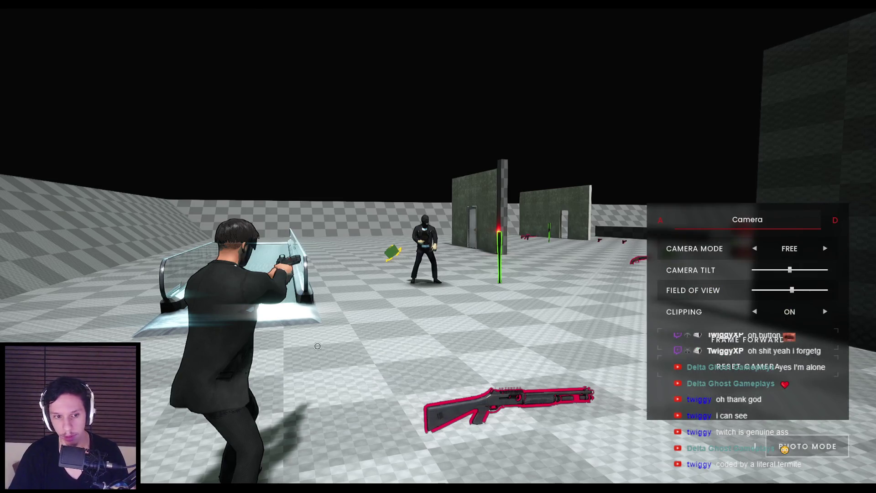
key("Escape")
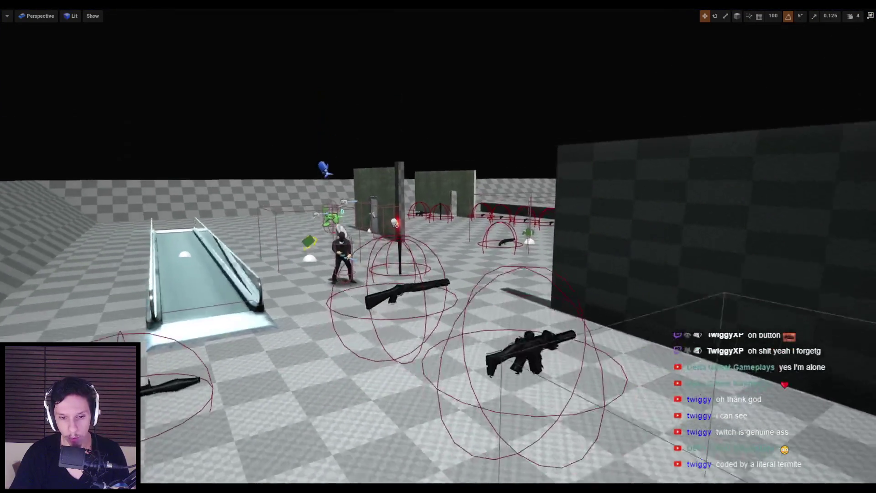
Restore the full editor layout and navigate the Content Browser up to the Content root folder.
key("F11")
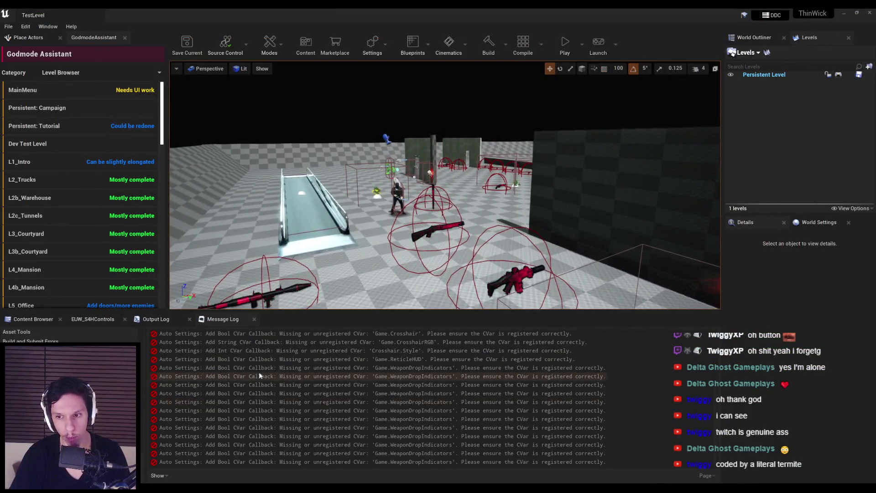
key("ctrl+space")
scroll(447, 247, "down", 5)
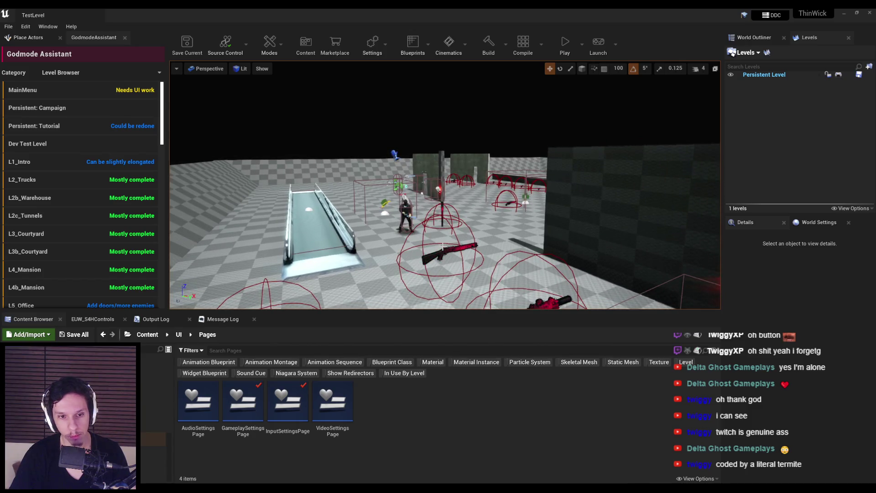
scroll(447, 247, "up", 5)
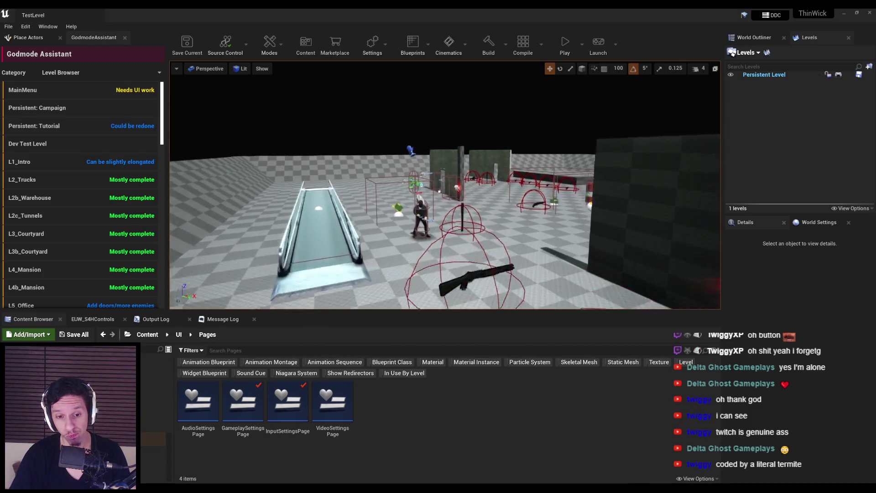
left_click(179, 334)
left_click(167, 334)
left_click(147, 335)
Search the assets for 'photomo' and open WBP_PhotomodeControlsUI.
left_click(228, 352)
type("photomo")
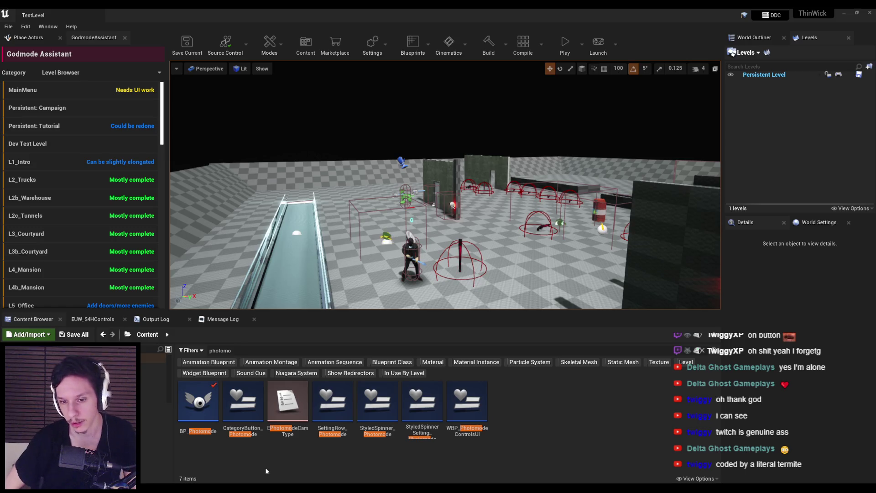
double_click(472, 408)
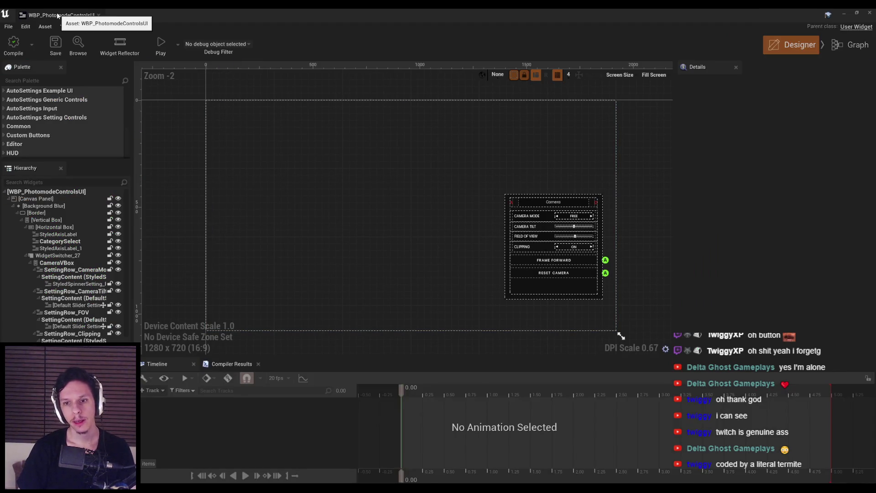
Close the controls widget, briefly open BP_Photomode, then open WBP_PauseMenu through a 'pa' asset search.
middle_click(59, 16)
key("Home")
key("Return")
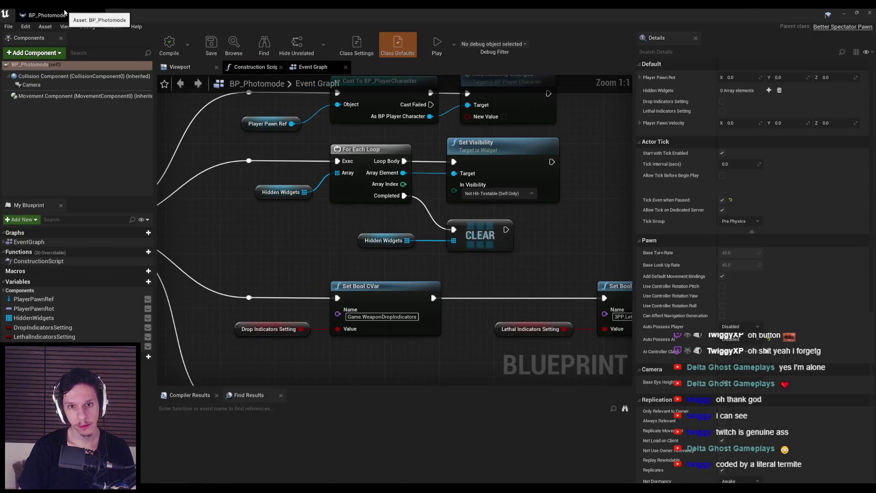
middle_click(96, 15)
left_click(219, 350)
type("pa")
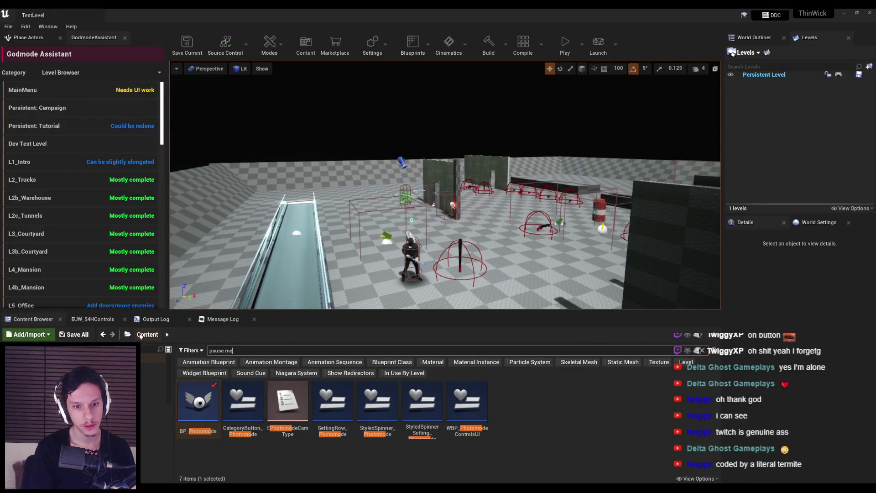
double_click(198, 401)
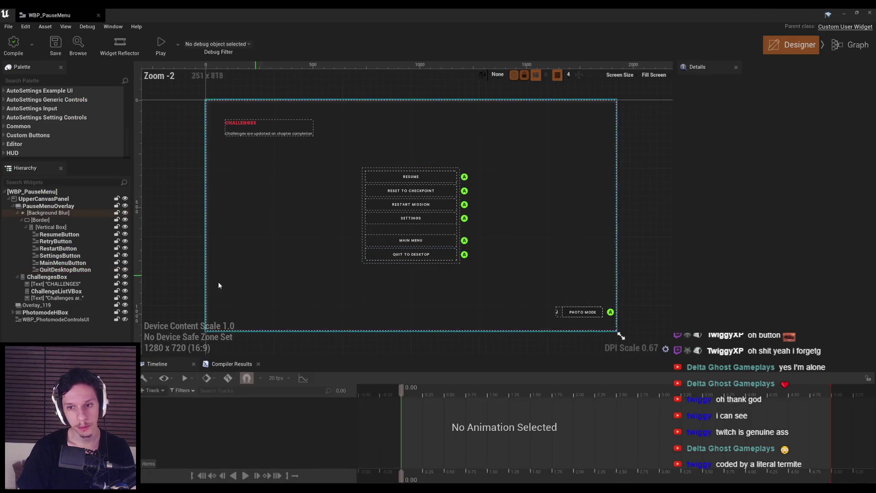
In WBP_PauseMenu, select the WBP_PhotomodeControlsUI child under PhotomodeHBox and open it for editing.
left_click(586, 315)
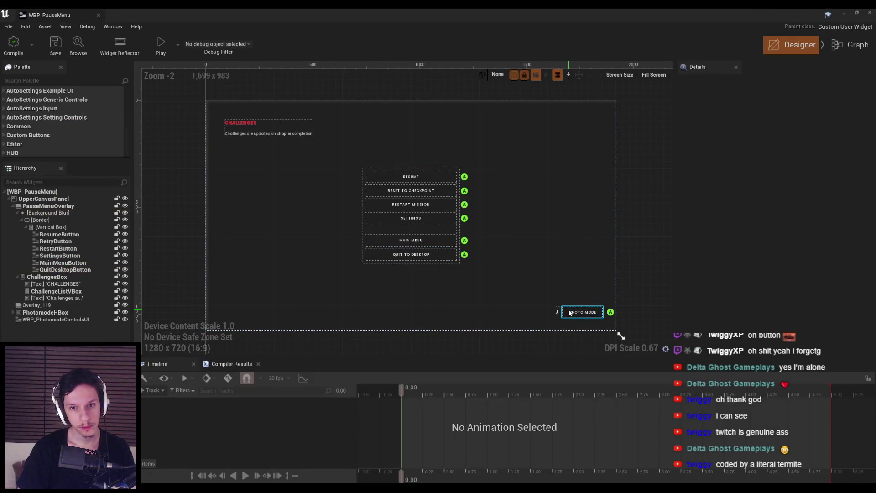
left_click(45, 312)
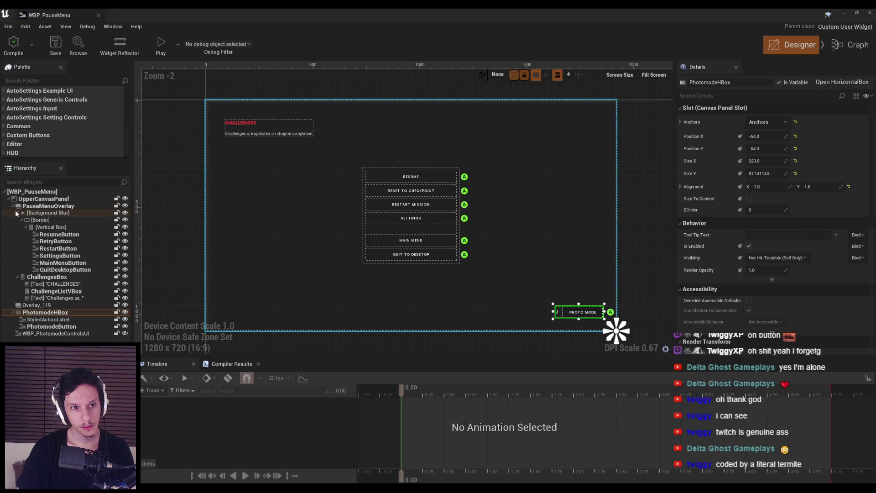
left_click(17, 212)
left_click(17, 219)
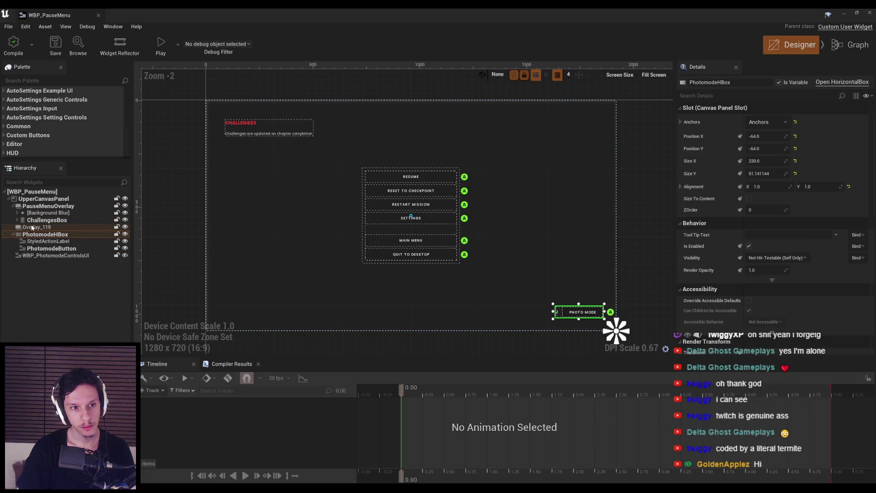
left_click(38, 257)
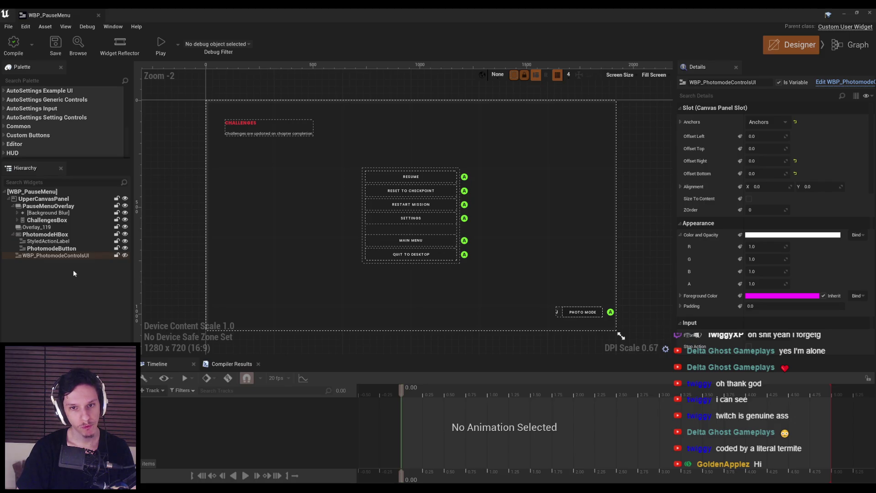
left_click_drag(302, 310, 299, 313)
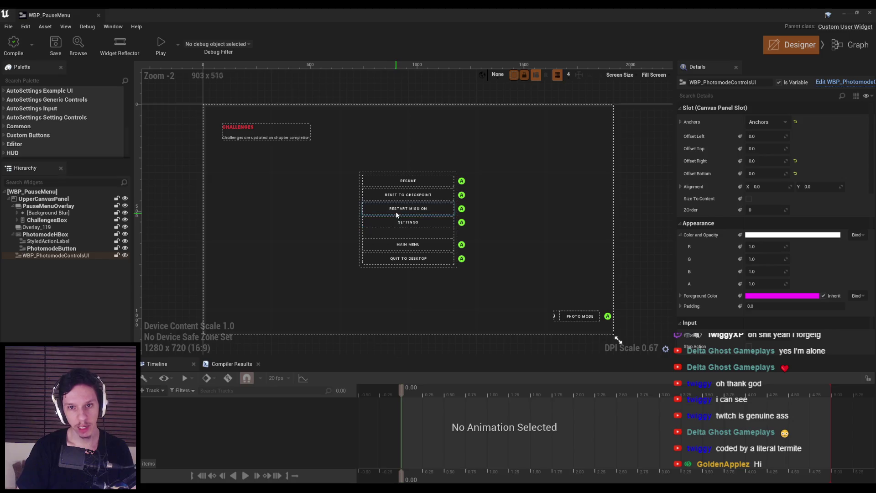
scroll(248, 300, "up", 1)
scroll(248, 300, "down", 1)
left_click_drag(229, 297, 234, 274)
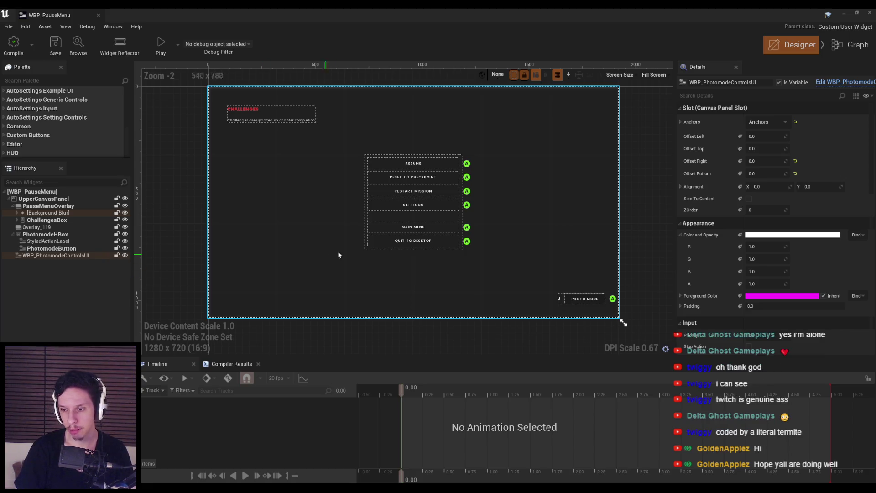
mouse_move(390, 279)
left_mouse_down()
mouse_move(362, 299)
mouse_move(366, 293)
left_mouse_up()
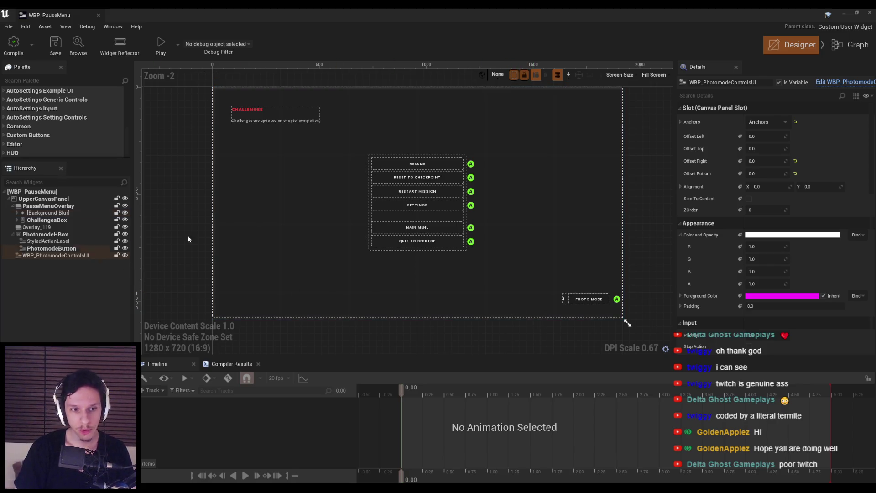
left_click(832, 84)
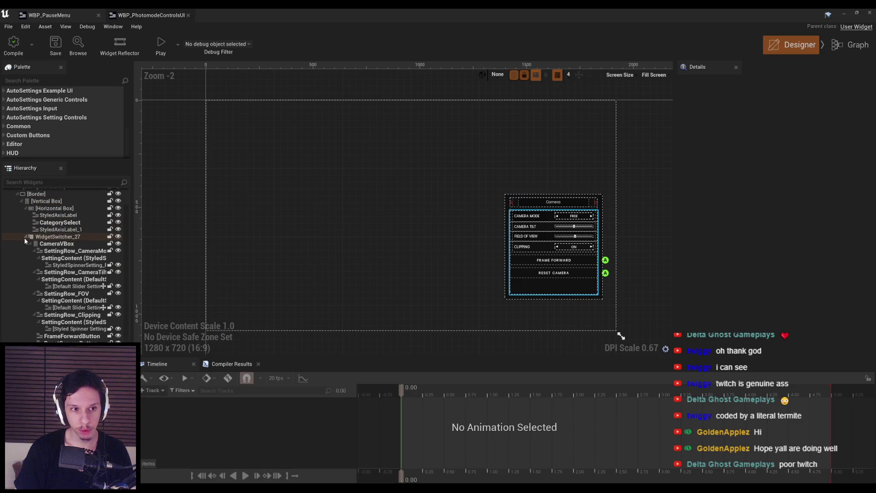
Inspect the Details of the Vertical Box, Horizontal Box, WidgetSwitcher_27, Border and Background Blur.
left_click(25, 256)
left_click(25, 255)
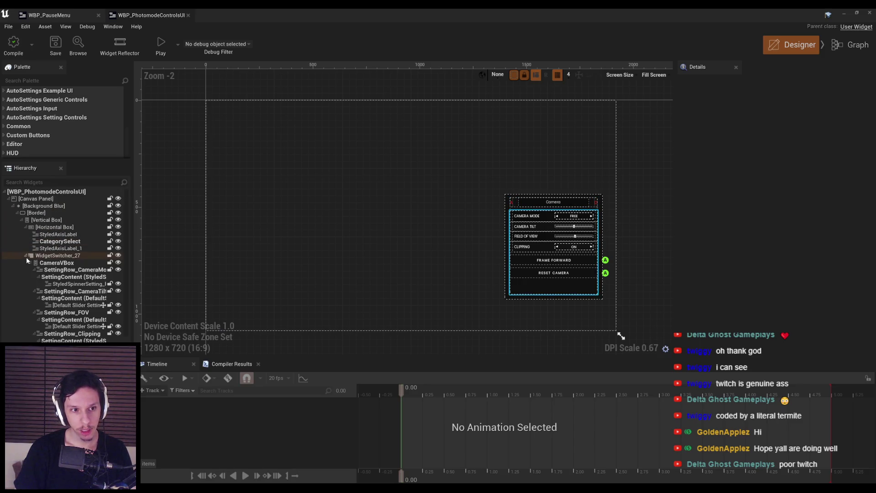
left_click(55, 227)
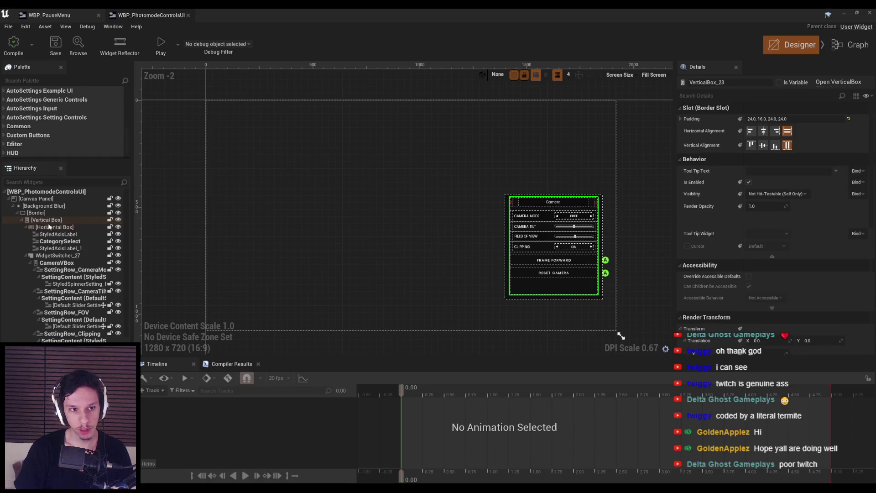
left_click(26, 256)
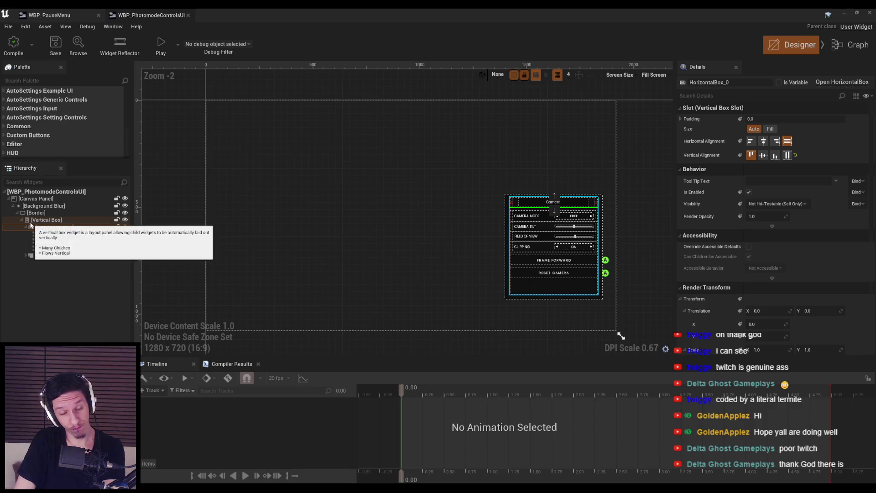
left_click(18, 213)
left_click(17, 213)
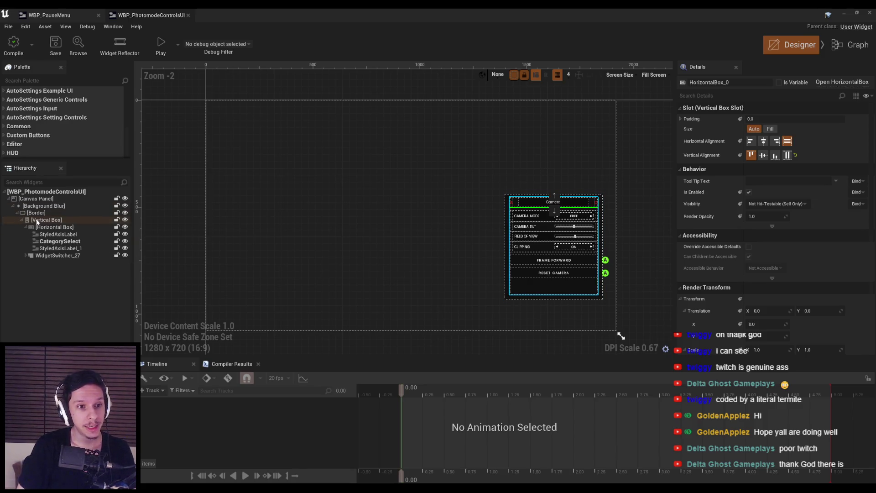
left_click(45, 257)
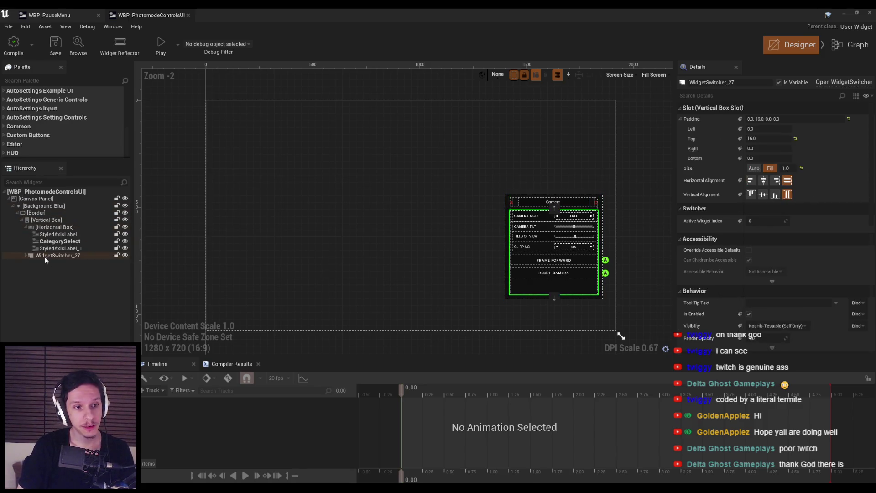
left_click(37, 212)
left_click(39, 206)
Check the Background Blur's position and size, then collapse it and select the root Canvas Panel.
left_click(36, 199)
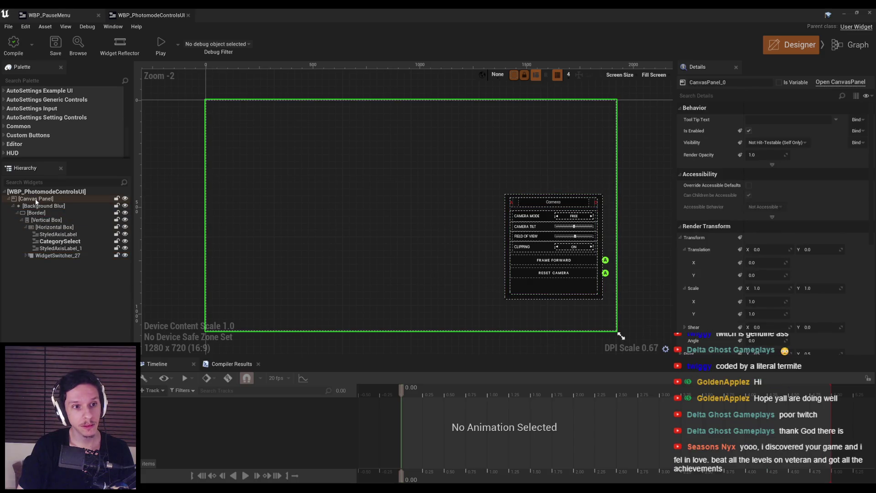
left_click(36, 205)
left_click(12, 206)
left_click(13, 207)
left_click(40, 213)
left_click(40, 206)
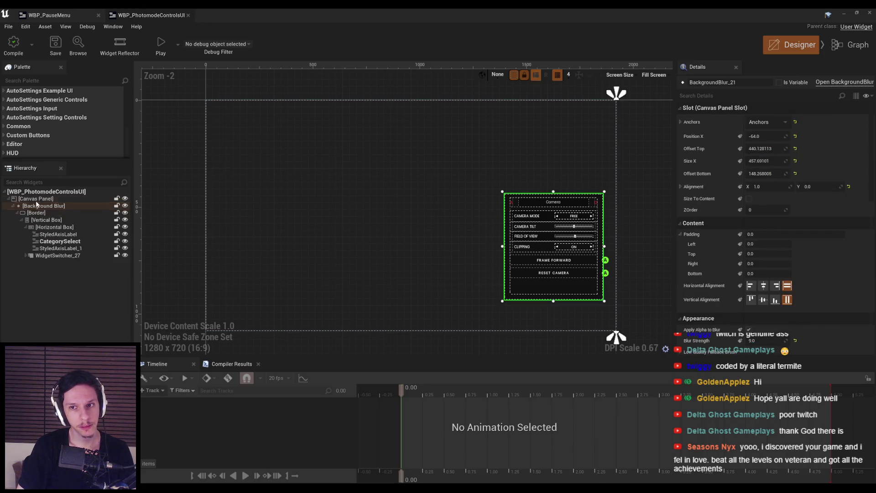
left_click(35, 199)
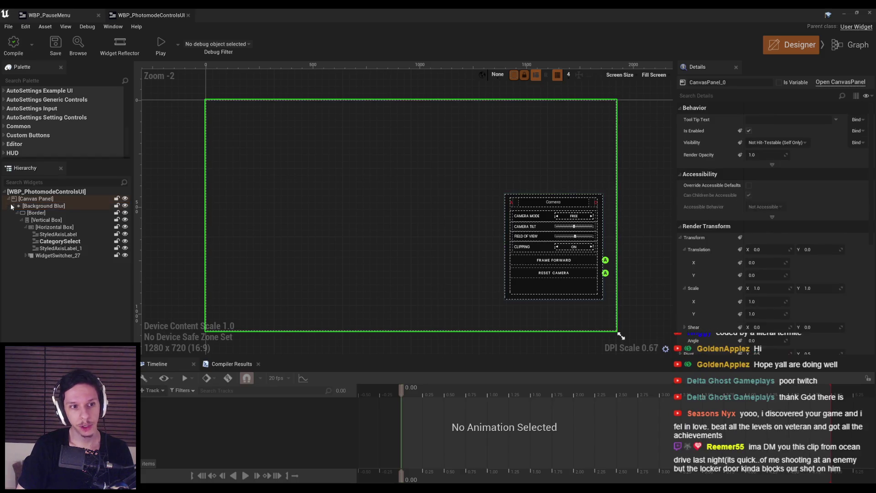
left_click(12, 206)
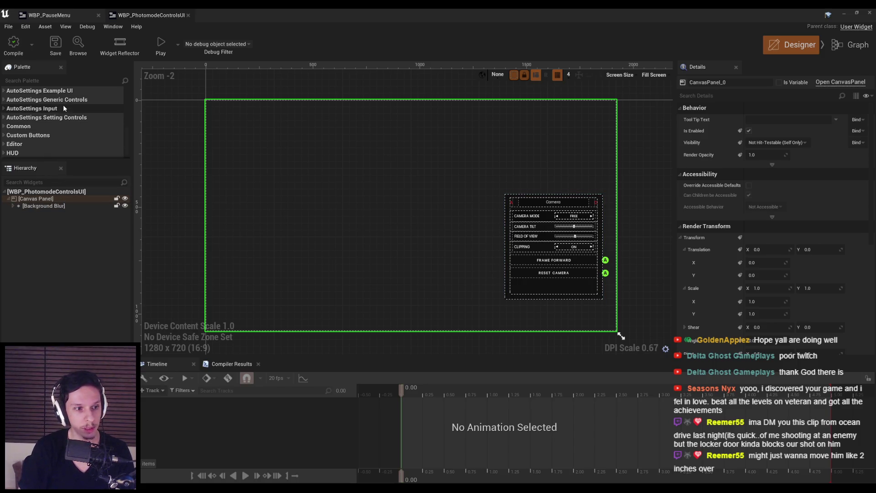
left_click(35, 79)
type("widgetswi")
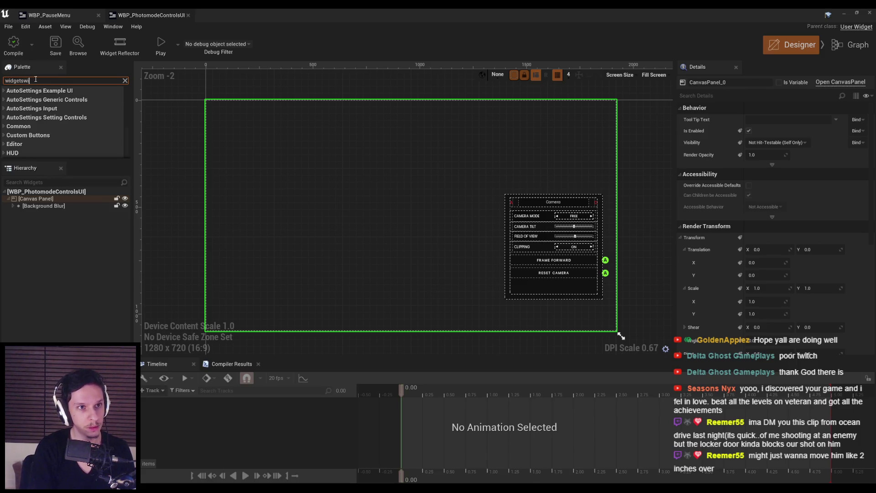
Add a Widget Switcher under the Canvas Panel and name it ControlsHelper.
left_click_drag(43, 99, 36, 201)
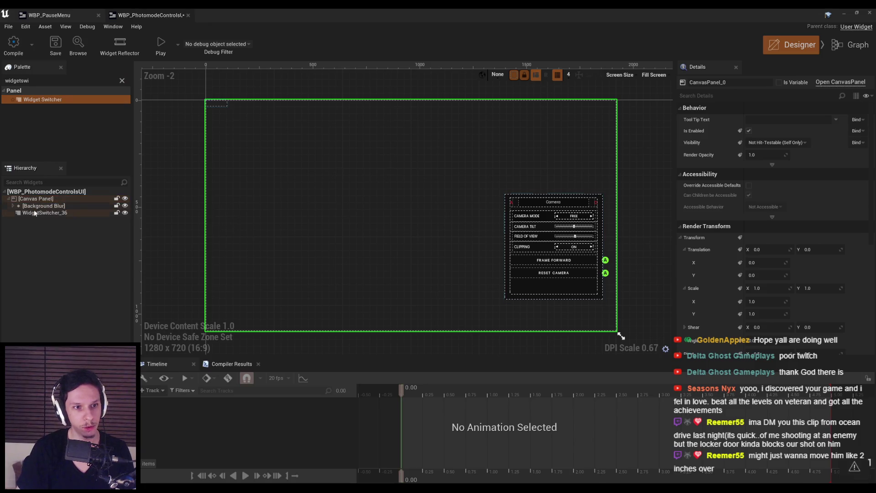
key("F2")
type("Control")
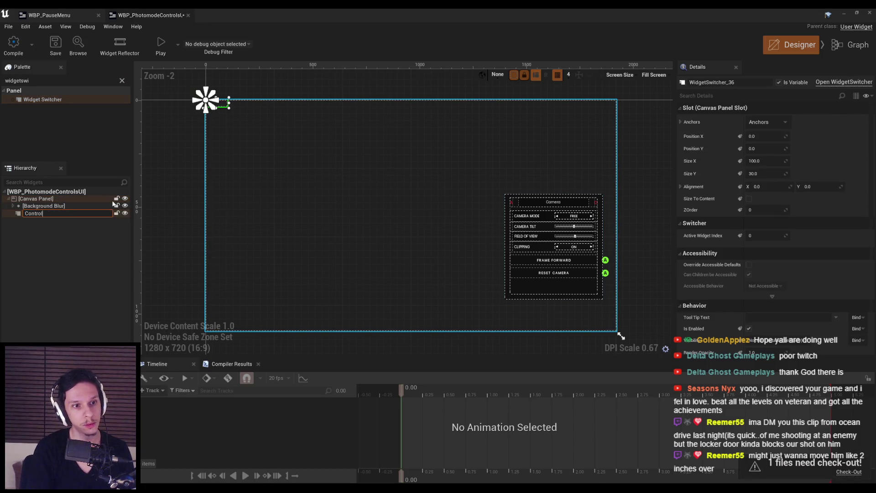
type("sHelper")
key("Return")
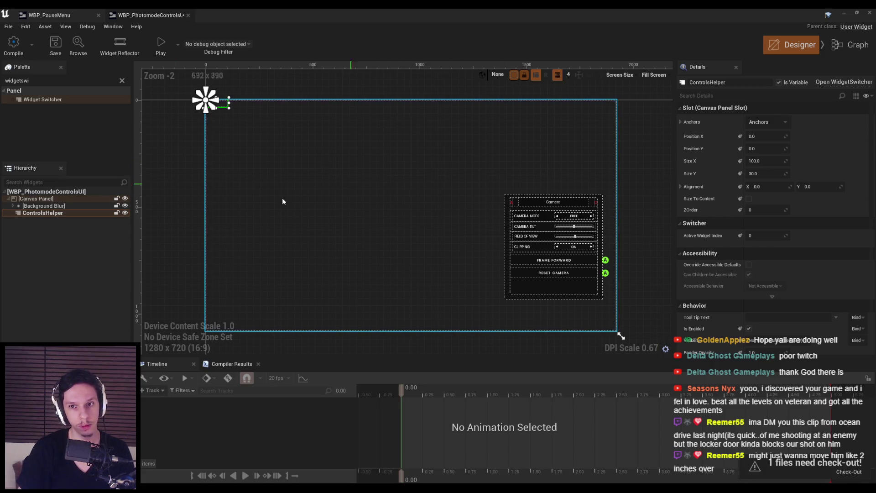
Anchor ControlsHelper bottom-left, size it about 316 by 387, and set Position X to 64.
left_click(766, 122)
left_click(767, 199)
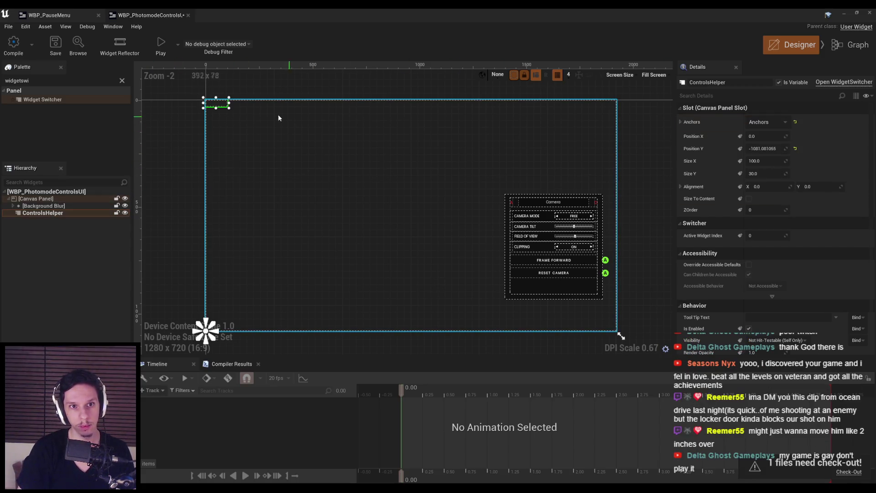
mouse_move(229, 108)
left_mouse_down()
mouse_move(297, 179)
mouse_move(300, 198)
mouse_move(282, 197)
mouse_move(276, 185)
left_mouse_up()
mouse_move(245, 155)
left_mouse_down()
mouse_move(261, 232)
mouse_move(258, 279)
mouse_move(253, 259)
left_mouse_up()
left_click(27, 206)
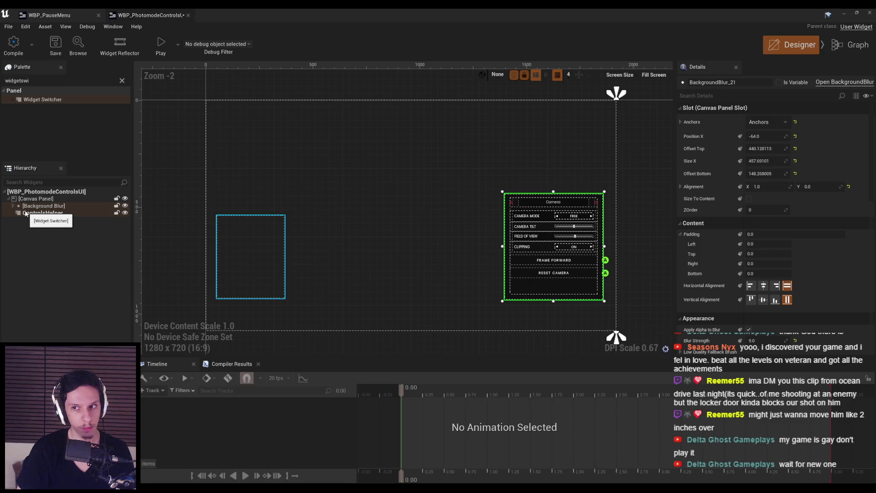
left_click(26, 214)
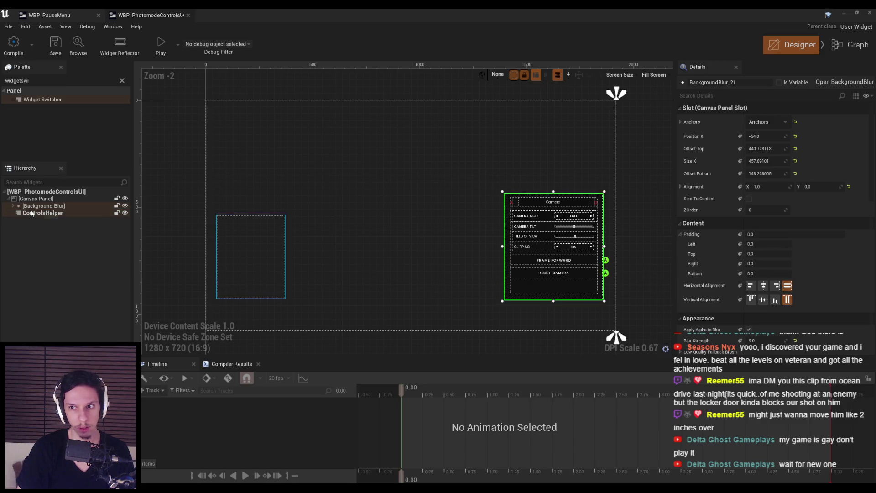
left_click(761, 136)
type("64")
key("Return")
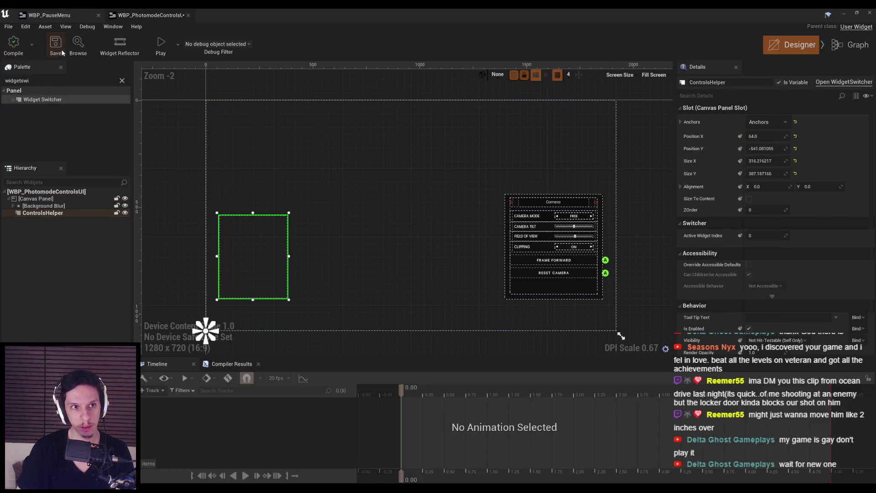
Save the widget blueprint, checking out the asset when prompted.
key("ctrl+s")
left_click(483, 328)
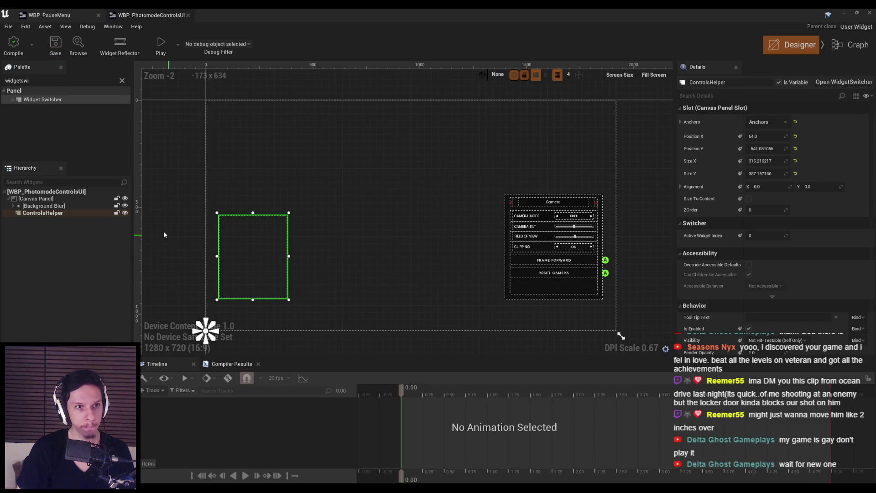
left_click(122, 81)
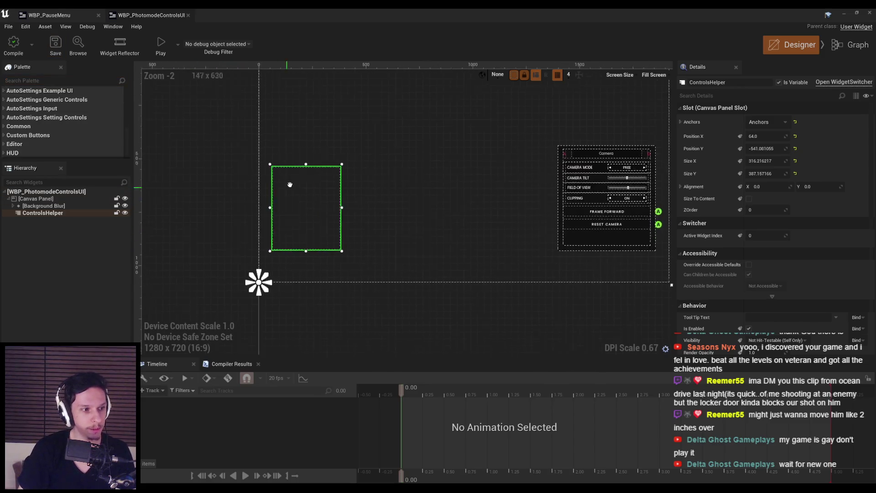
Place a Vertical Box (VerticalBox_71) inside ControlsHelper as its first page and compile the blueprint.
scroll(249, 215, "up", 1)
scroll(57, 137, "down", 1)
left_click(40, 81)
type("ca")
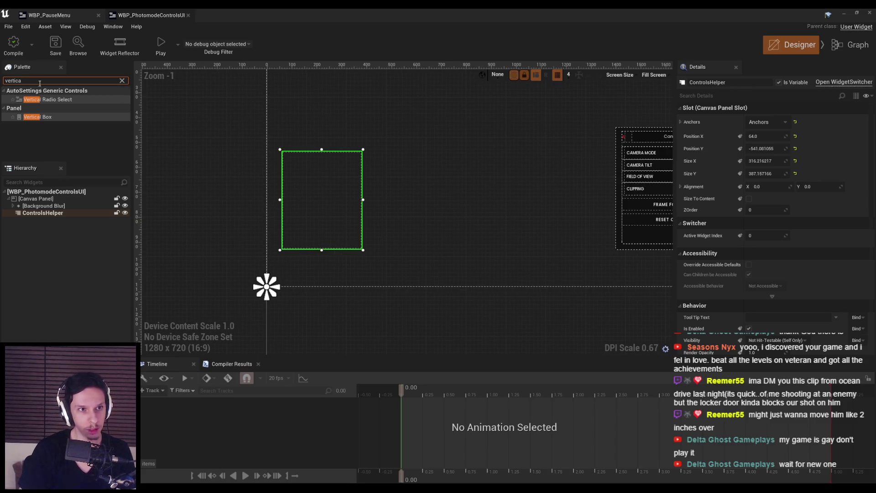
mouse_move(57, 119)
left_mouse_down()
mouse_move(57, 200)
mouse_move(46, 214)
left_mouse_up()
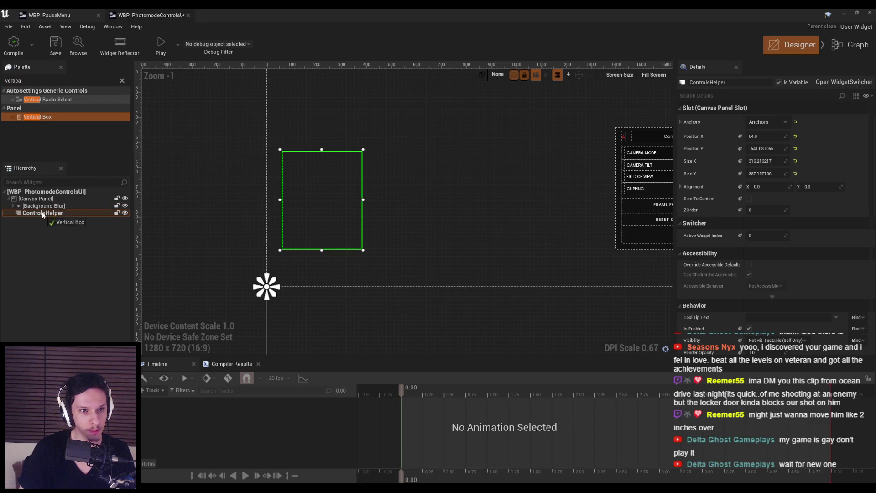
left_click(13, 43)
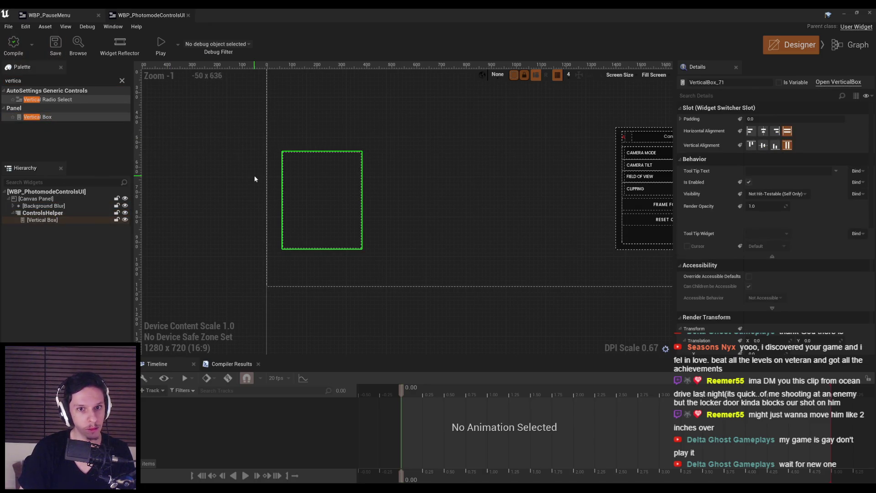
scroll(253, 176, "up", 2)
scroll(252, 177, "down", 1)
left_click(126, 83)
left_click(122, 81)
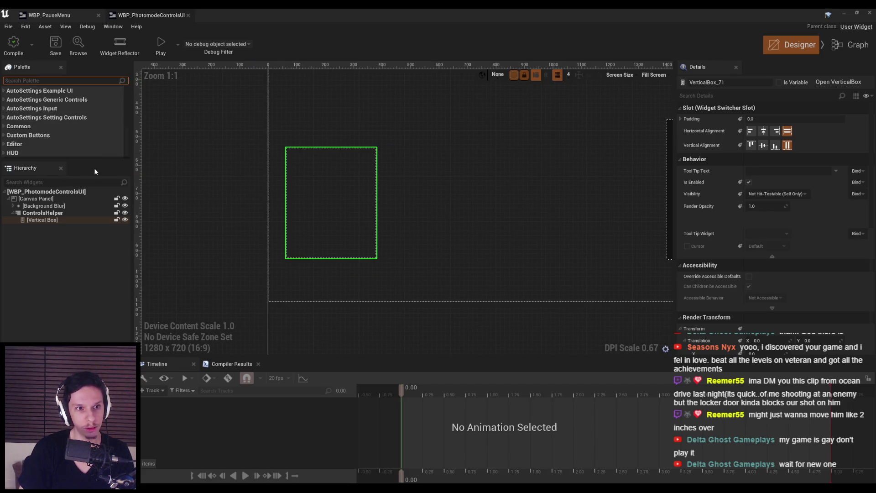
left_click(12, 144)
left_click(5, 144)
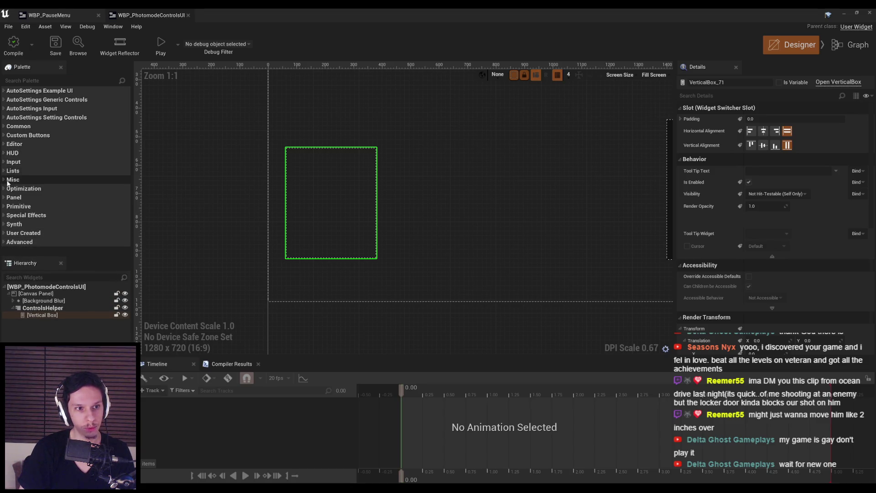
left_click(5, 233)
scroll(9, 231, "down", 2)
scroll(10, 229, "down", 3)
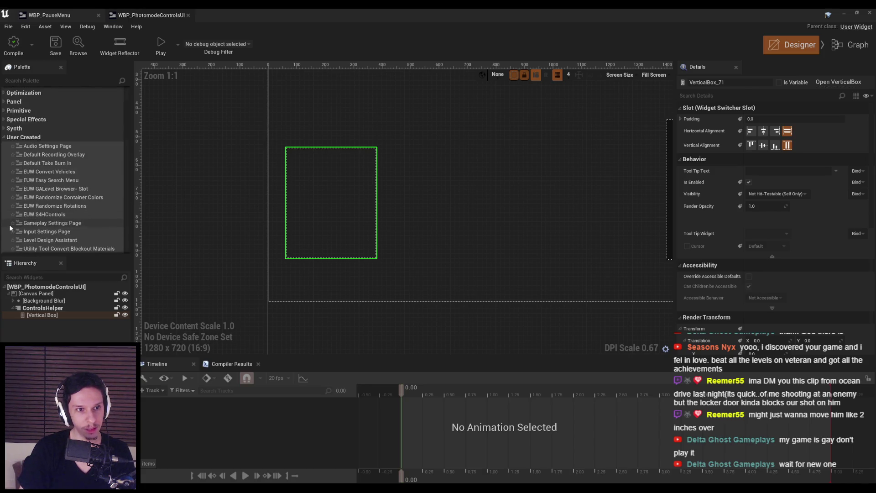
scroll(10, 228, "down", 2)
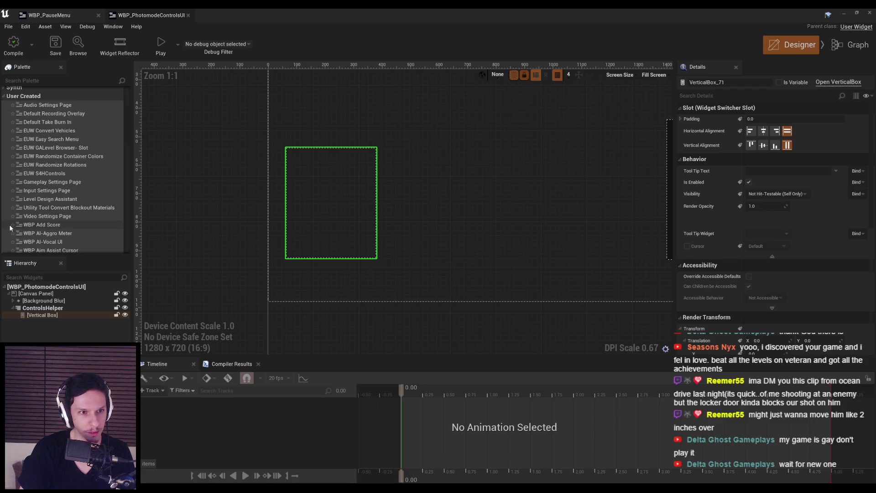
scroll(47, 192, "down", 1)
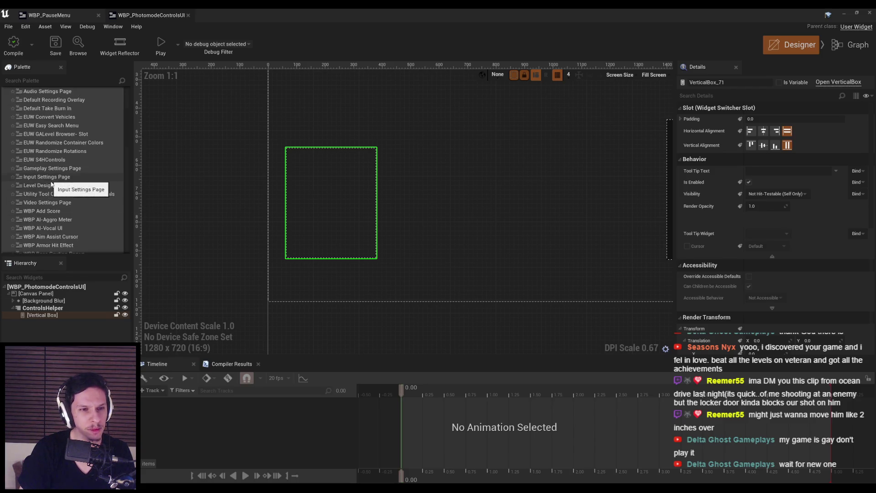
scroll(56, 182, "down", 2)
scroll(57, 181, "down", 4)
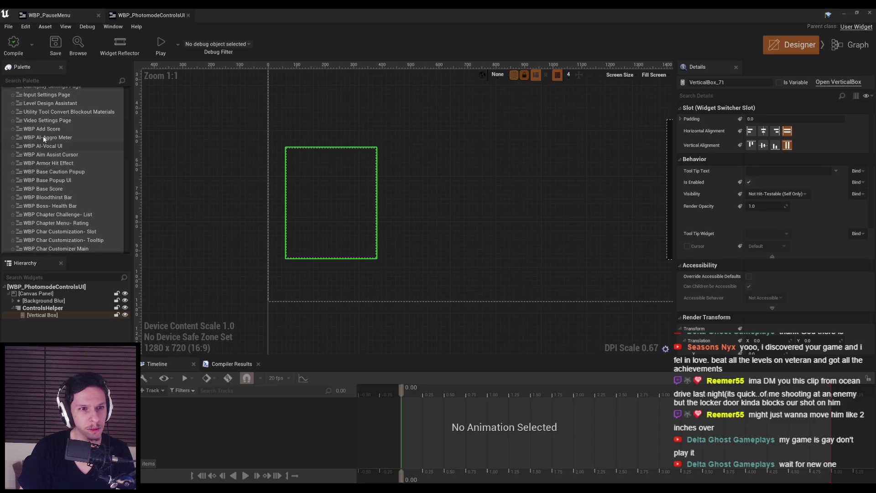
scroll(43, 163, "down", 1)
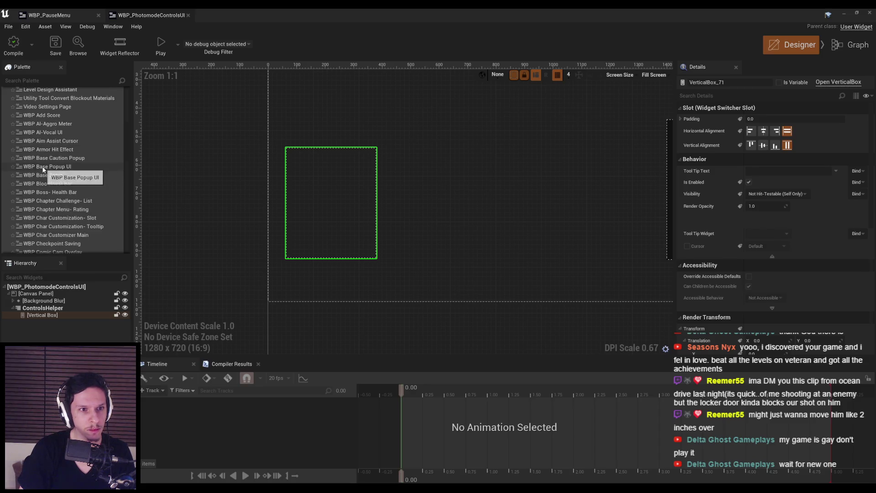
scroll(54, 183, "down", 3)
scroll(56, 201, "down", 2)
scroll(56, 201, "down", 5)
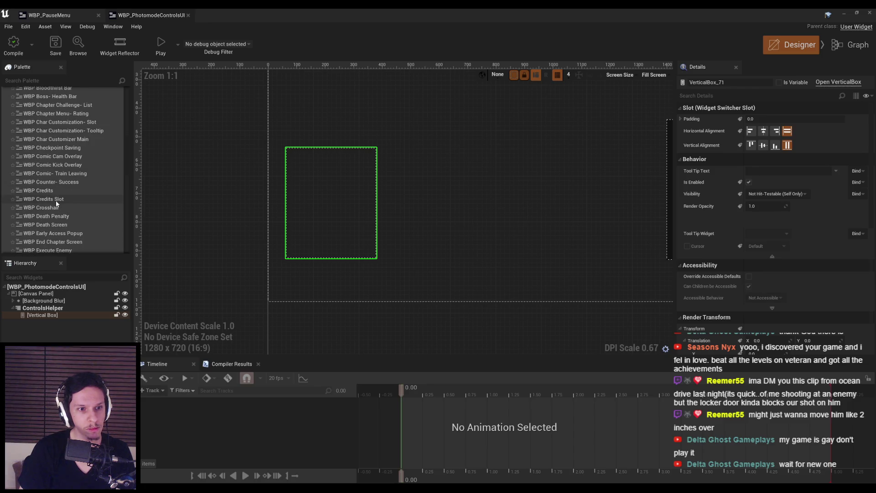
scroll(56, 196, "down", 3)
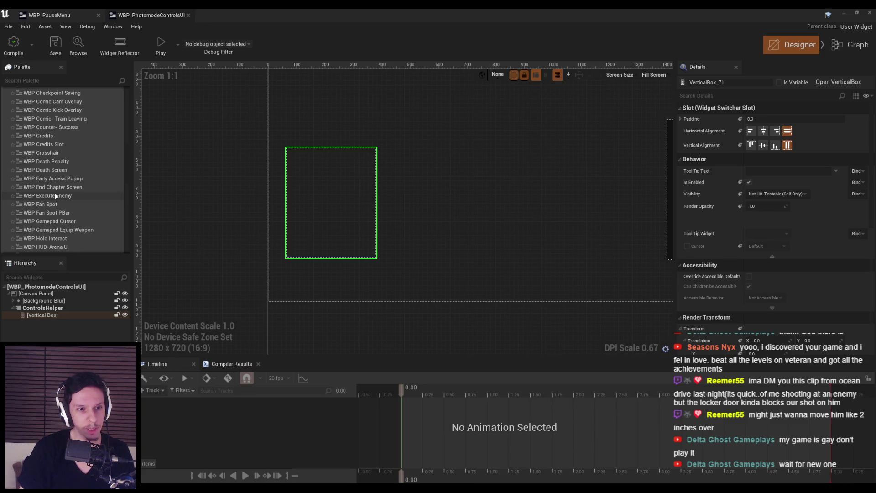
scroll(56, 197, "down", 1)
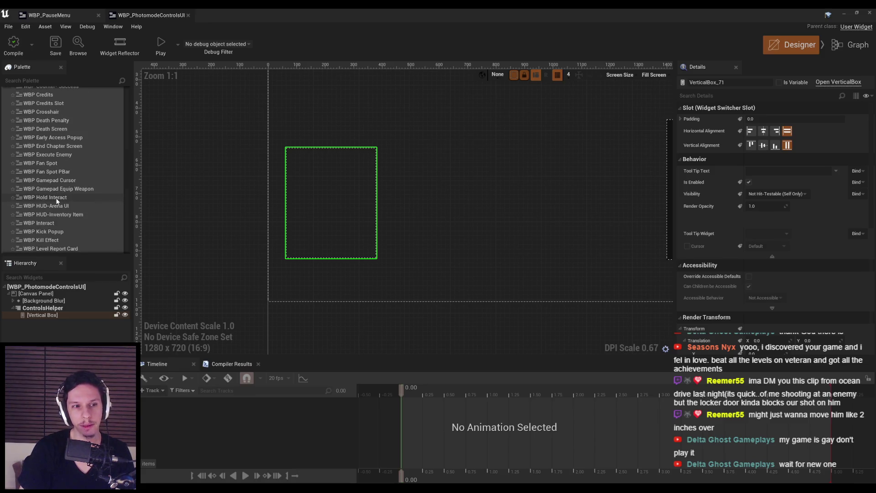
scroll(56, 200, "down", 2)
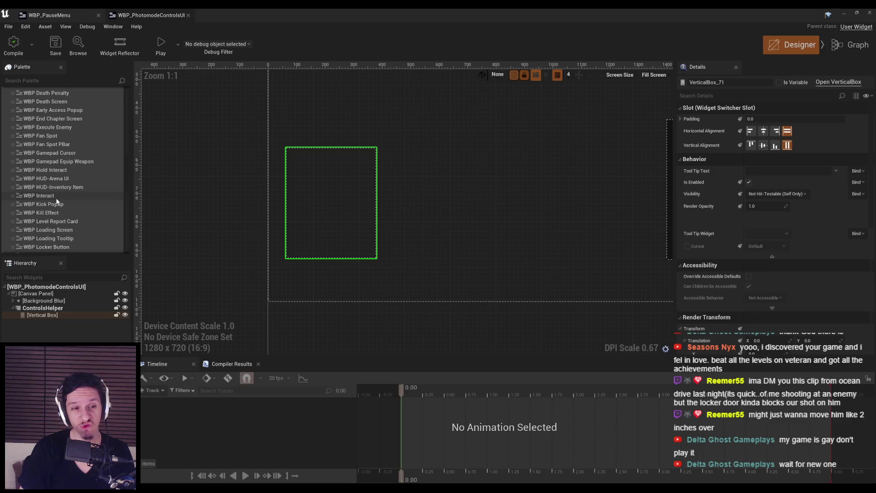
scroll(56, 201, "down", 1)
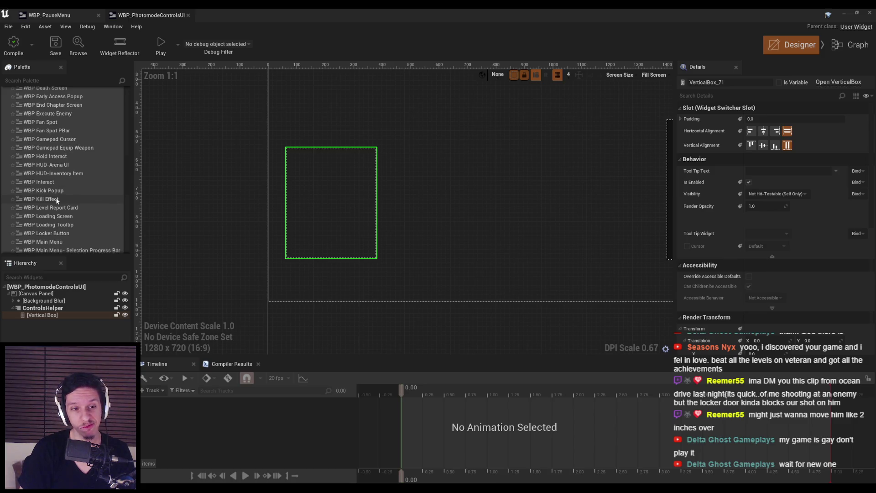
scroll(57, 200, "down", 2)
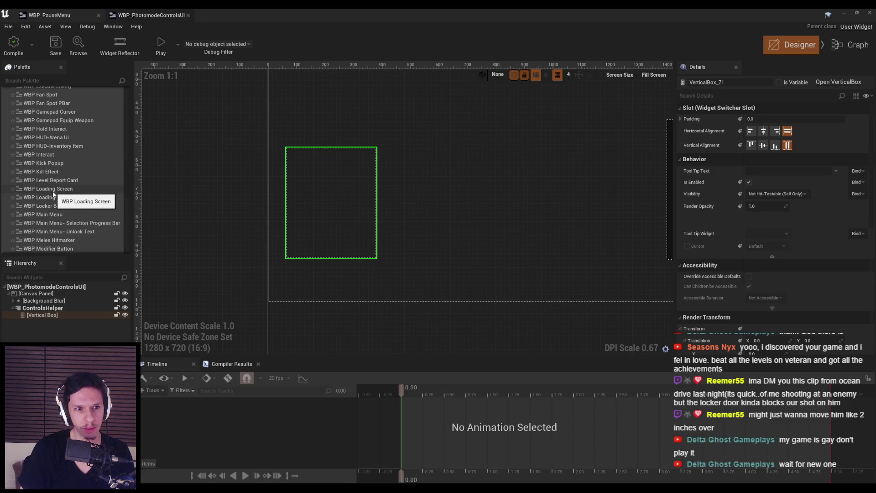
scroll(56, 213, "down", 2)
scroll(62, 220, "down", 1)
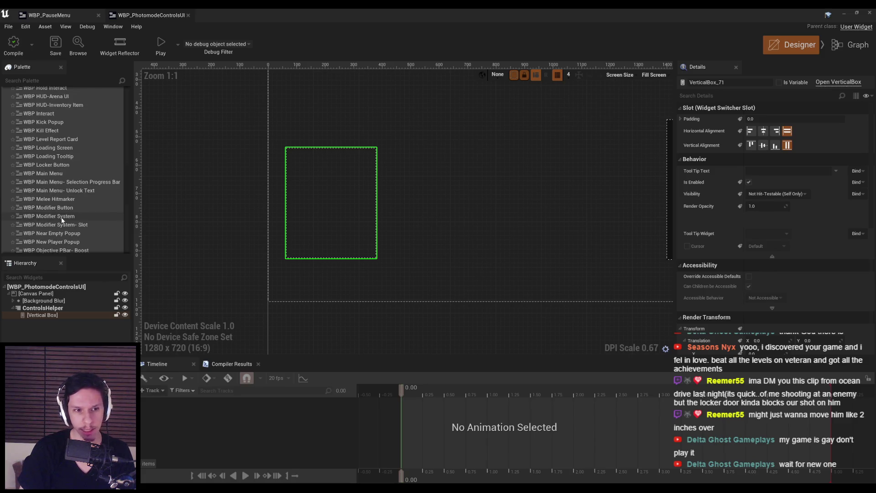
scroll(62, 218, "down", 6)
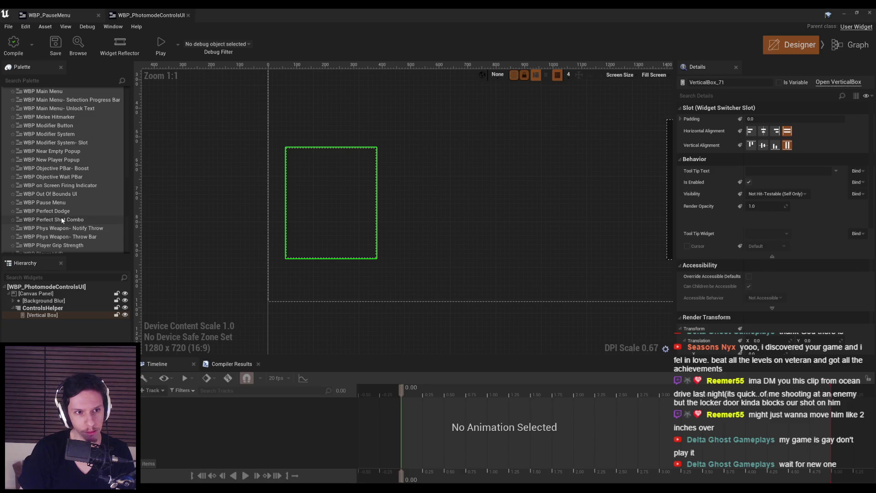
scroll(61, 217, "down", 4)
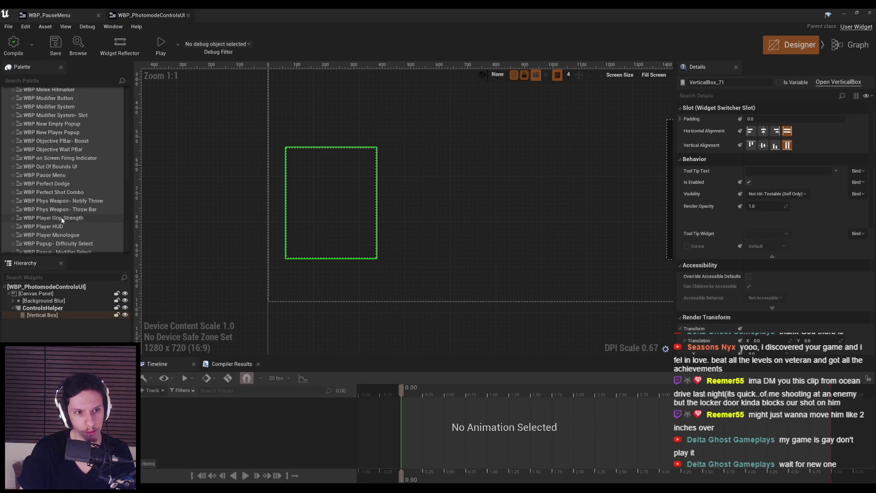
scroll(62, 220, "down", 4)
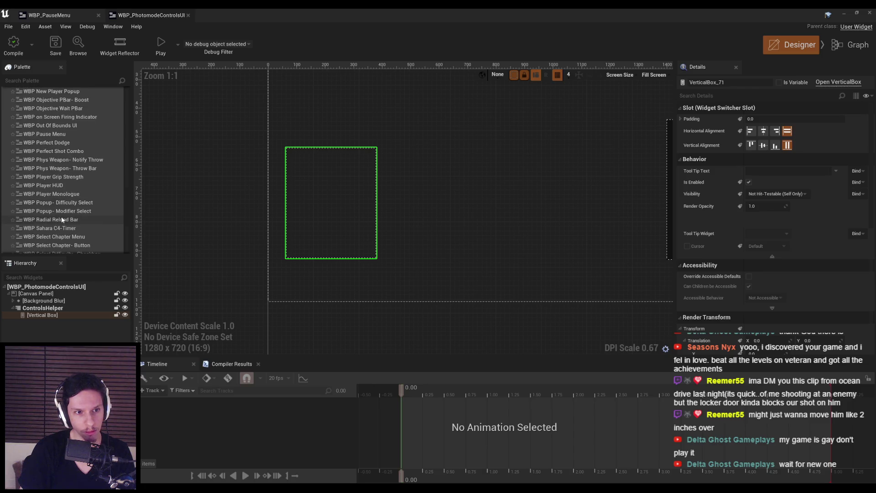
scroll(61, 216, "down", 2)
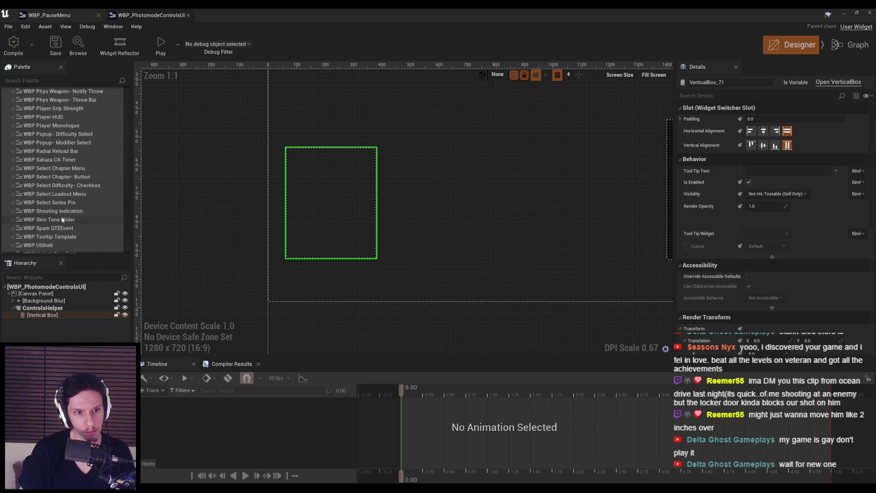
scroll(59, 215, "down", 2)
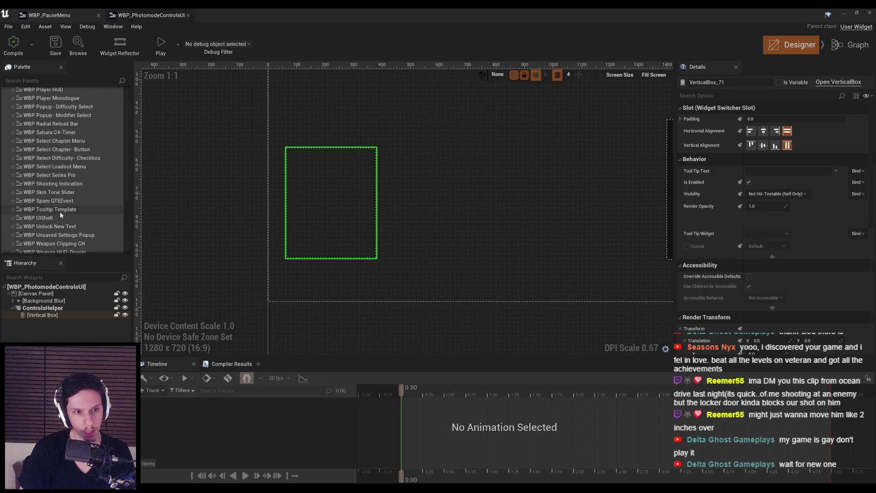
scroll(61, 214, "down", 1)
left_click_drag(57, 195, 42, 322)
Remove the WBP Tooltip Template from the Vertical Box so it is empty again.
key("ctrl+z")
left_click_drag(43, 204, 40, 316)
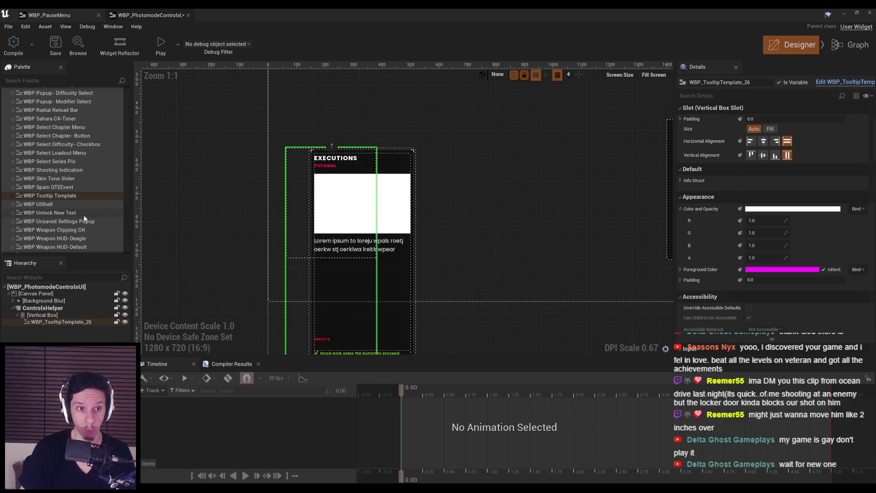
key("Delete")
Browse the Advanced, User Created and Synth widget categories in the Palette.
scroll(82, 219, "down", 2)
scroll(84, 218, "down", 3)
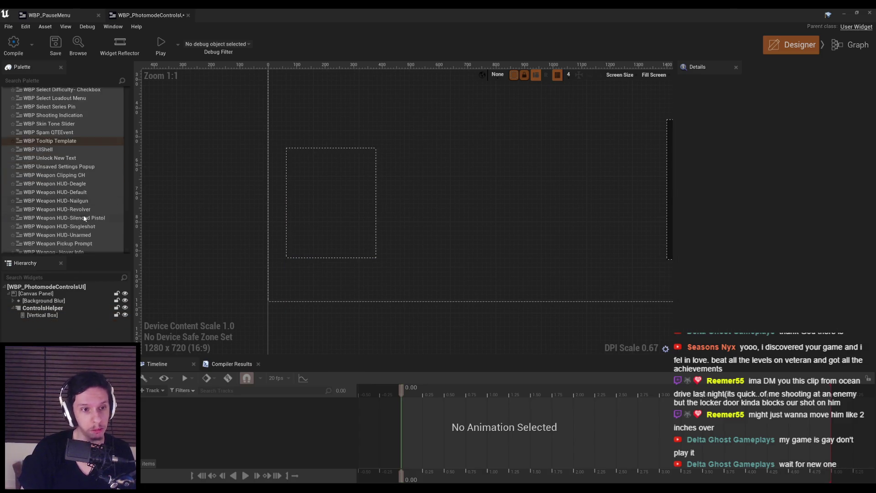
left_click(4, 251)
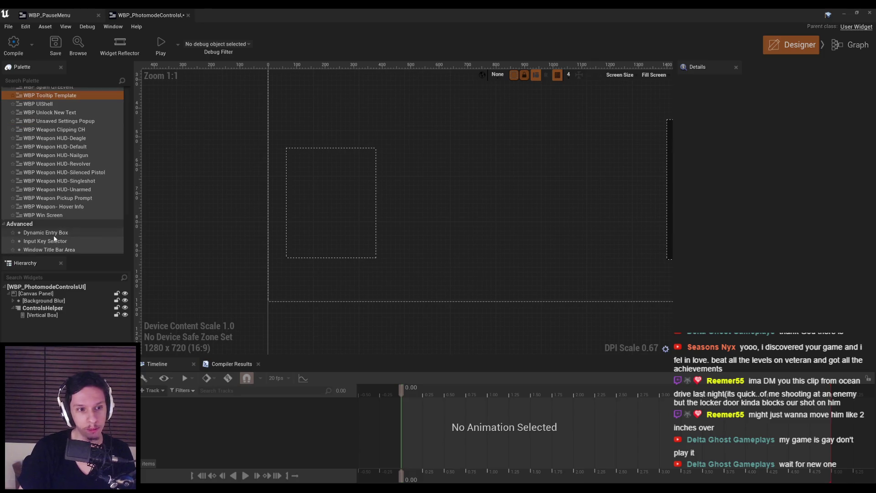
scroll(78, 235, "up", 10)
scroll(84, 234, "up", 15)
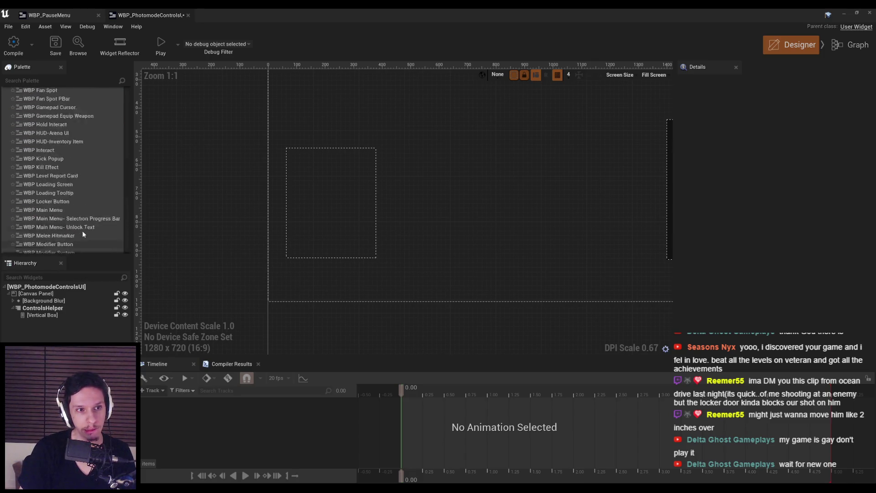
scroll(82, 234, "up", 6)
scroll(82, 234, "up", 3)
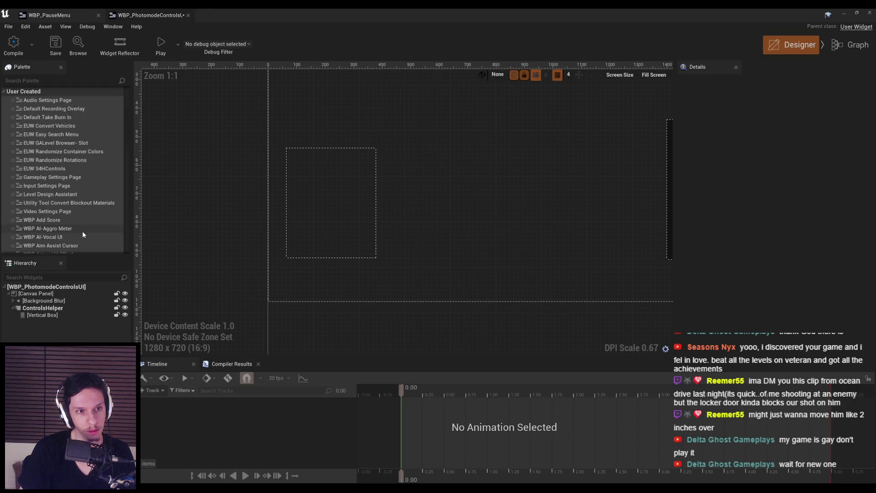
scroll(20, 193, "up", 5)
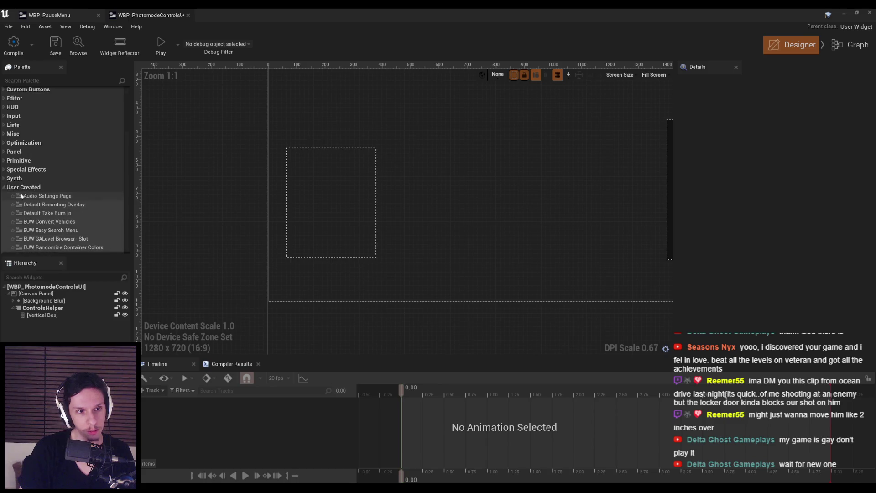
left_click(7, 230)
left_click(6, 230)
left_click(6, 229)
left_click(5, 228)
left_click(6, 227)
left_click(5, 228)
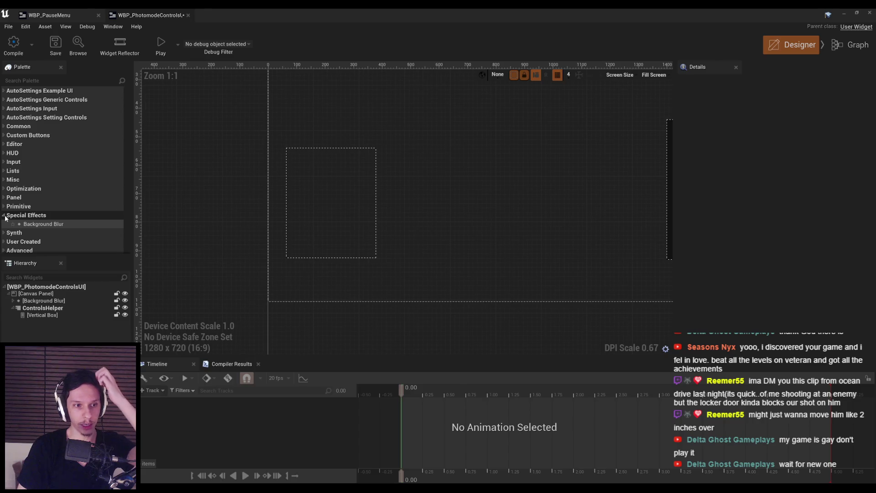
left_click(5, 226)
Scan the Primitive through Common categories, then expand AutoSettings Input to list its widgets.
left_click(4, 210)
left_click(3, 210)
left_click(3, 210)
left_click(3, 209)
left_click(6, 189)
left_click(6, 189)
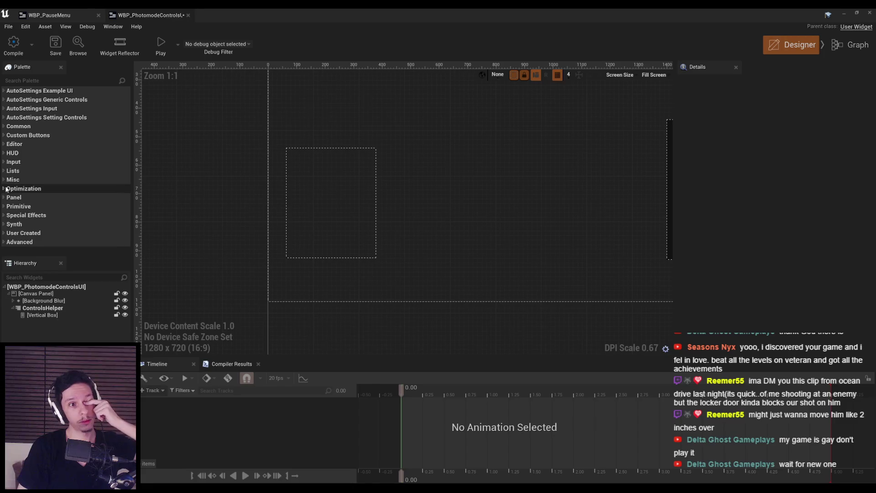
left_click(3, 163)
left_click(4, 162)
left_click(4, 154)
left_click(4, 154)
left_click(3, 145)
left_click(4, 144)
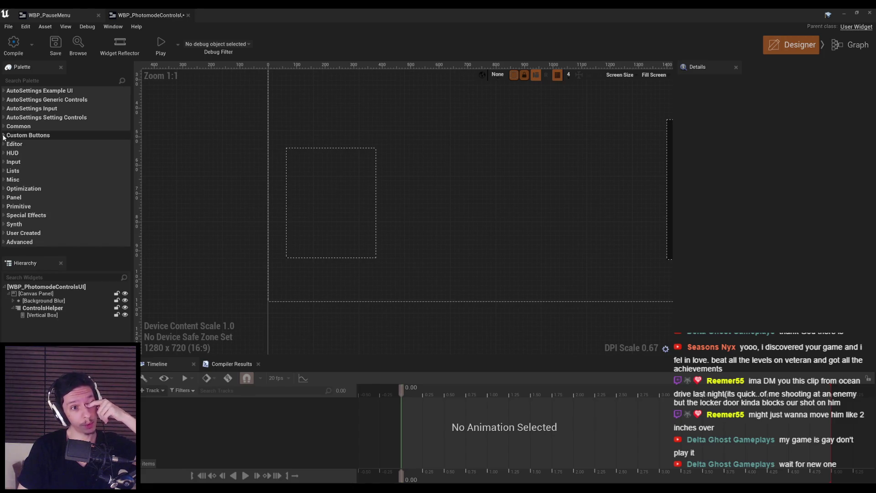
left_click(4, 127)
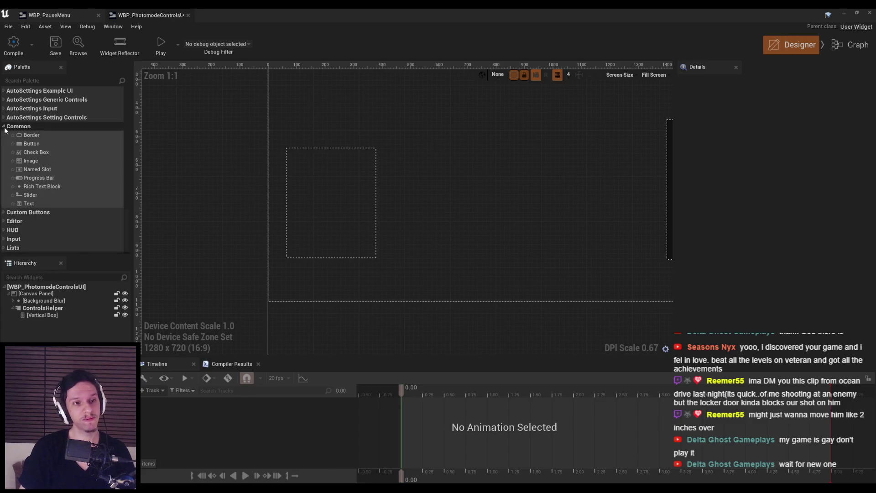
left_click(4, 127)
left_click(3, 118)
left_click(4, 118)
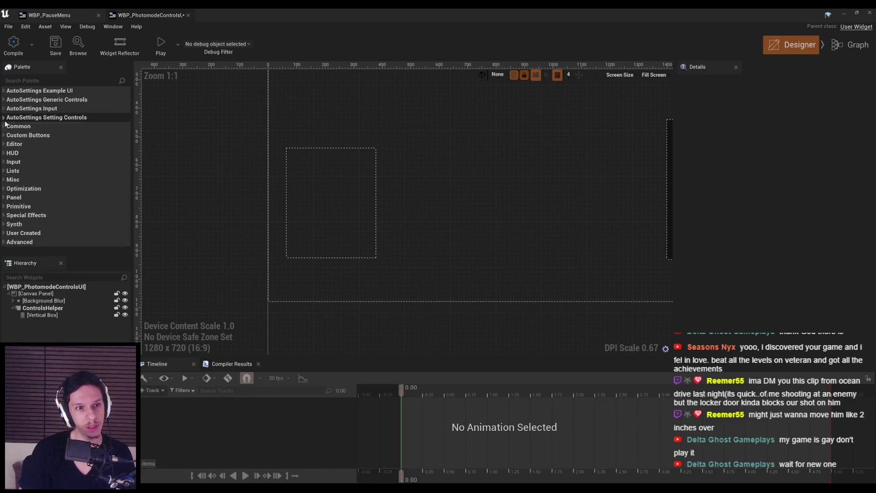
left_click(3, 109)
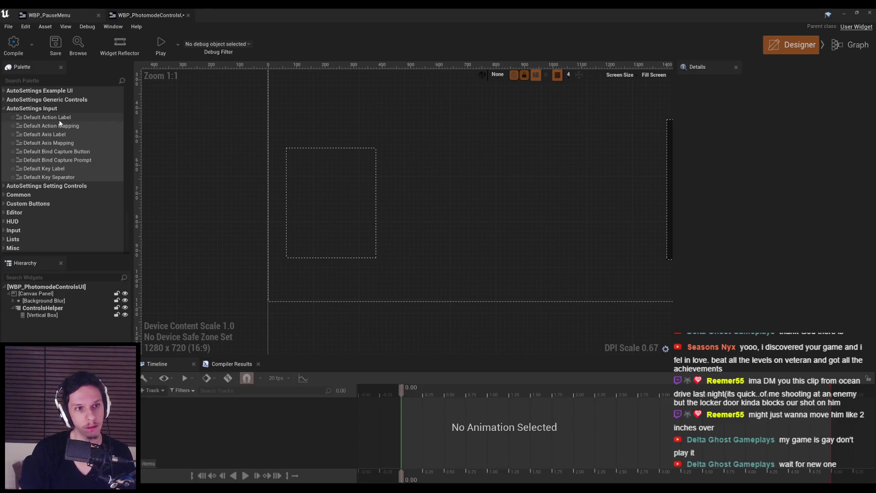
Drop a Default Action Label into the ControlsHelper Vertical Box.
left_click_drag(55, 118, 321, 196)
scroll(771, 265, "down", 10)
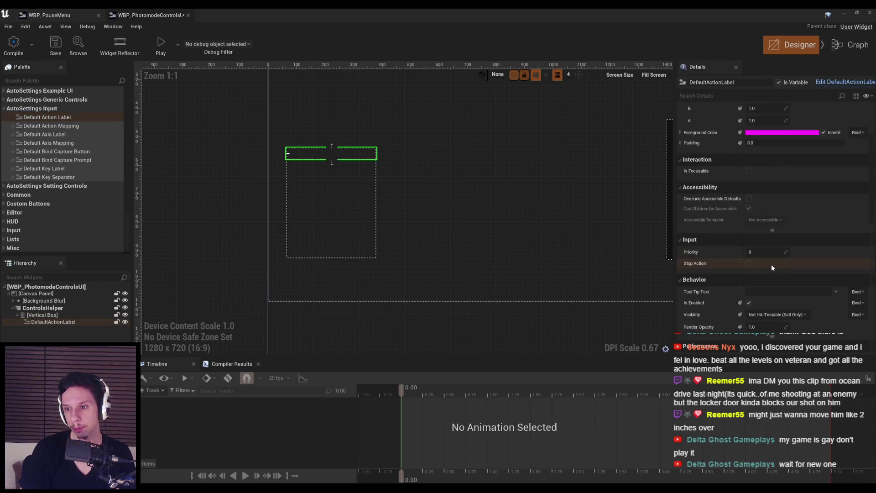
scroll(771, 263, "down", 3)
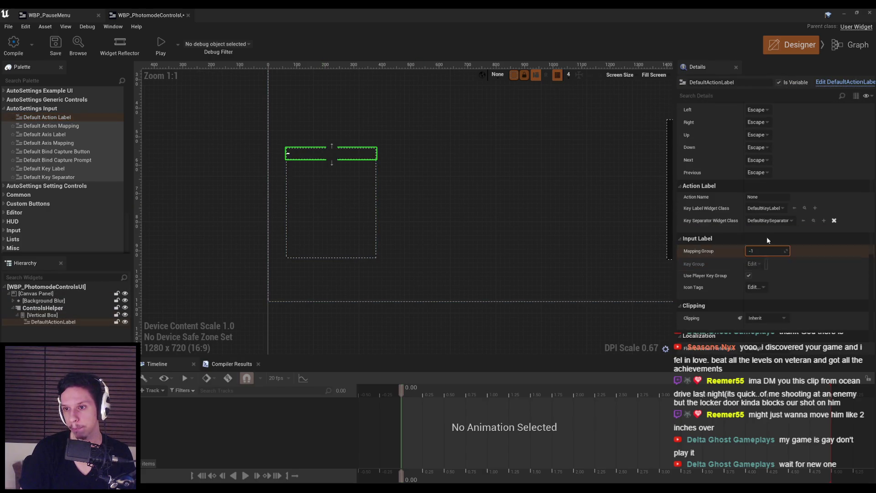
Set the label's Action Name, trying Fire then LeftMouseButton, and commit the edit.
left_click(767, 197)
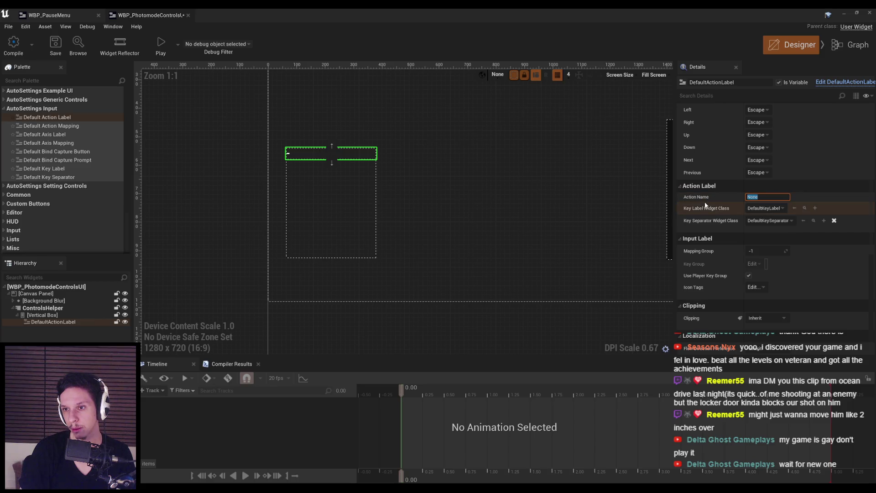
type("Fire")
key("Return")
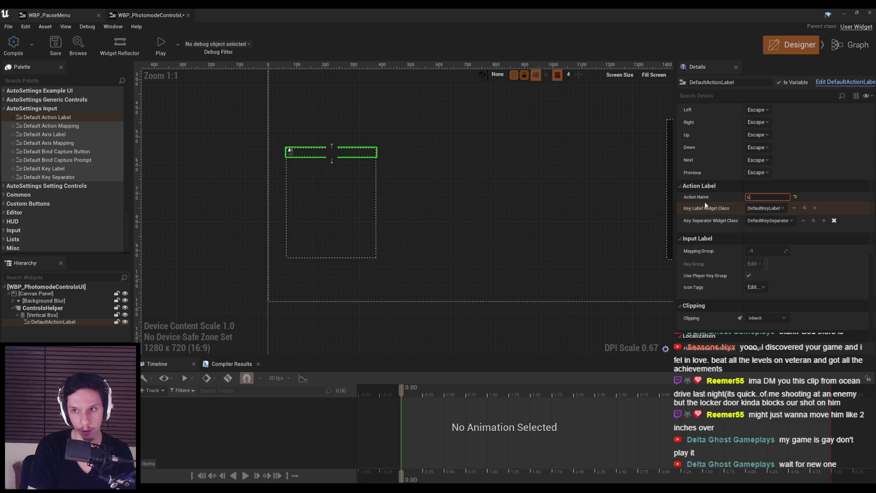
type("ton")
key("Return")
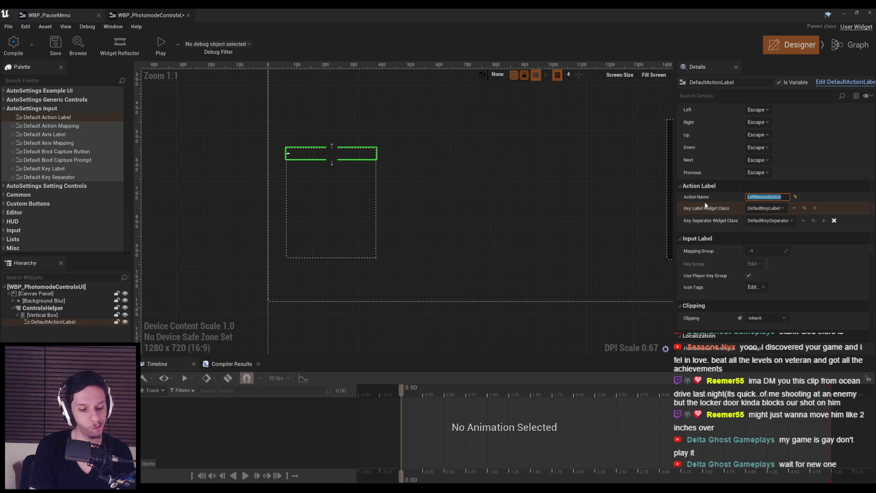
type("A")
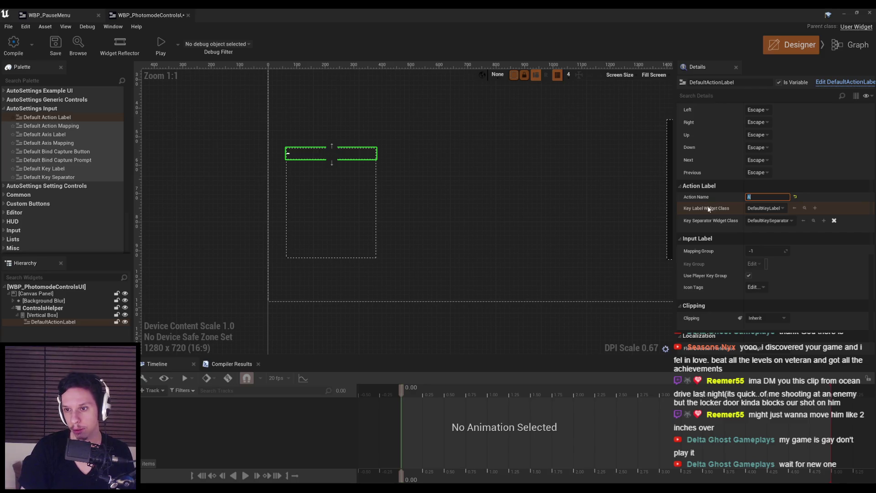
left_click(311, 182)
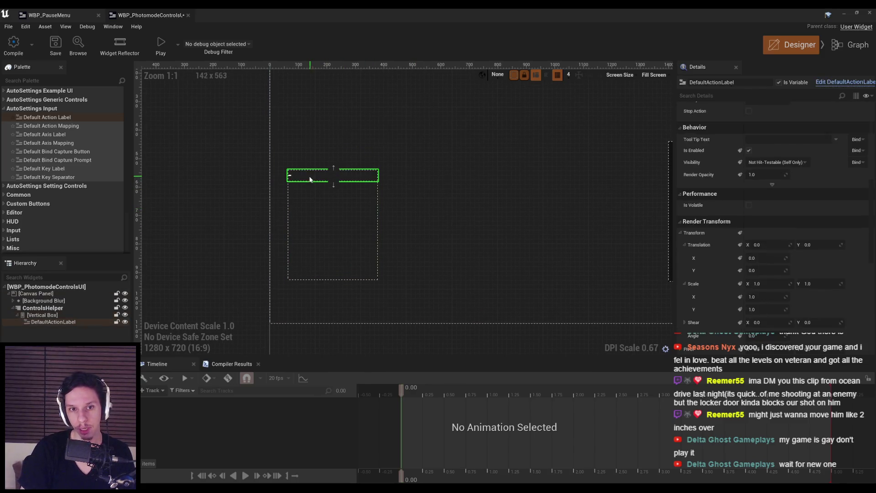
Replace the action label with a Default Key Label in the Vertical Box.
key("Delete")
left_click_drag(59, 168, 316, 185)
scroll(794, 221, "up", 3)
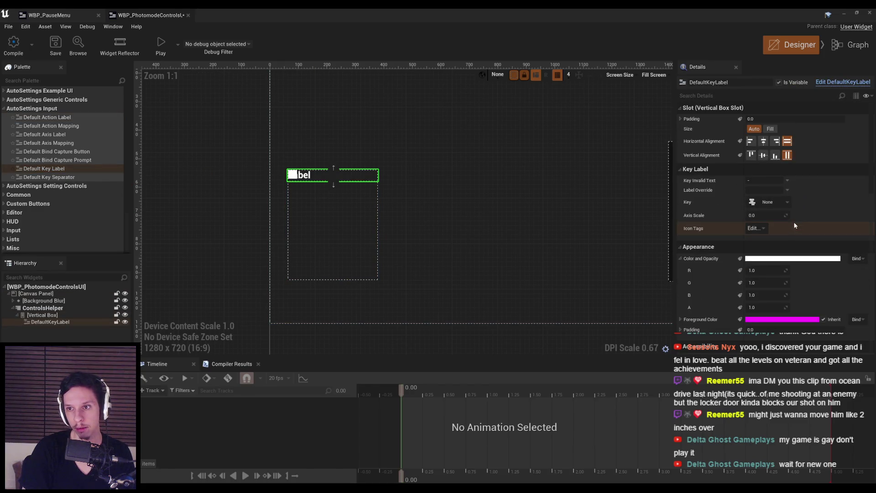
Assign the key label a key and Axis Scale 1.0, then delete it.
left_click(779, 202)
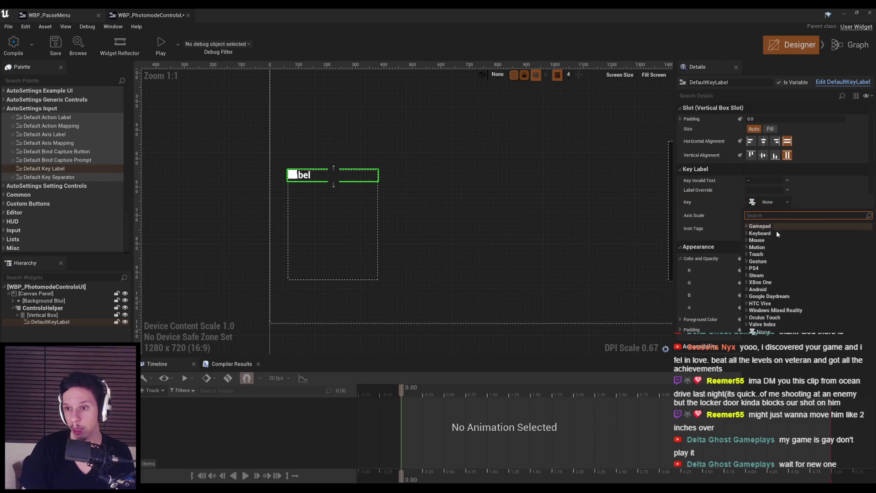
left_click(694, 214)
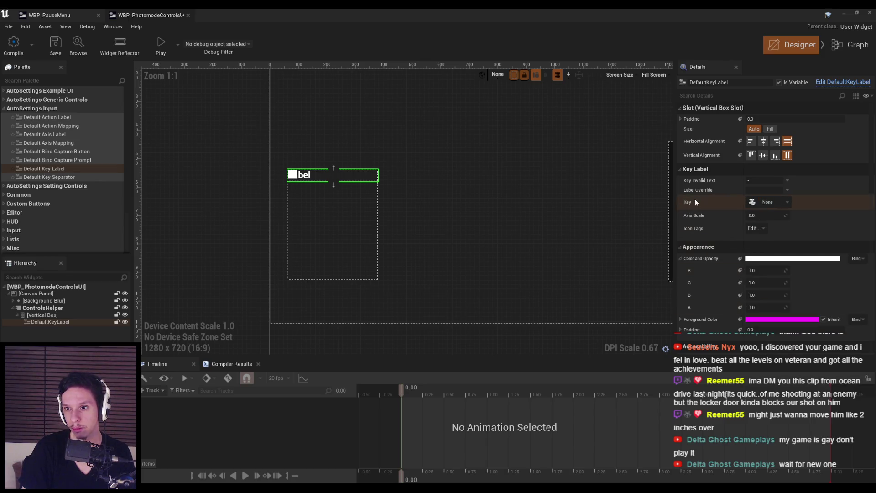
left_click(752, 202)
key("d")
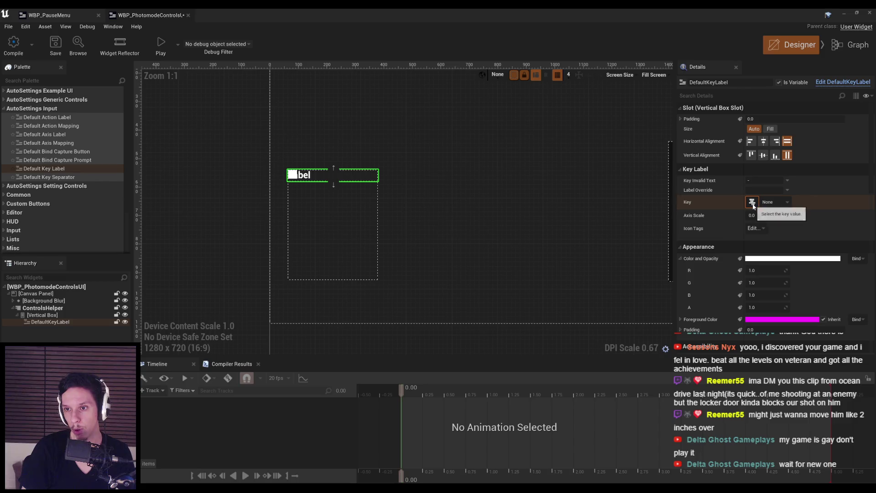
scroll(305, 198, "up", 3)
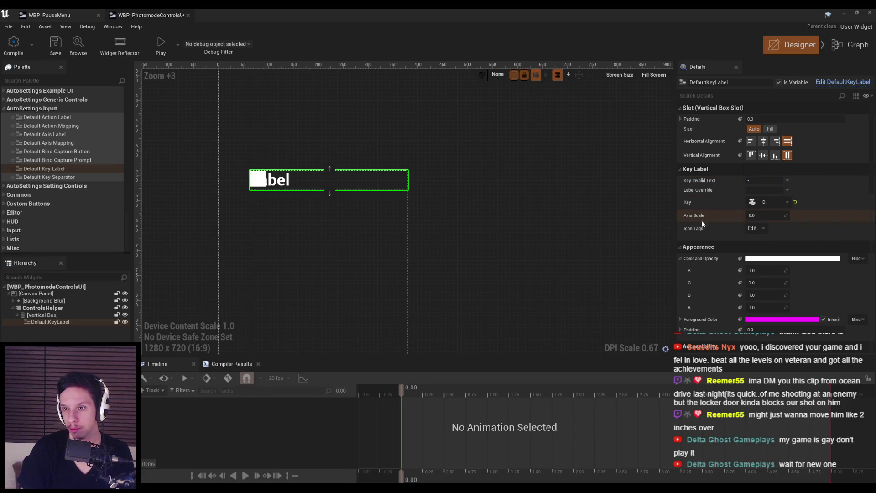
type("1")
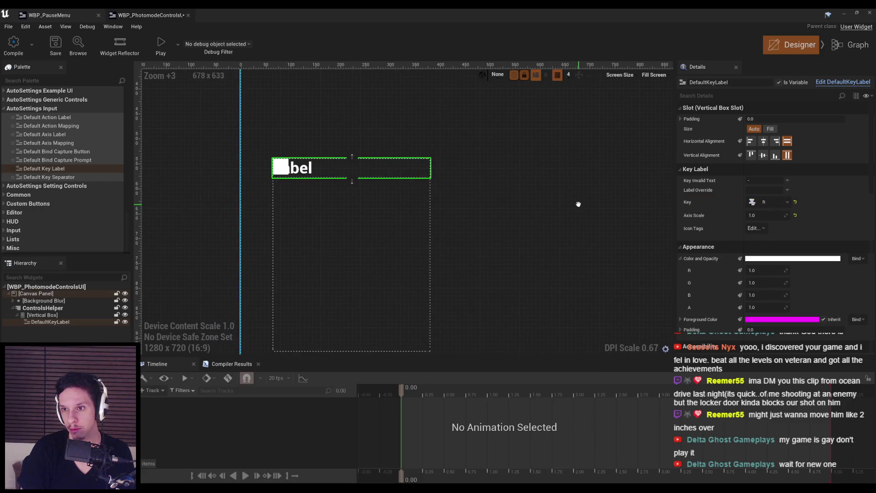
key("Delete")
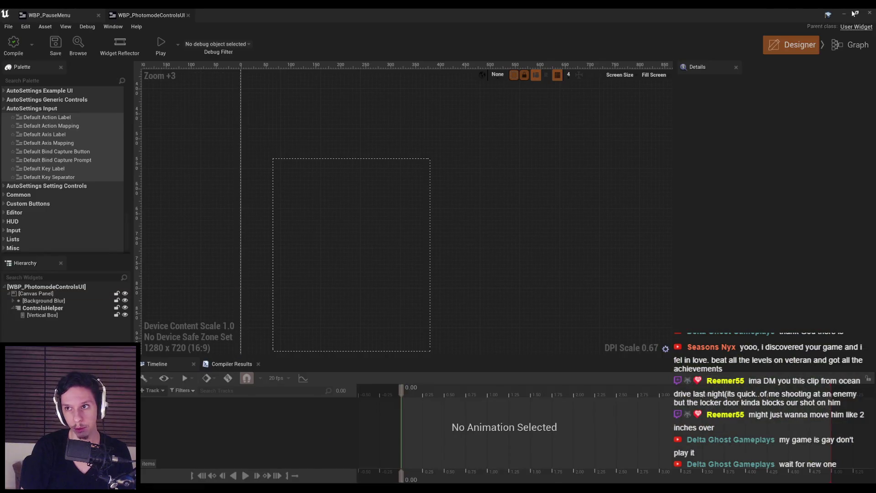
Bring the level editor with the running game back in front of the reference image.
left_click(845, 13)
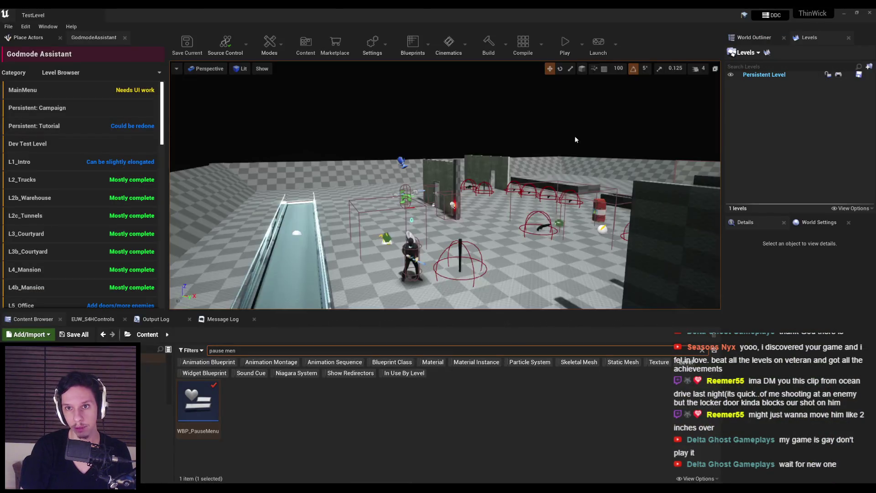
Move the photo-mode camera closer behind the character, then stop the play session.
mouse_move(445, 185)
left_mouse_down()
mouse_move(432, 221)
mouse_move(458, 242)
mouse_move(444, 196)
mouse_move(418, 221)
mouse_move(278, 161)
left_mouse_up()
key("Escape")
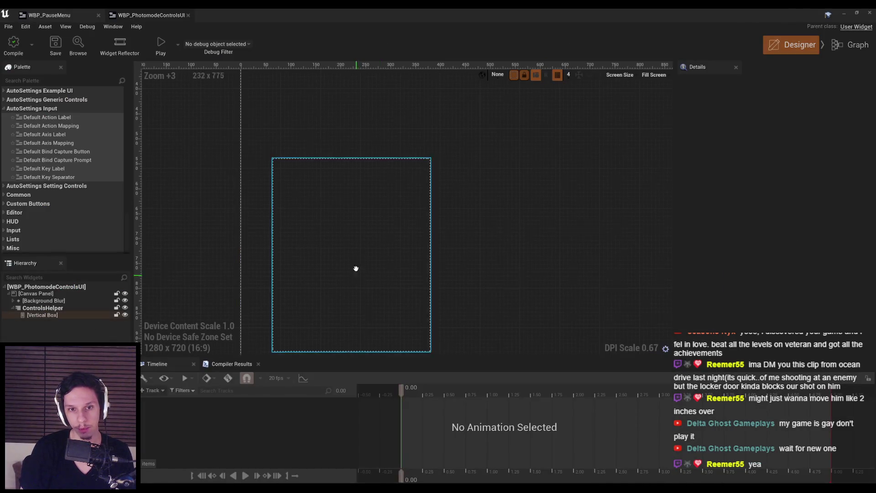
Select the Vertical Box and look through the Common widget category.
left_click(356, 273)
scroll(273, 193, "down", 4)
scroll(223, 174, "up", 3)
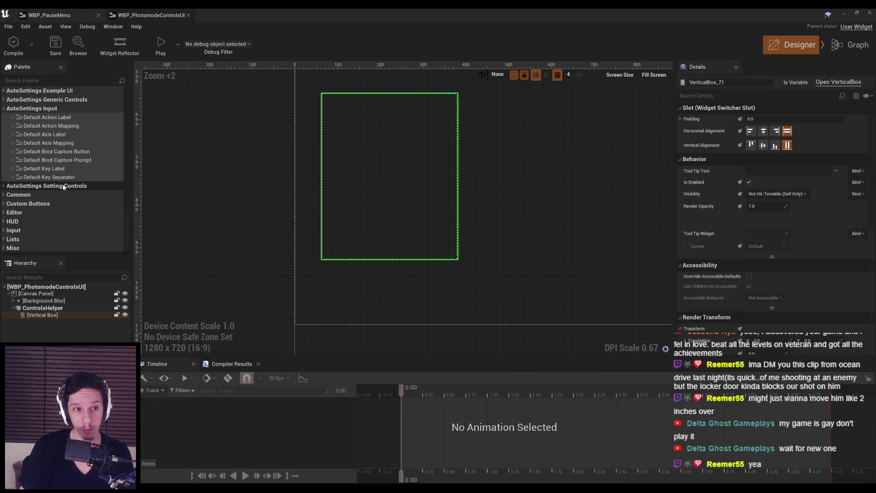
scroll(6, 183, "down", 2)
left_click(4, 169)
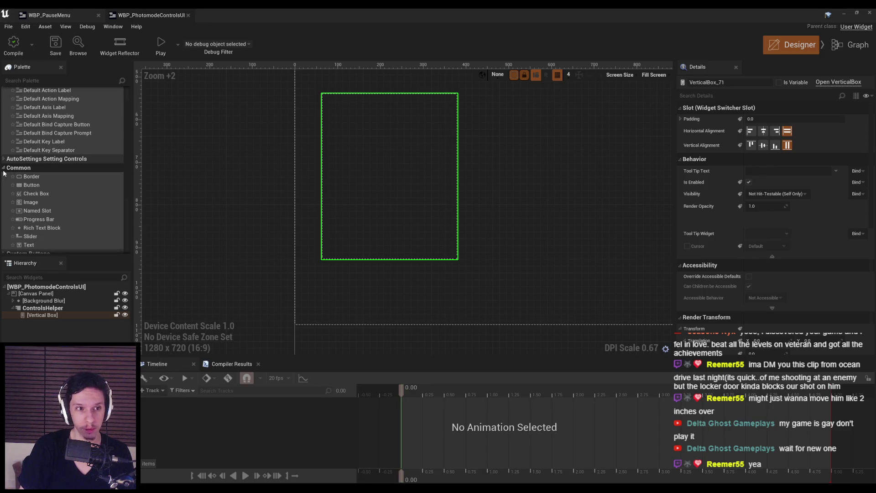
scroll(4, 173, "down", 2)
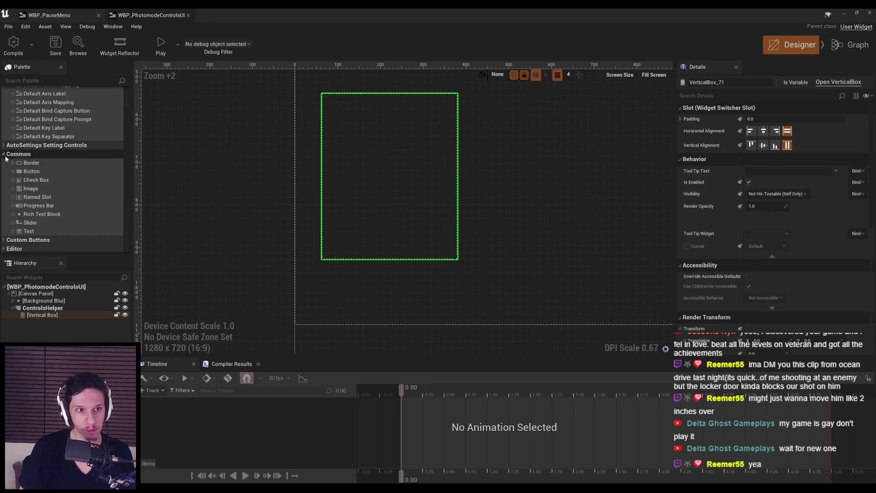
left_click(5, 156)
scroll(6, 156, "up", 3)
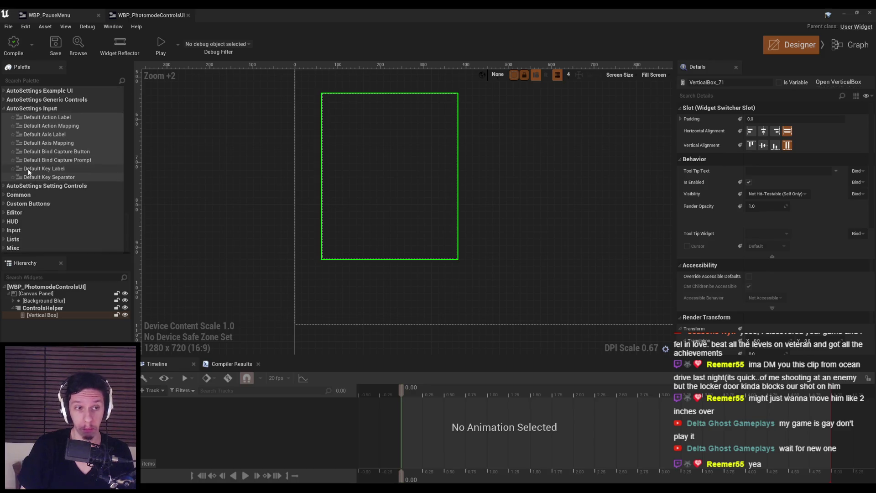
Search the Palette for 'horizon' and place a Horizontal Box inside the Vertical Box.
left_click(49, 80)
type("horizon")
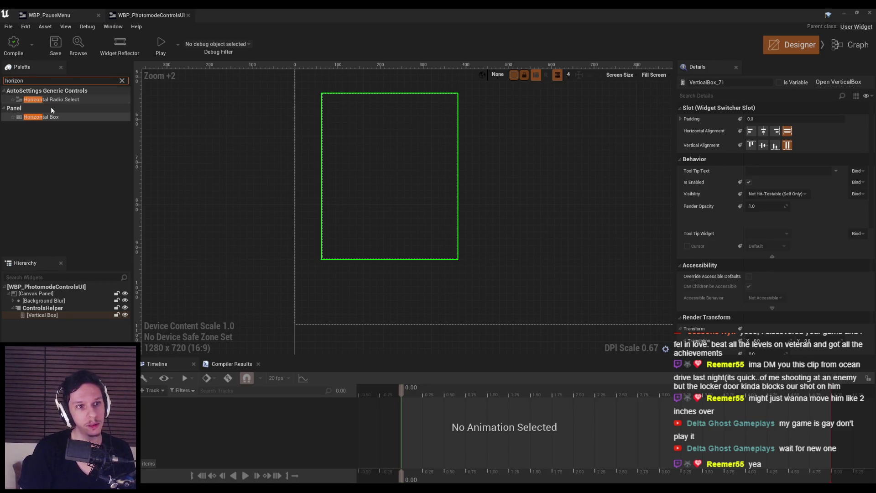
mouse_move(51, 117)
left_mouse_down()
mouse_move(70, 196)
mouse_move(49, 319)
mouse_move(40, 322)
left_mouse_up()
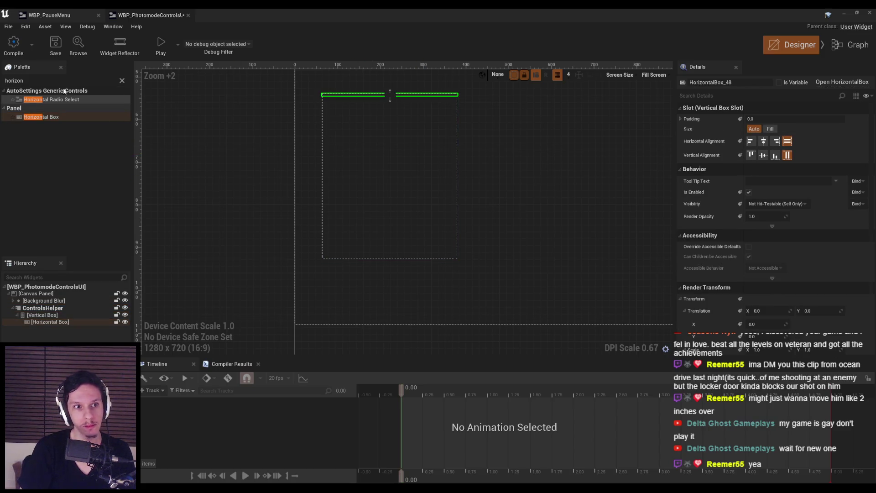
key("ctrl+f")
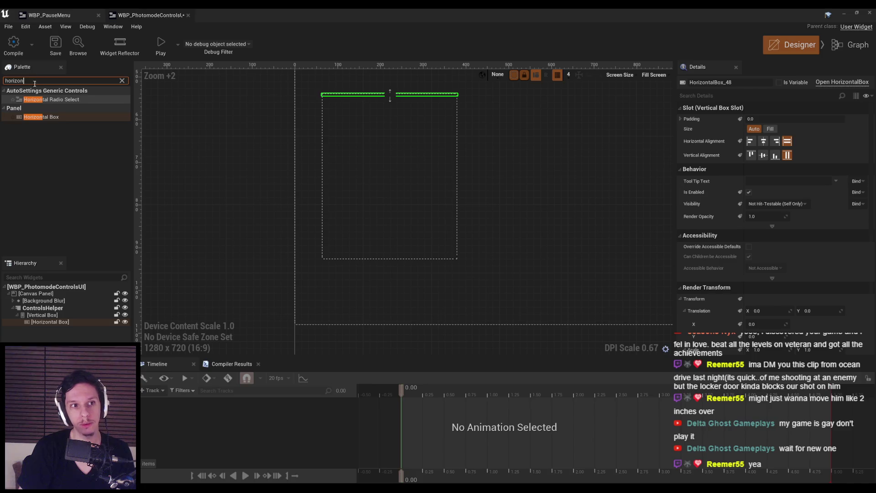
Add an Image widget inside the Horizontal Box.
type("image")
left_click(33, 102)
left_click_drag(33, 101, 45, 324)
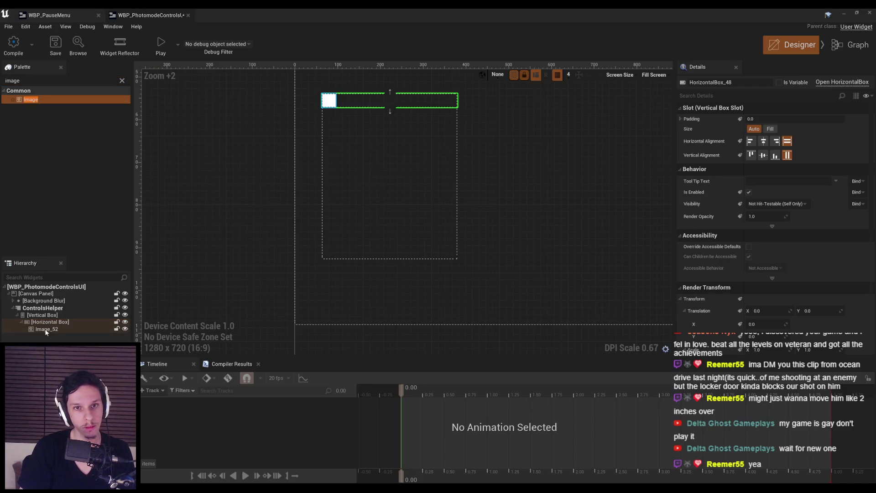
left_click(45, 322)
Add a Text block beside the image, centred vertically in the row.
left_click(55, 81)
type("text")
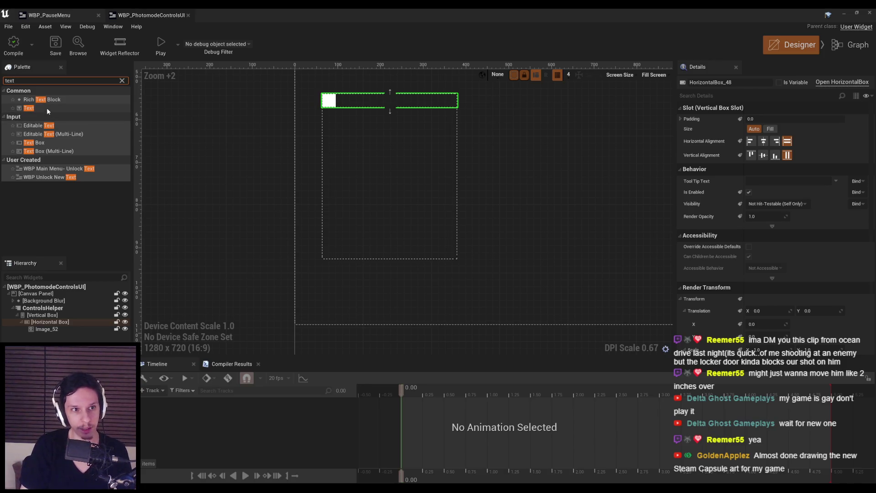
left_click_drag(44, 112, 54, 325)
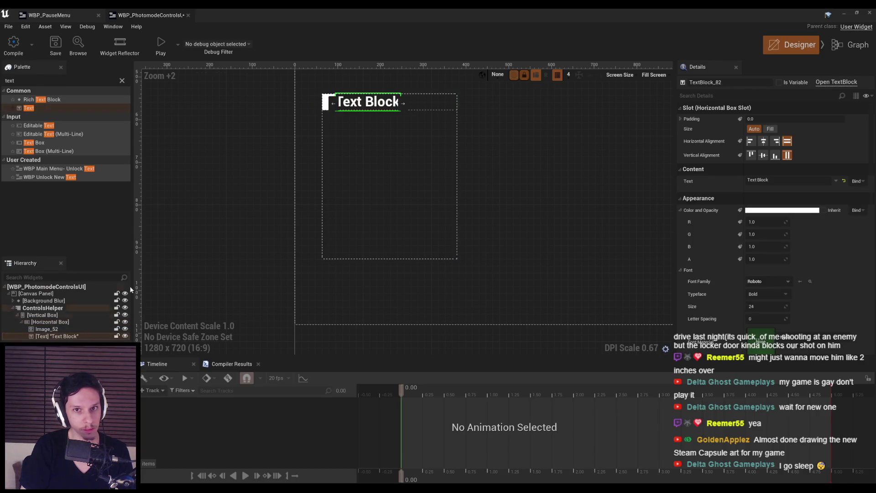
left_click(763, 155)
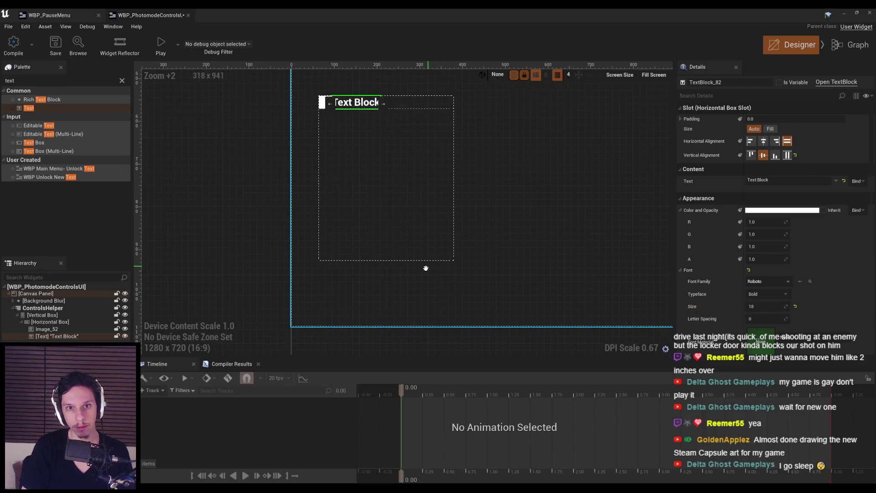
Set the Text Block's font to Poppins_Font with the Medium typeface.
left_click(404, 218)
left_click(347, 109)
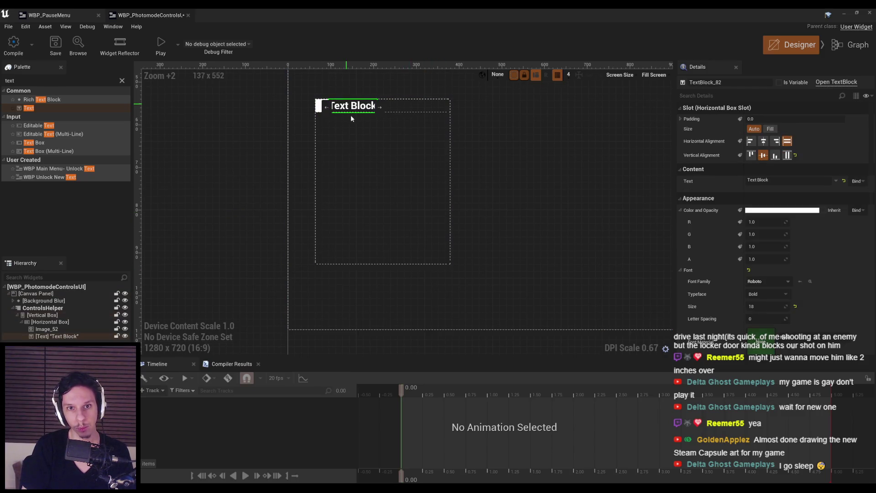
left_click(771, 281)
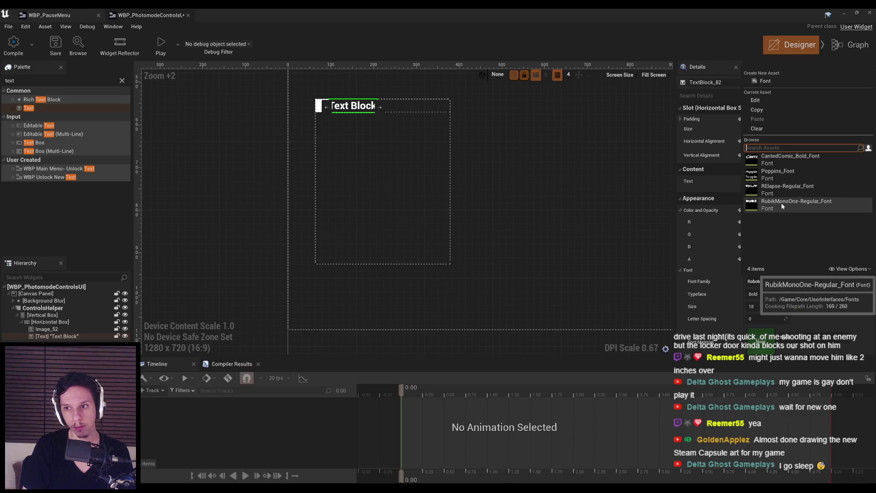
left_click(782, 174)
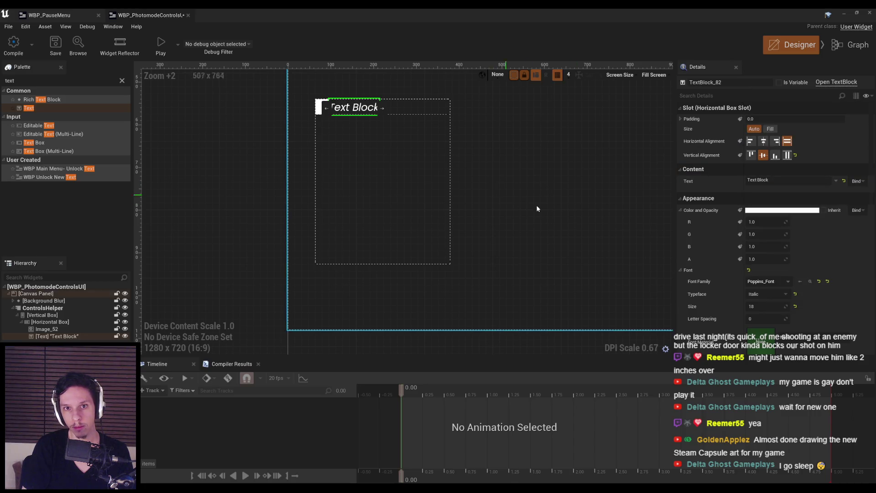
left_click(765, 294)
left_click(760, 324)
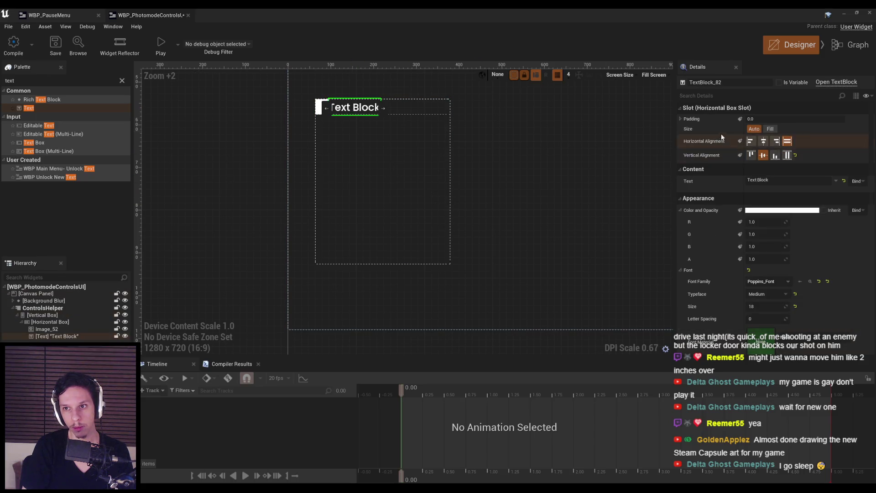
Give the Text Block a left padding of 16.
left_click(681, 119)
left_click(760, 129)
type("16")
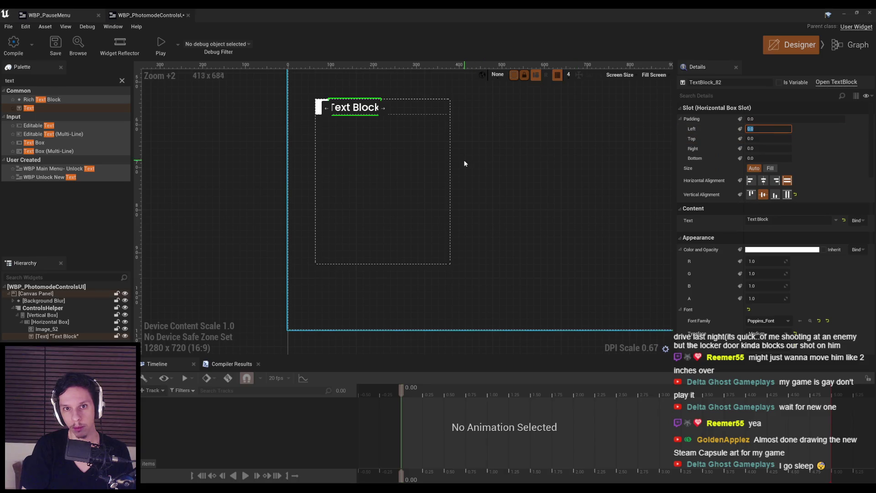
key("Return")
left_click(763, 139)
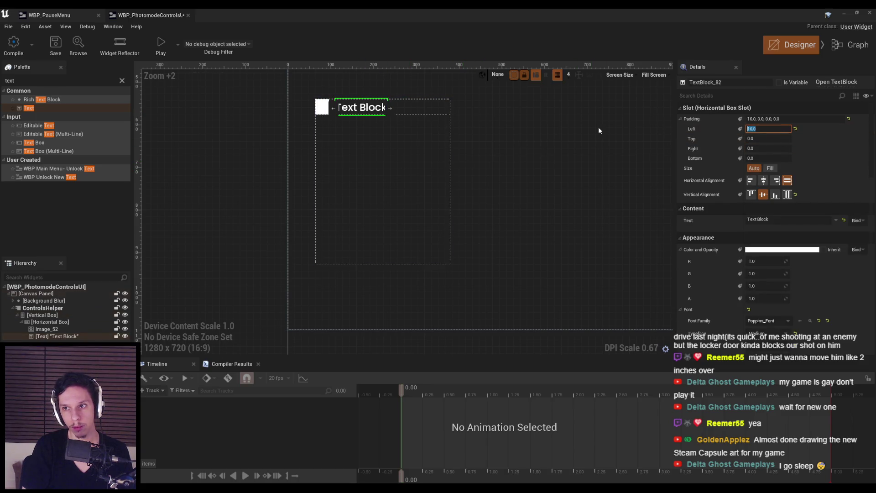
left_click(382, 160)
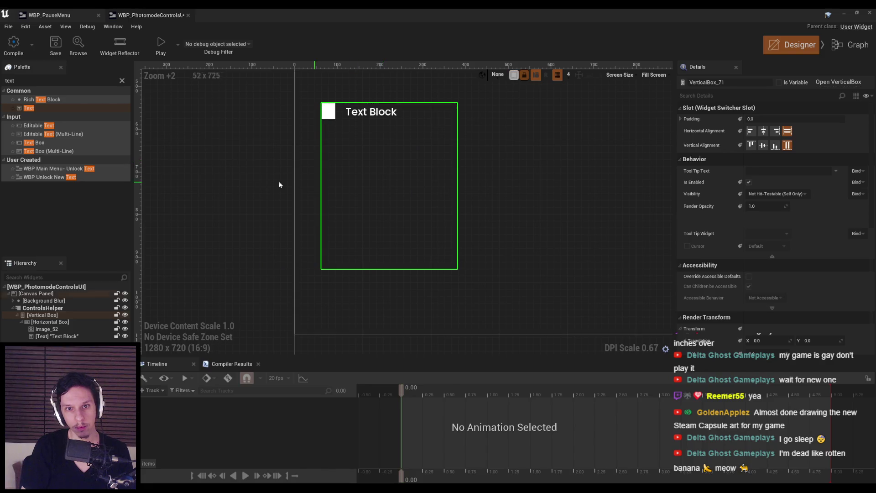
Set the Text Block's text to 'Move/Rotate Camera'.
left_click(245, 185)
scroll(245, 186, "down", 4)
scroll(246, 185, "up", 3)
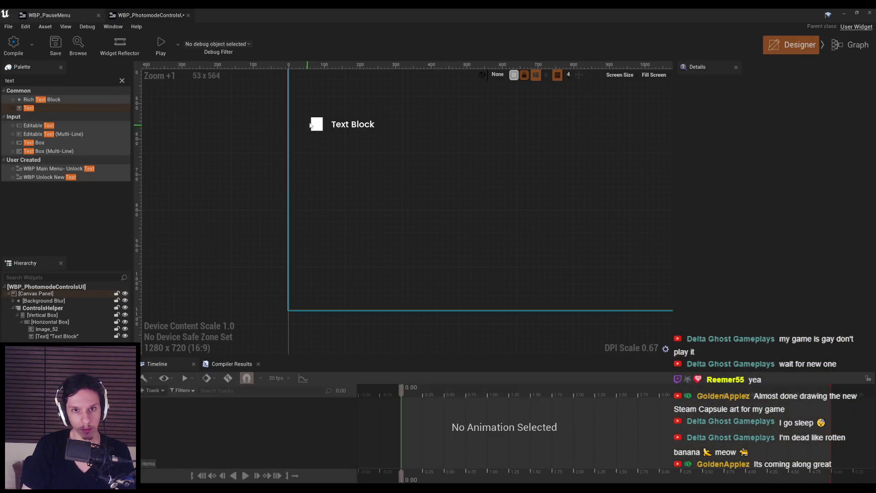
left_click(353, 124)
scroll(366, 254, "up", 3)
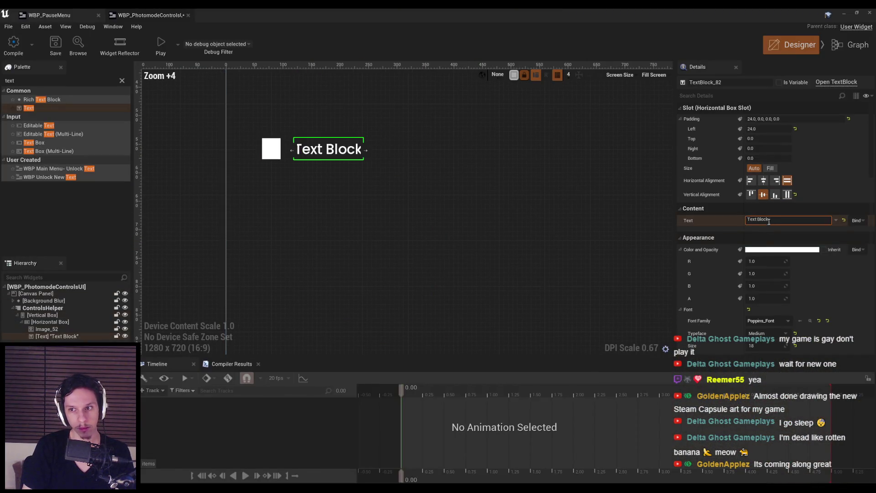
key("Return")
Give the image beside the text the Keyboard_Black_Mouse_Left texture at 16×16.
left_click(404, 220)
left_click(338, 152)
left_click(272, 157)
left_click(797, 239)
type("mouse")
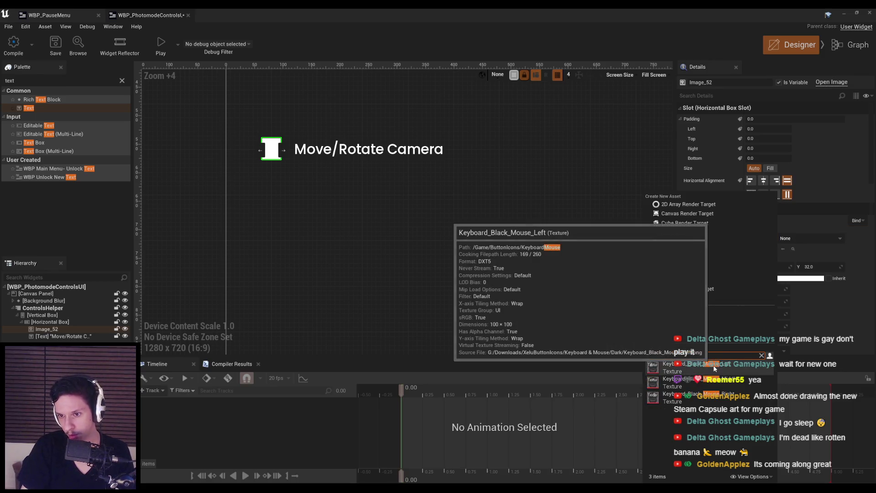
left_click(713, 365)
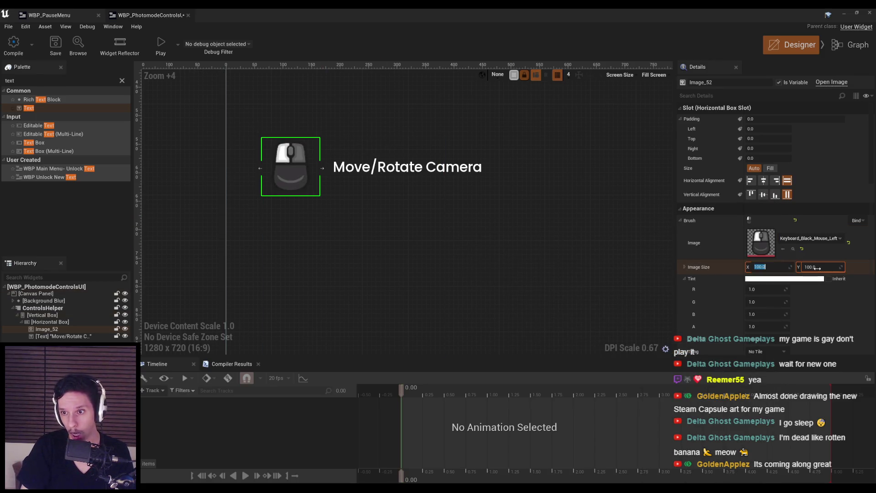
type("16")
key("Tab")
type("16")
key("Return")
Inspect the left mouse icon texture, then resize the icon to 40×40.
left_click(426, 262)
left_click(282, 174)
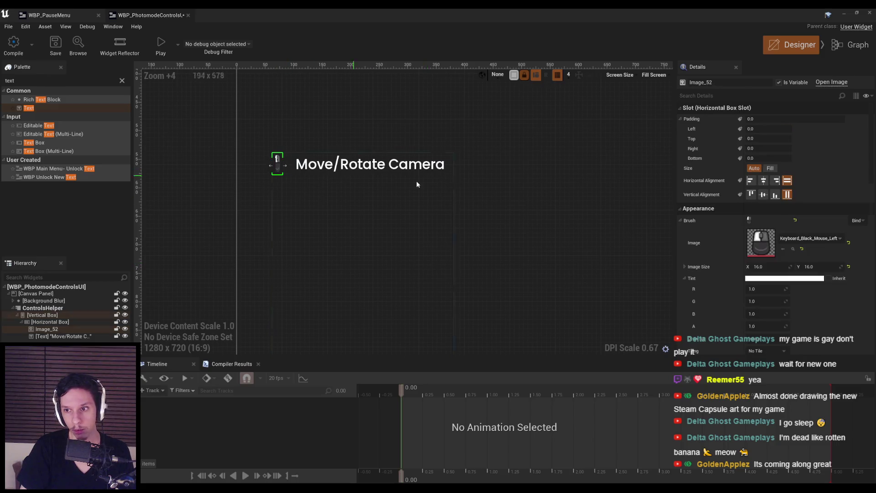
left_click(432, 253)
left_click(277, 167)
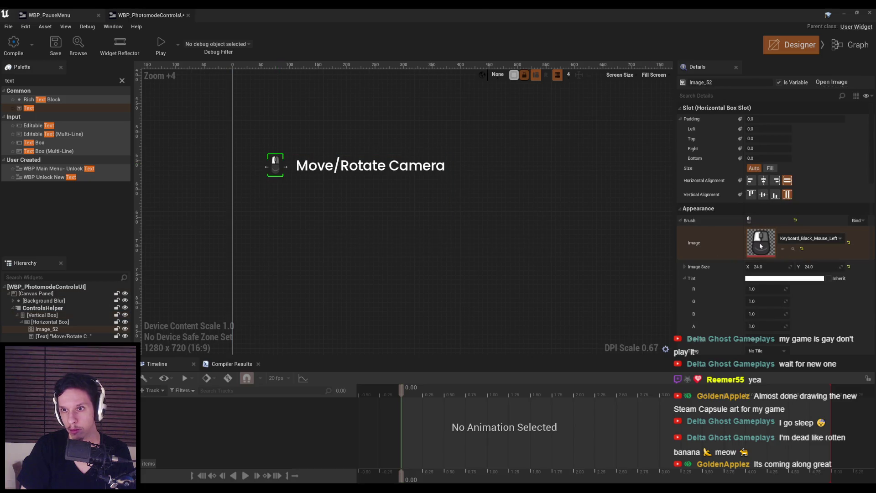
double_click(759, 244)
left_click(278, 15)
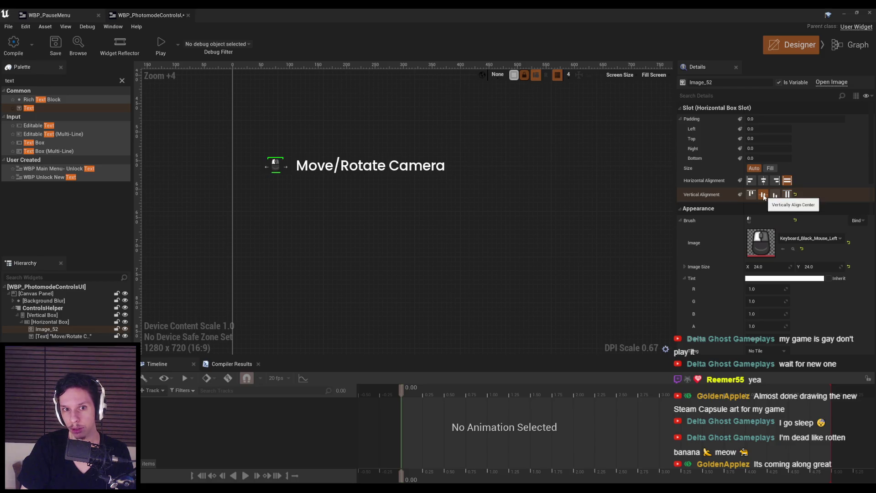
left_click(758, 267)
type("40")
key("Tab")
type("40")
key("Return")
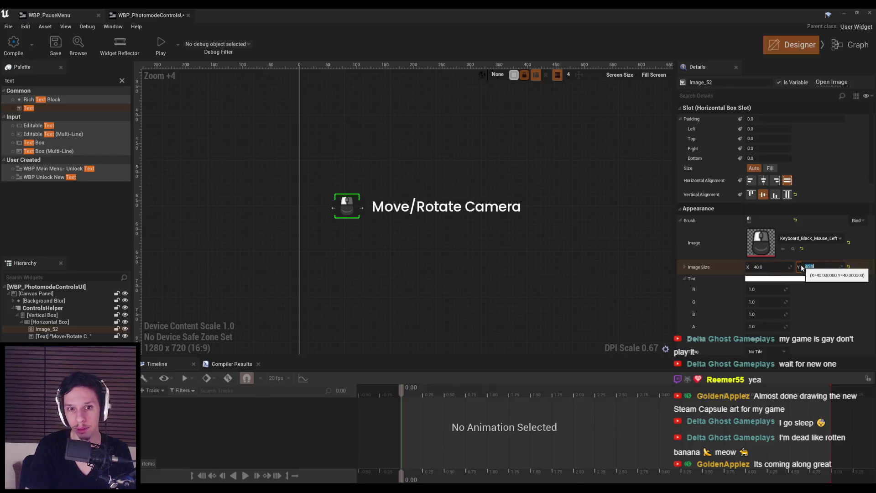
Reselect the mouse icon, Move/Rotate Camera text and vertical box to review the row layout.
left_click(502, 255)
scroll(502, 254, "down", 4)
scroll(232, 173, "up", 5)
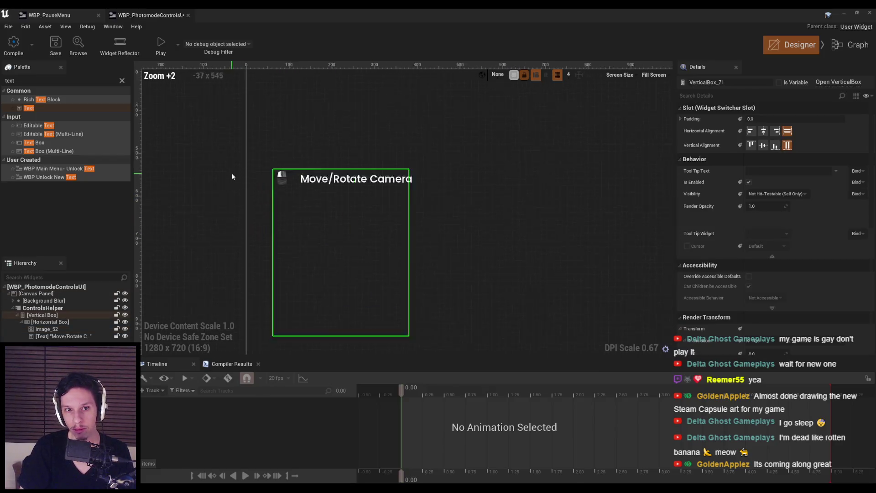
left_click(231, 172)
scroll(310, 185, "up", 4)
left_click(310, 185)
left_click(333, 226)
left_click(297, 178)
left_click(380, 177)
left_click(382, 190)
left_click(390, 209)
left_click(391, 208)
scroll(397, 173, "down", 6)
left_click_drag(397, 174, 396, 172)
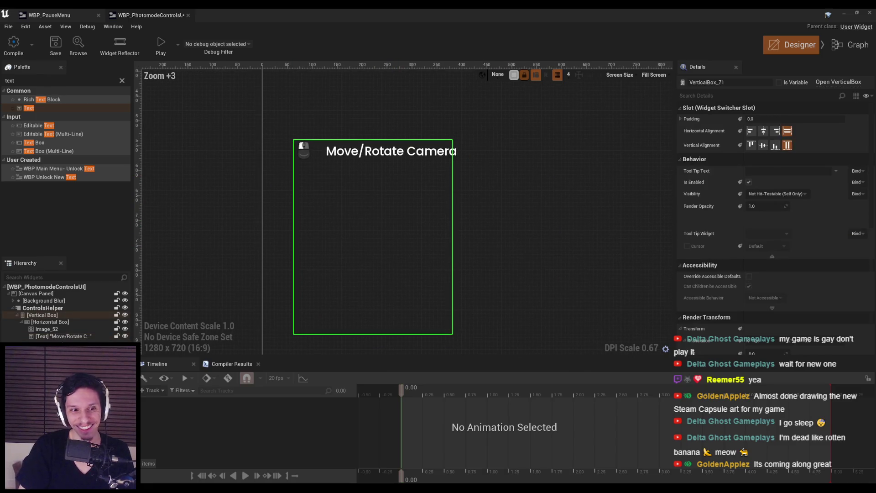
Widen the ControlsHelper box by dragging its right edge.
left_click(46, 309)
left_click_drag(452, 236, 495, 235)
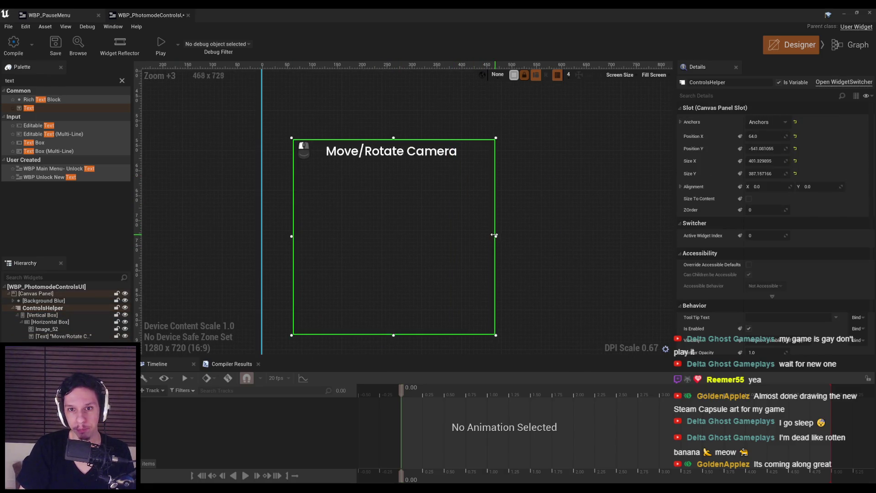
scroll(482, 236, "down", 5)
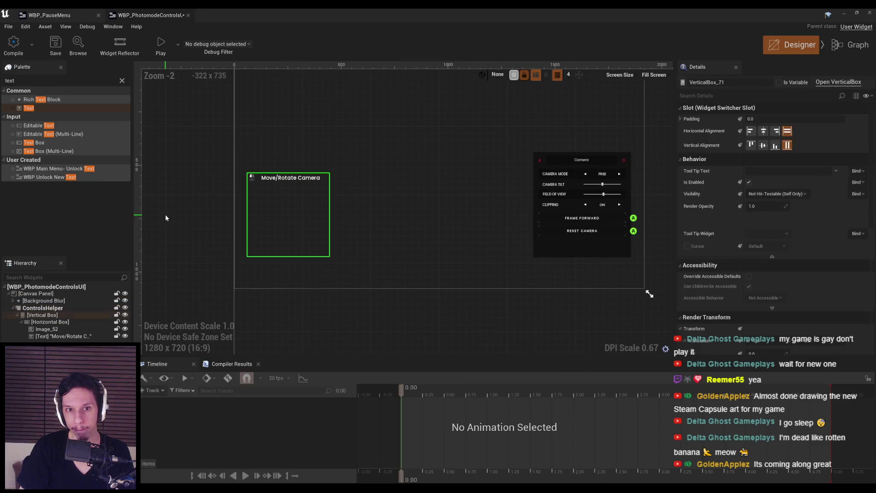
scroll(286, 178, "up", 6)
Copy the left mouse icon and select the icon-and-label row.
left_click(286, 178)
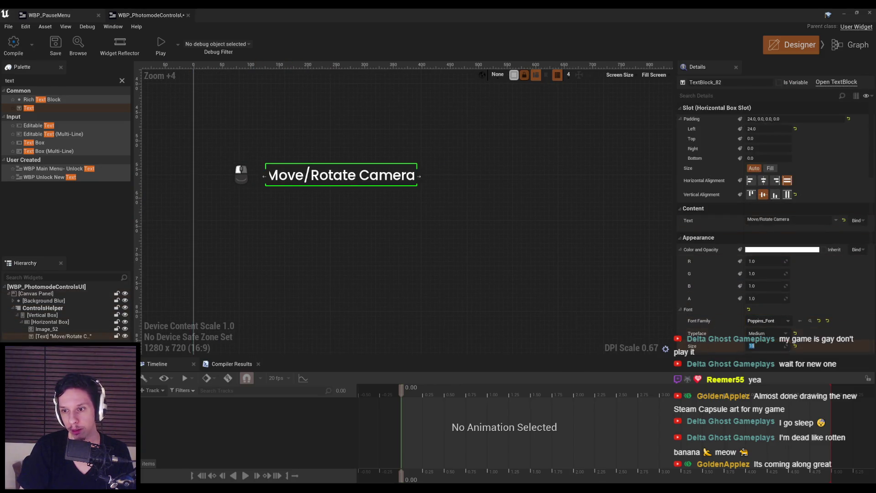
left_click(346, 272)
scroll(251, 175, "up", 1)
left_click(243, 184)
scroll(242, 183, "up", 4)
key("ctrl+c")
left_click(51, 322)
Paste a second mouse icon before the text, using Keyboard_Black_Mouse_Right at 40×40.
key("ctrl+v")
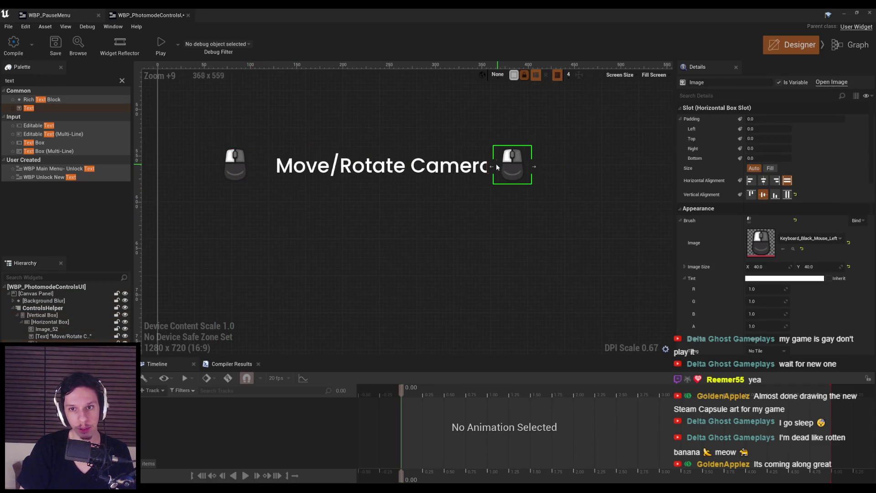
left_click_drag(496, 166, 269, 166)
left_click(325, 238)
left_click(274, 174)
left_click(817, 240)
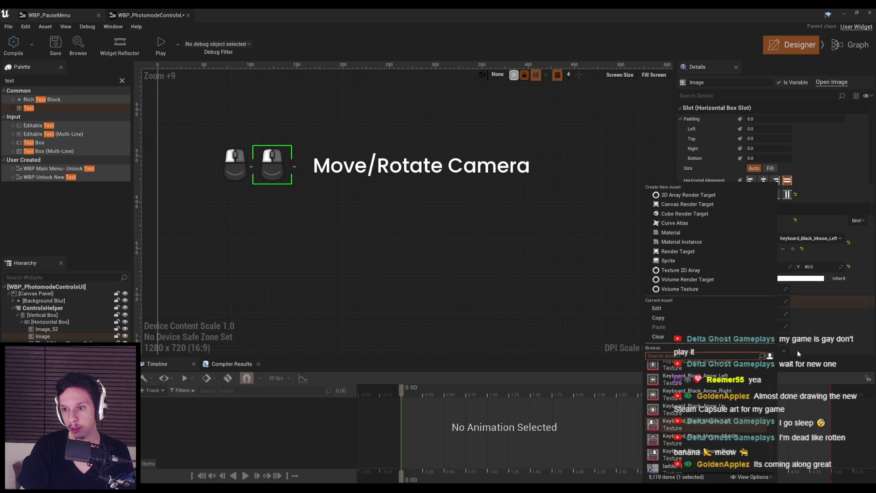
left_click(675, 453)
scroll(397, 269, "down", 4)
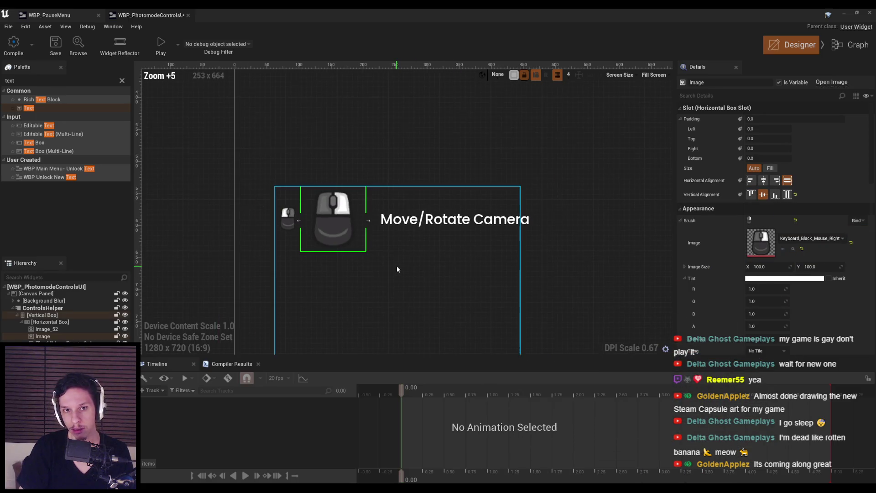
key("Tab")
type("40")
key("Return")
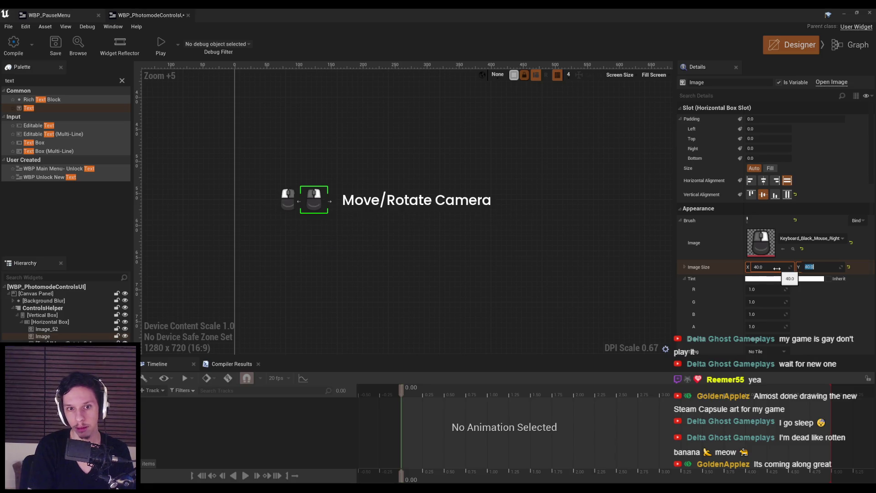
left_click(322, 239)
Change the Move/Rotate Camera label to a different font family.
left_click(210, 250)
scroll(212, 254, "down", 6)
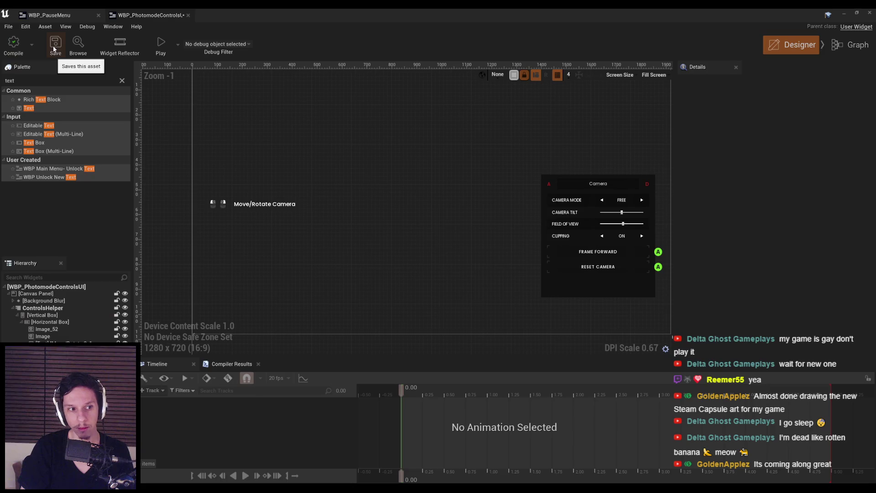
scroll(239, 214, "up", 1)
left_click(238, 238)
scroll(157, 226, "down", 2)
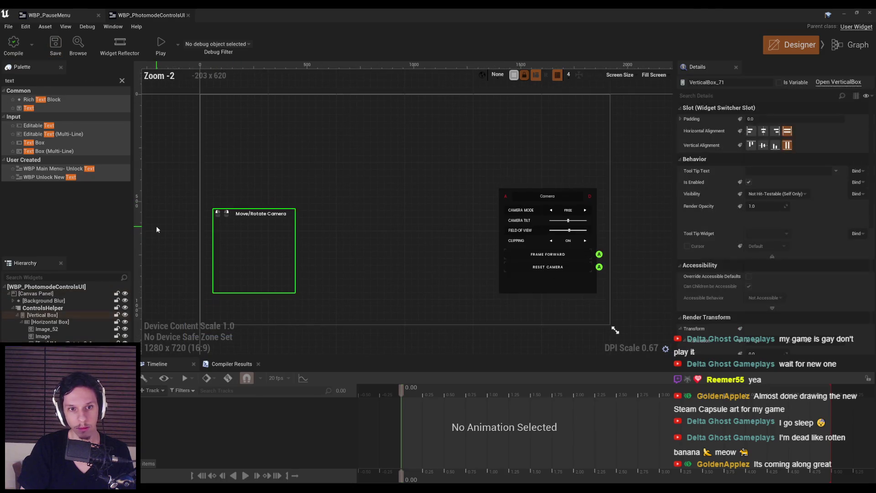
scroll(235, 215, "up", 3)
left_click(234, 215)
scroll(246, 233, "up", 3)
left_click(768, 321)
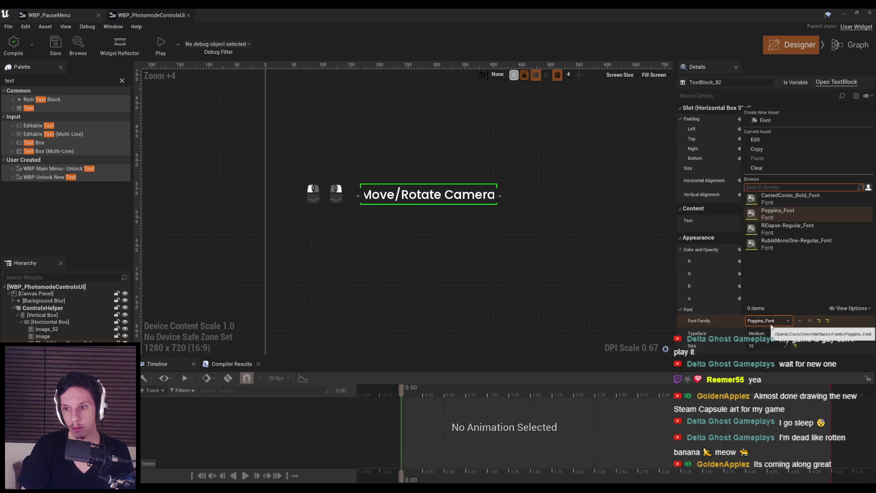
left_click(785, 215)
left_click(238, 241)
scroll(199, 242, "down", 6)
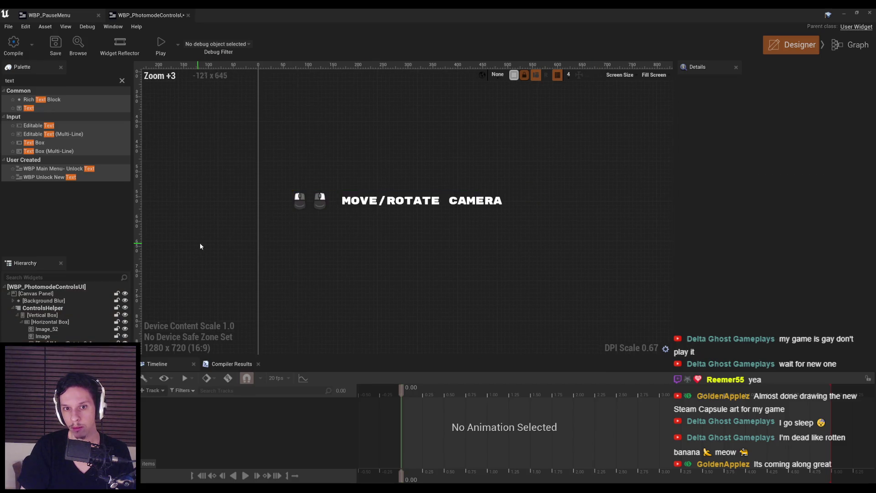
key("ctrl+z")
key("ctrl+z")
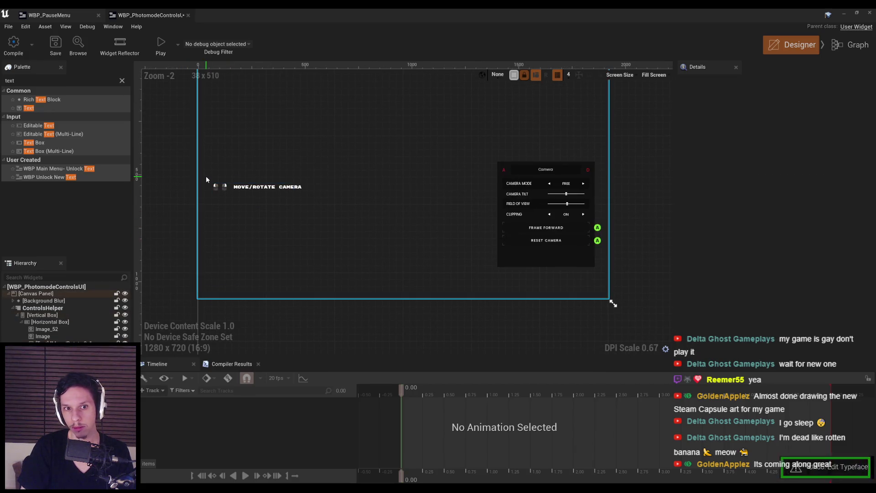
scroll(207, 183, "up", 6)
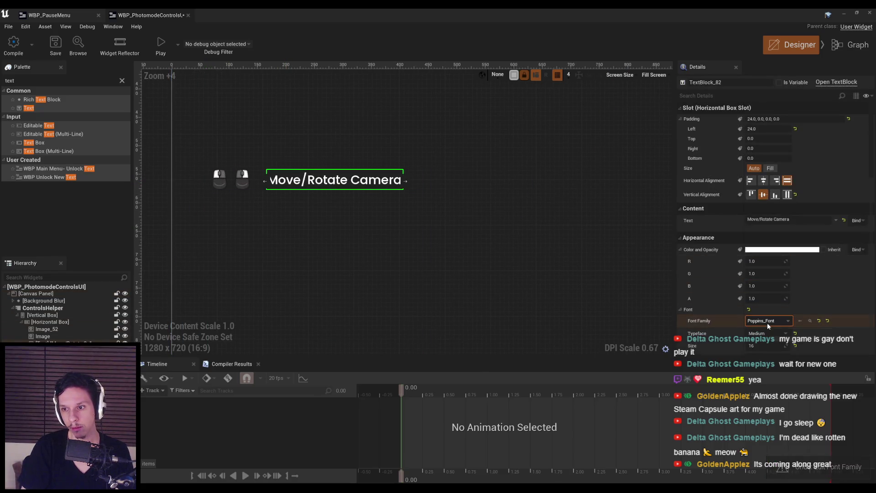
left_click(762, 342)
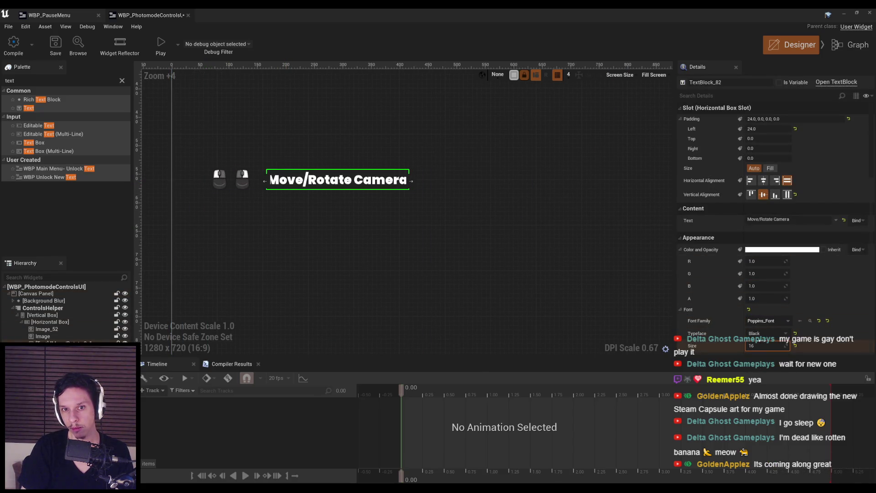
left_click(365, 250)
scroll(365, 250, "down", 6)
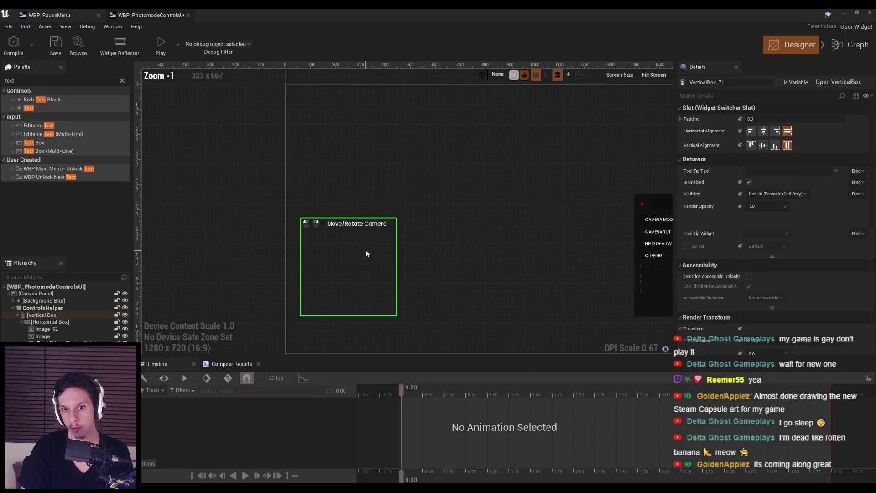
scroll(366, 250, "up", 2)
key("ctrl+z")
scroll(366, 250, "up", 3)
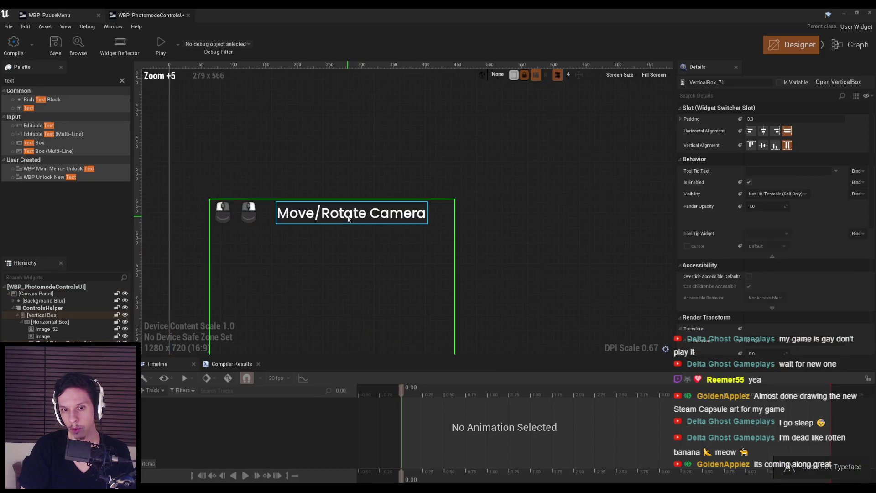
scroll(253, 246, "down", 1)
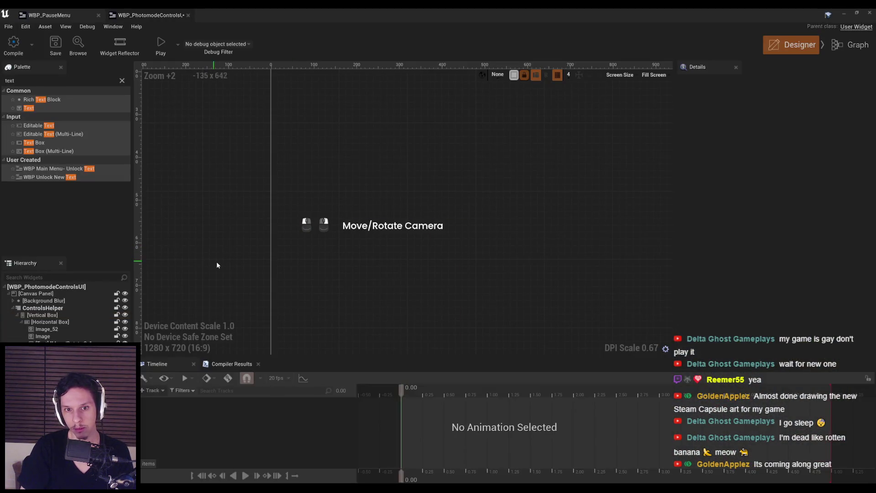
Compile the widget blueprint and start a play-in-editor session with Alt+P.
scroll(217, 261, "down", 3)
scroll(246, 194, "up", 6)
scroll(226, 184, "up", 4)
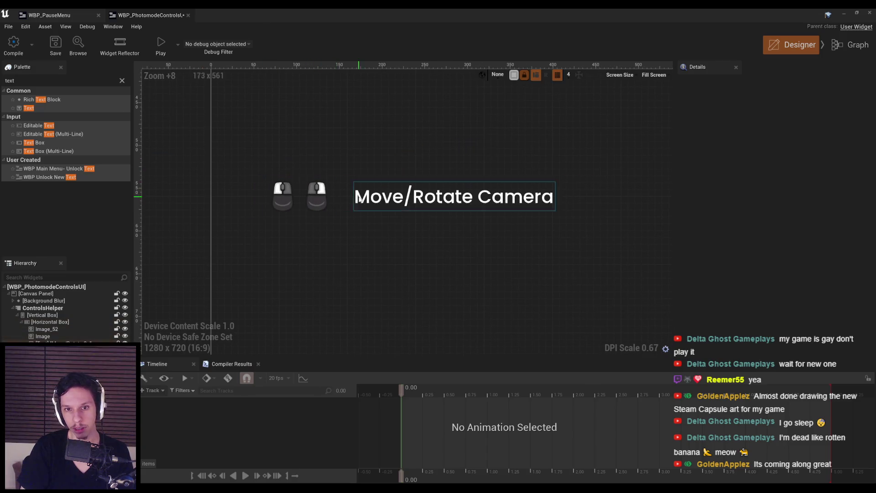
scroll(341, 205, "down", 3)
left_click(54, 43)
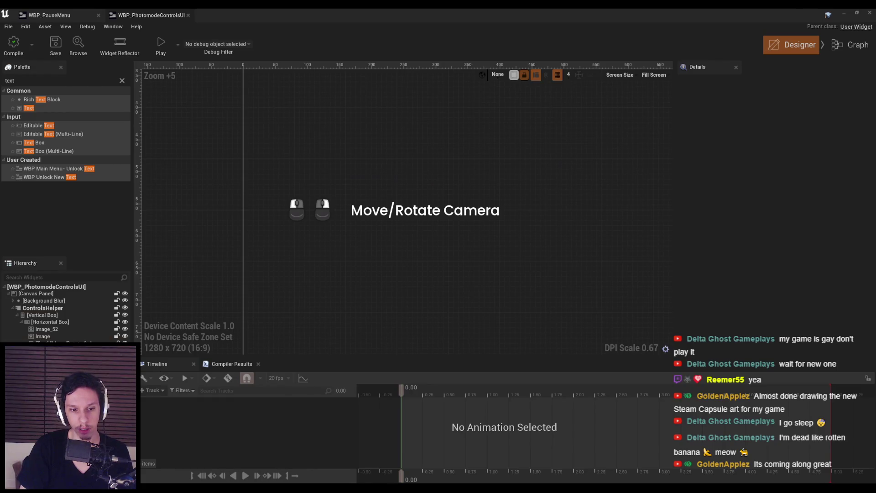
scroll(456, 220, "down", 3)
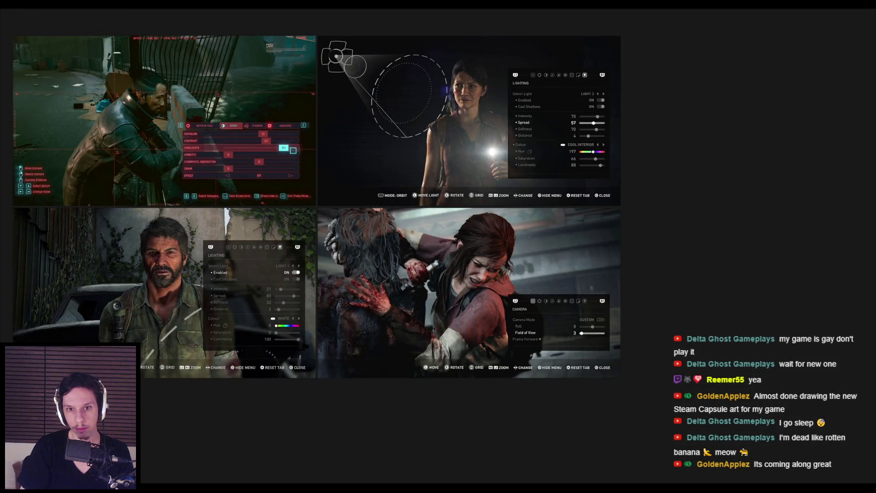
key("alt+p")
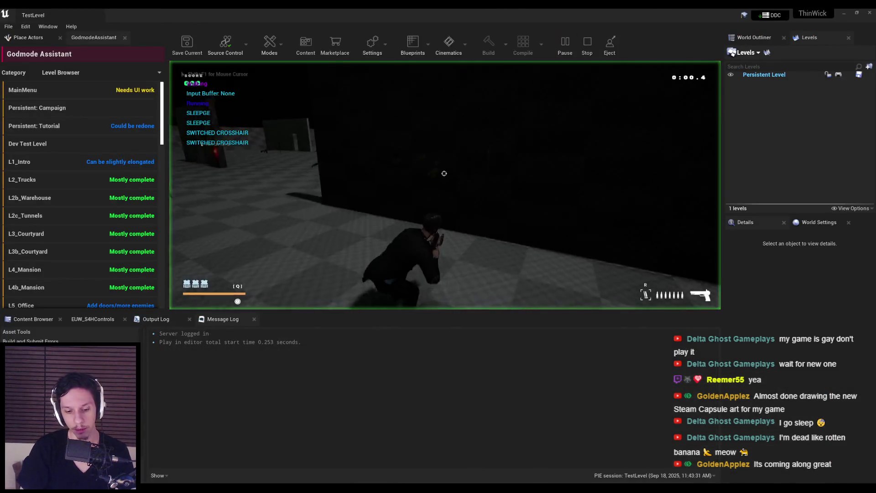
Test photo mode fullscreen: open it with J, move the camera, then stop with Escape.
key("F11")
key("j")
mouse_move(477, 312)
left_mouse_down()
mouse_move(433, 291)
mouse_move(422, 322)
left_mouse_up()
key("Escape")
Set the Move/Rotate Camera text's left padding to 16.
scroll(386, 203, "up", 5)
left_click(388, 202)
type("16")
key("Return")
type("1")
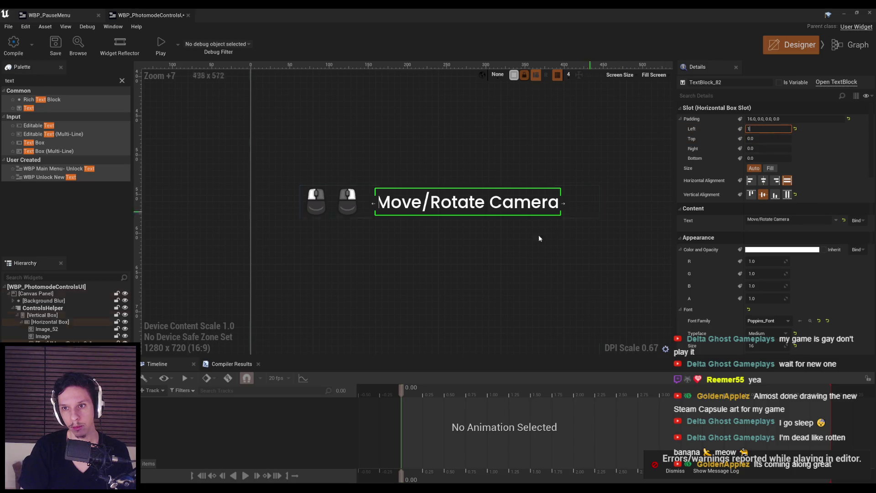
left_click(472, 249)
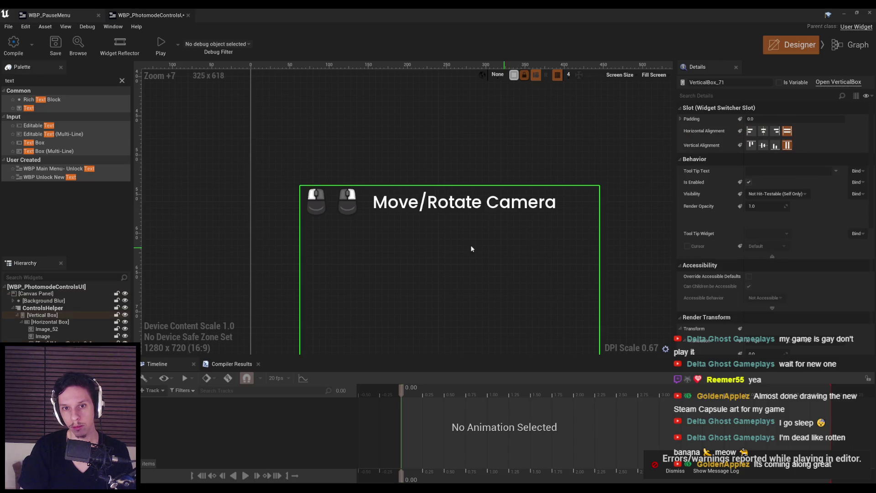
Duplicate the icon-and-label row and adjust the bottom padding of both rows.
left_click(50, 322)
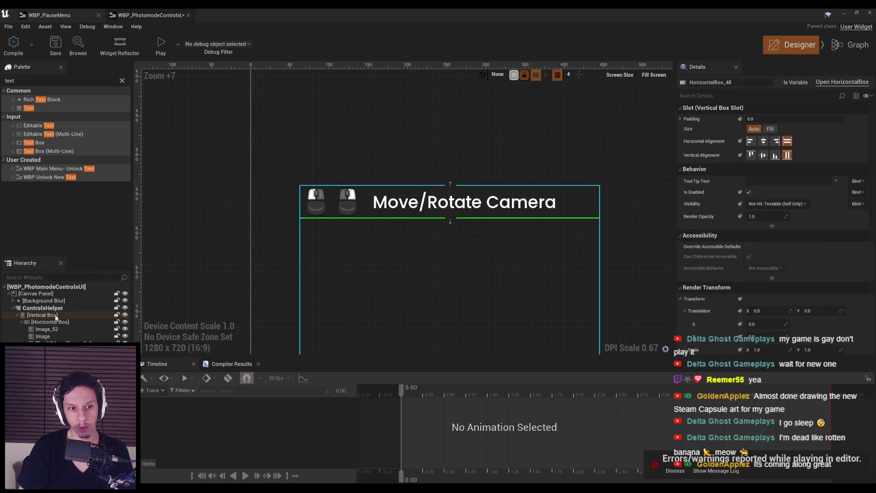
key("ctrl+d")
left_click(349, 235)
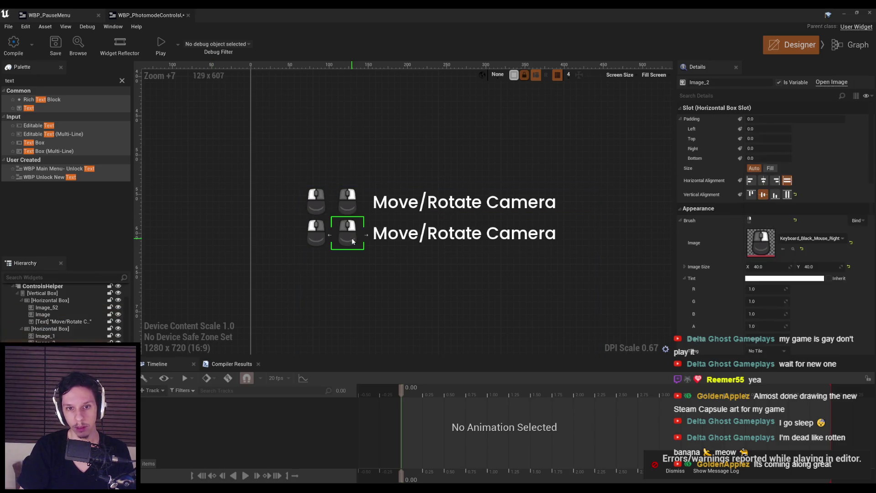
left_click(366, 209)
left_click(681, 120)
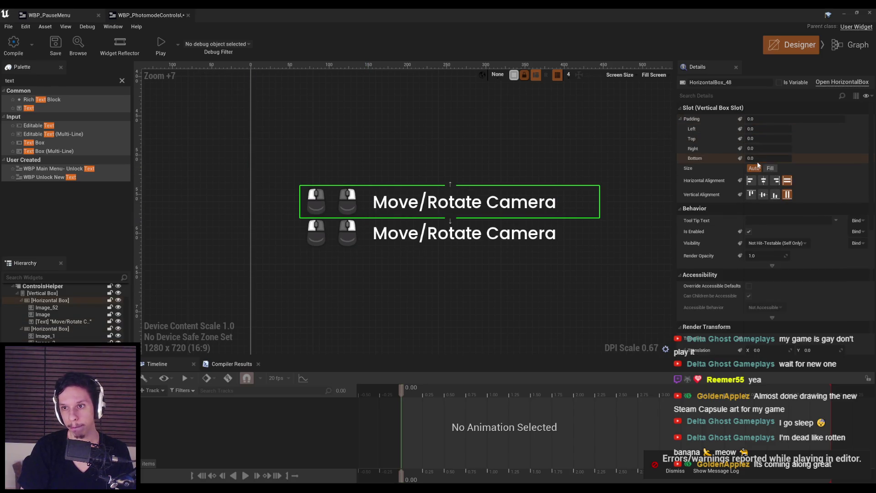
left_click(352, 242, "ctrl")
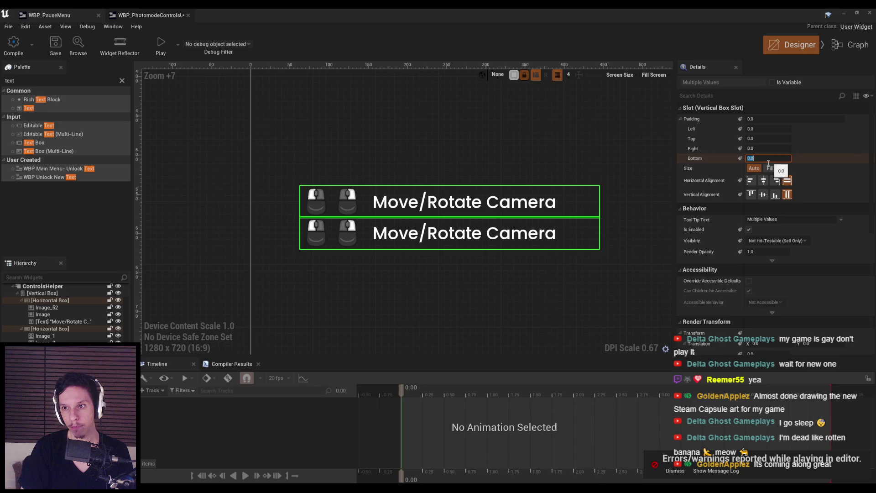
left_click(486, 290)
scroll(426, 282, "down", 1)
scroll(456, 256, "up", 1)
Change the second row's caption to 'Move up/Down'.
left_click(456, 247)
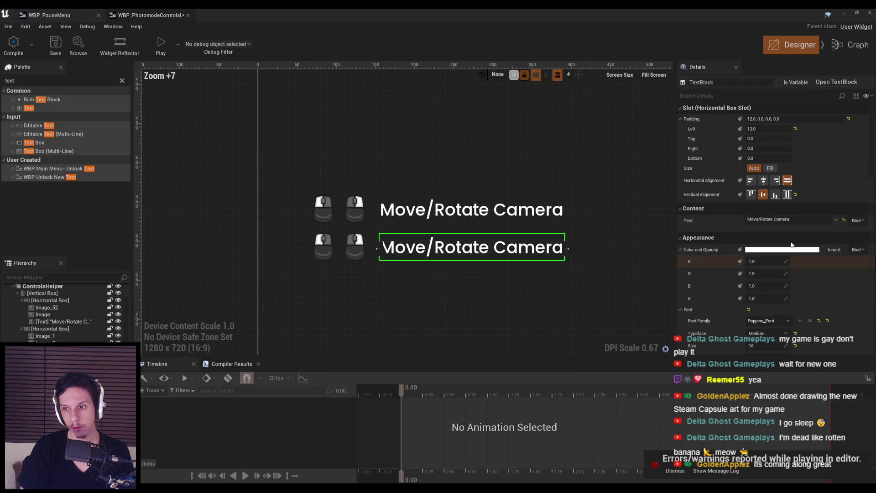
left_click(792, 218)
left_click(679, 470)
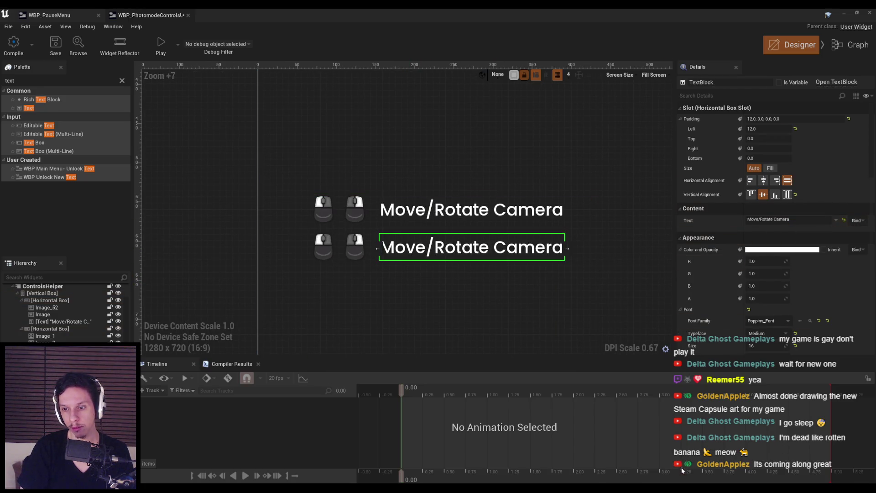
left_click(791, 221)
type("Move u")
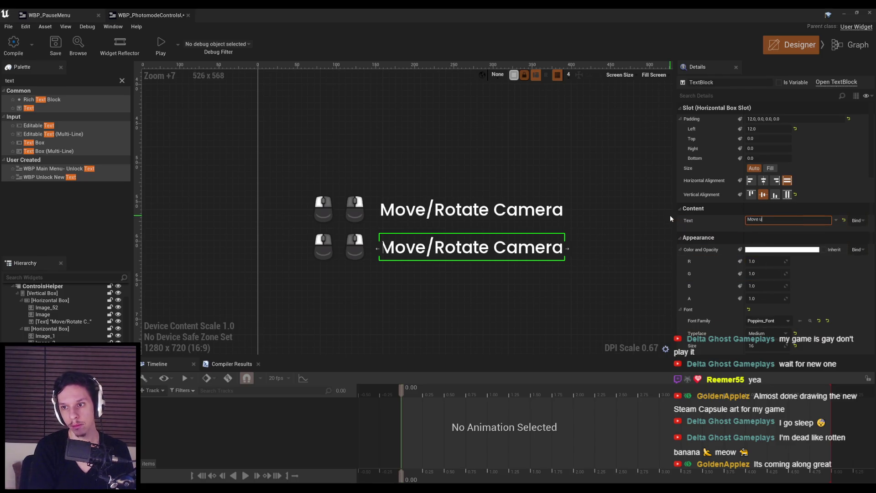
type("p/Down")
key("Return")
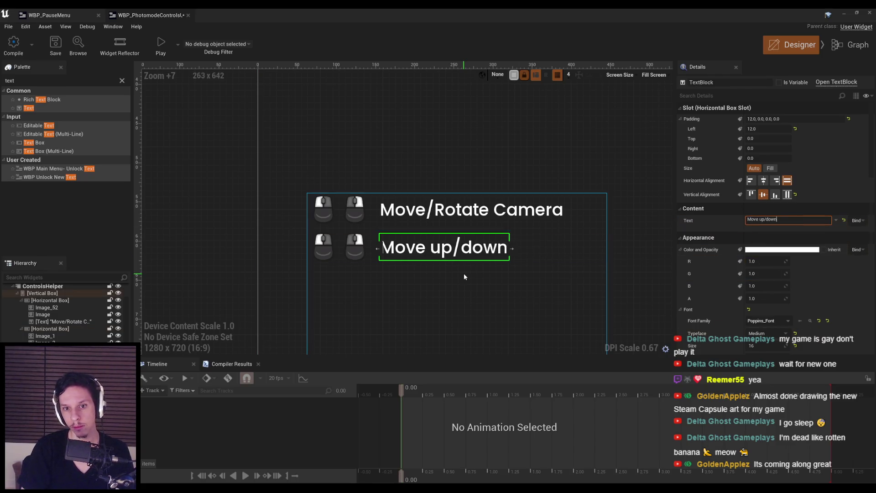
Change the first row's caption to 'Unlock/Rotate Camera'.
left_click(463, 273)
scroll(464, 273, "down", 1)
scroll(463, 273, "down", 2)
left_click(411, 189)
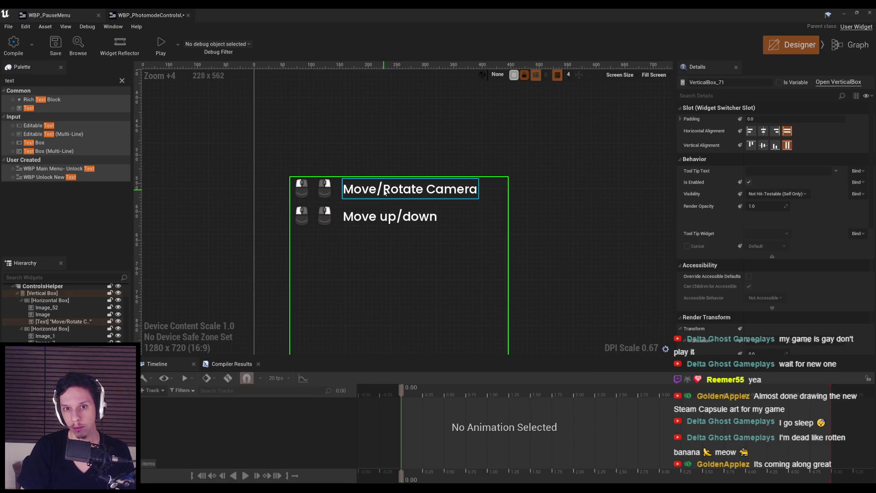
double_click(752, 220)
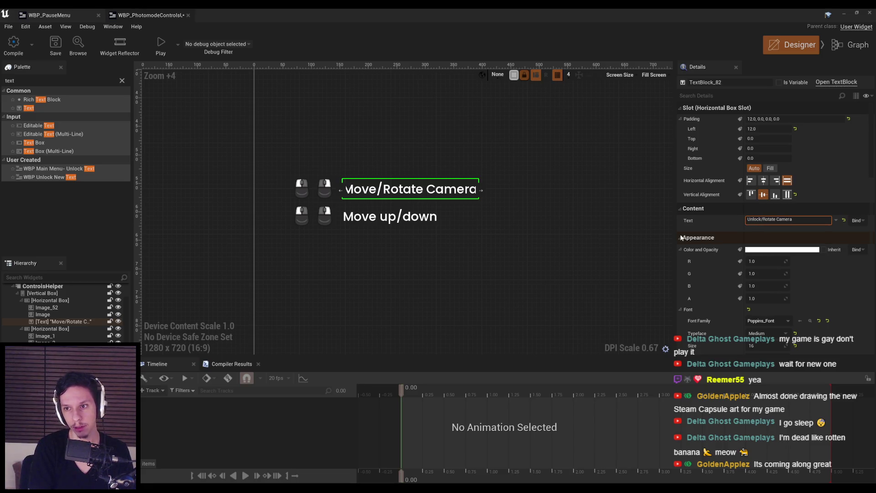
key("Return")
Minimize the widget editor to return to the level viewport.
left_click(446, 284)
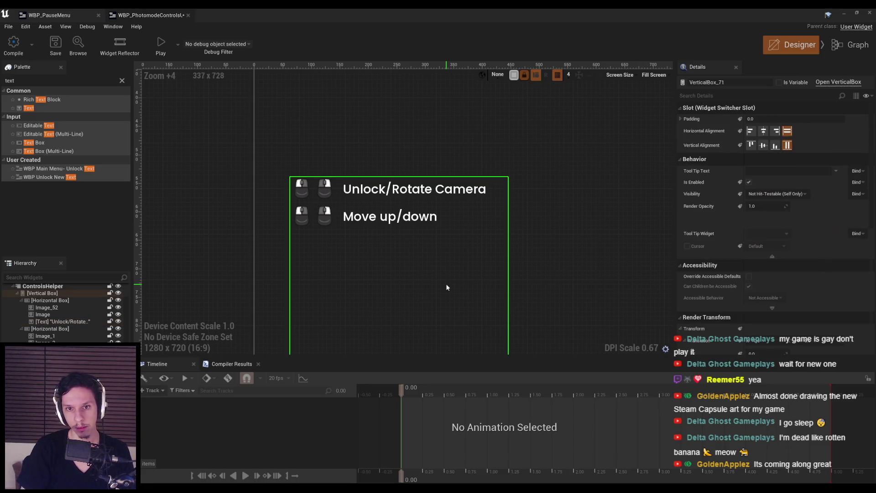
scroll(443, 290, "down", 3)
scroll(349, 189, "up", 2)
scroll(350, 189, "up", 1)
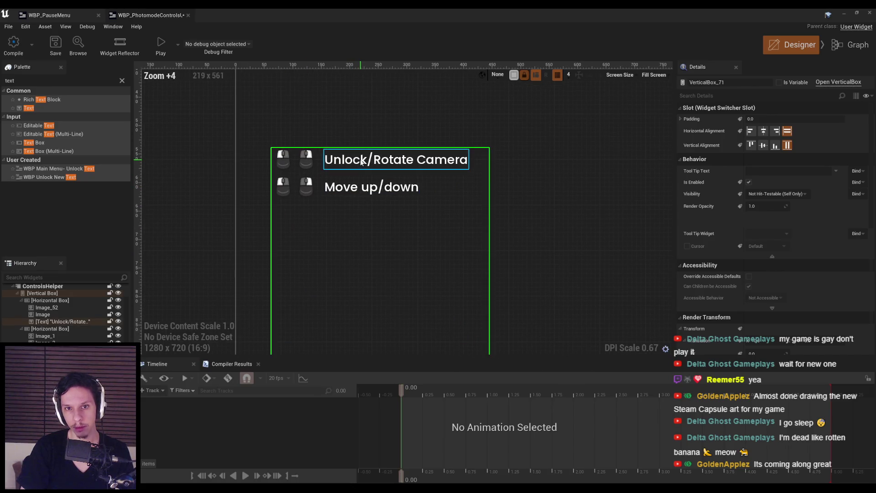
left_click(374, 159)
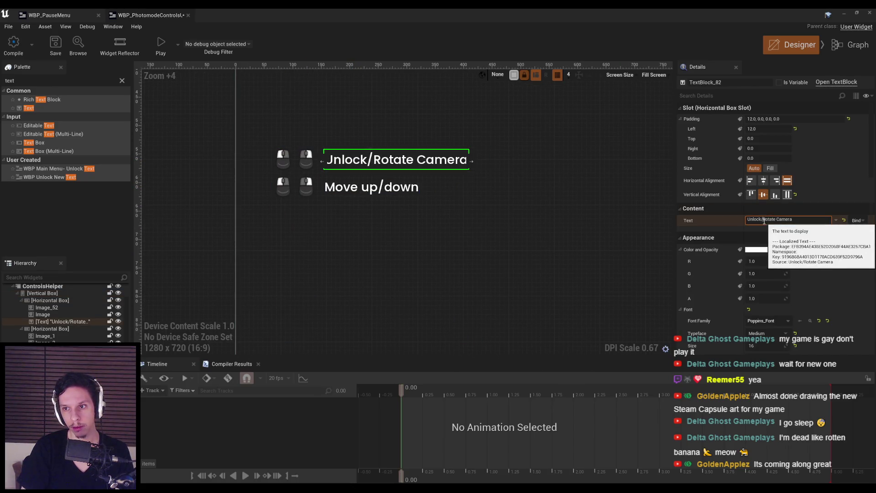
left_click(844, 13)
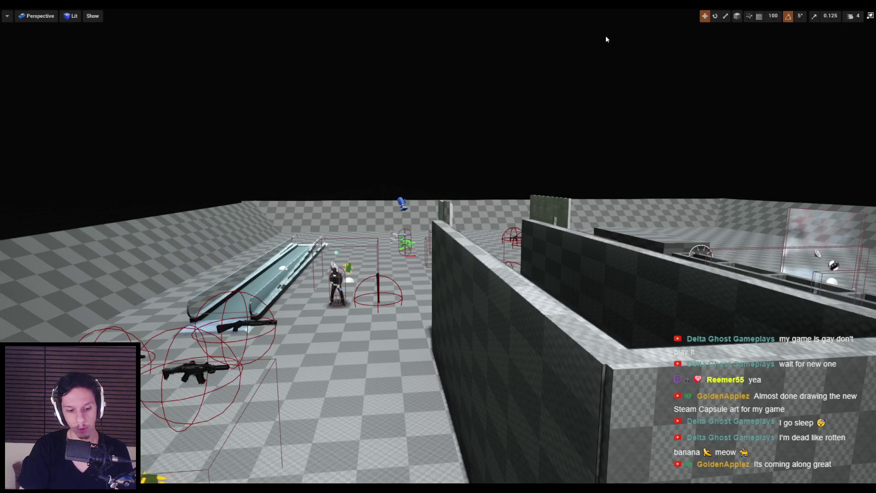
Play-test photo mode, flying the camera with W and S, then return to the widget editor.
key("alt+p")
key("j")
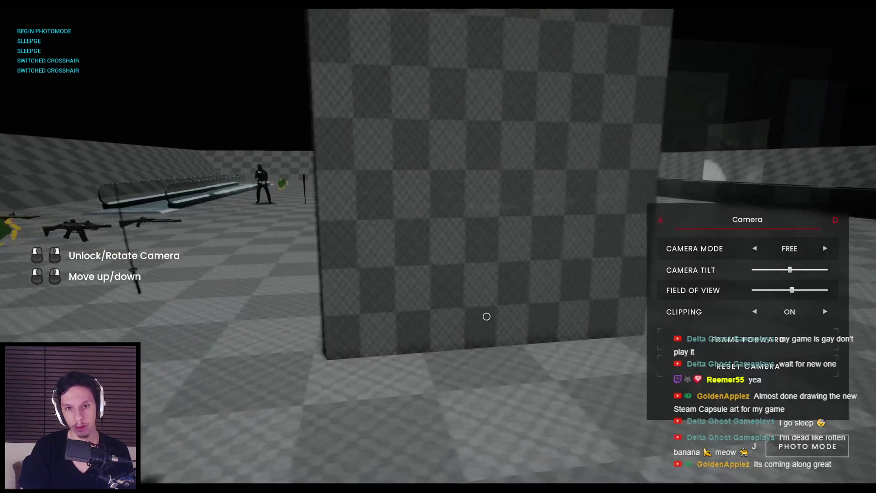
key("w")
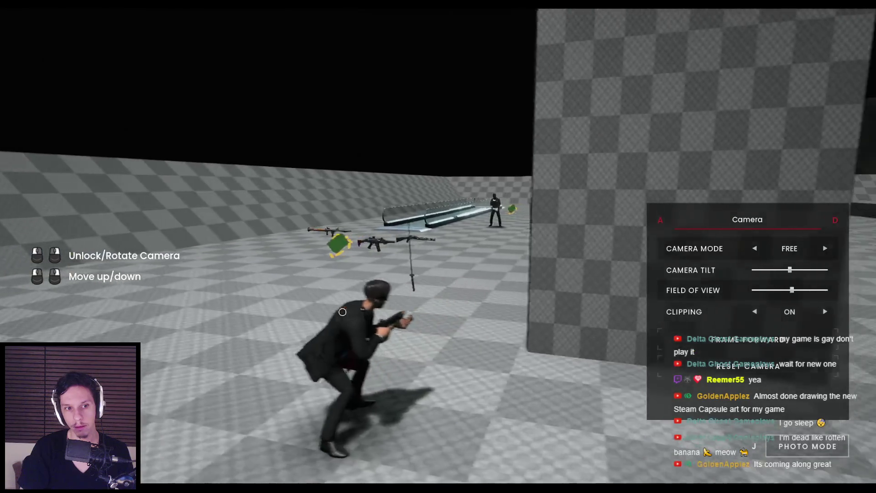
key("s")
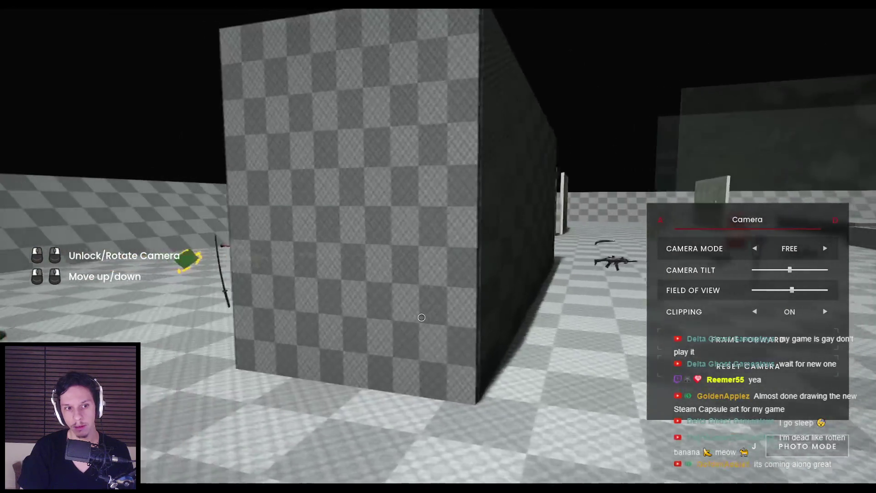
key("s")
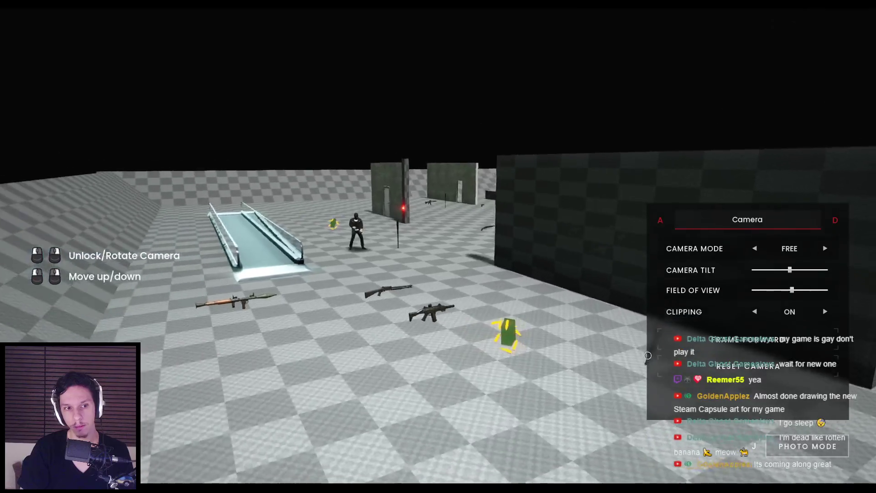
key("Escape")
left_click(279, 466)
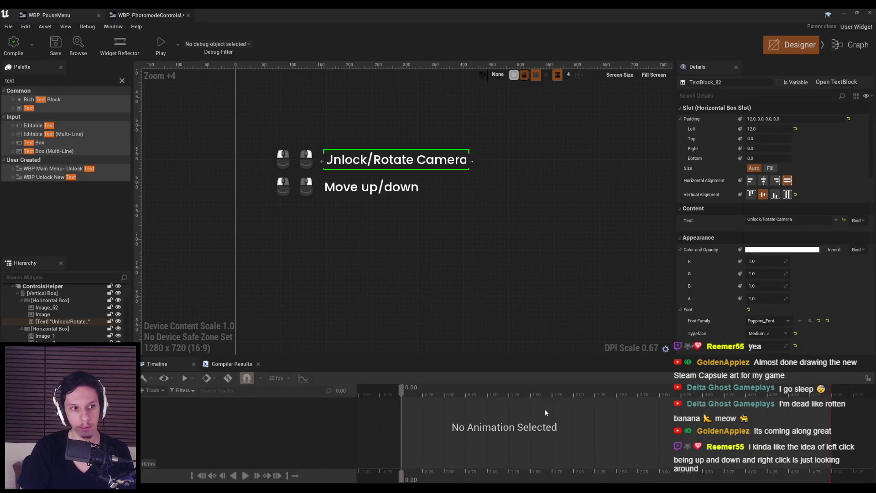
Minimize the widget editor, reposition the viewport camera, and start play-in-editor with Alt+P.
scroll(294, 191, "up", 3)
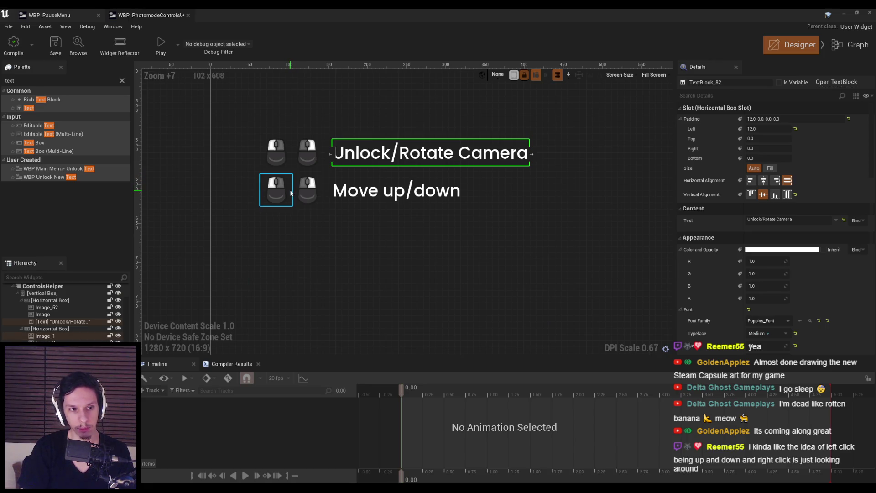
left_click(844, 14)
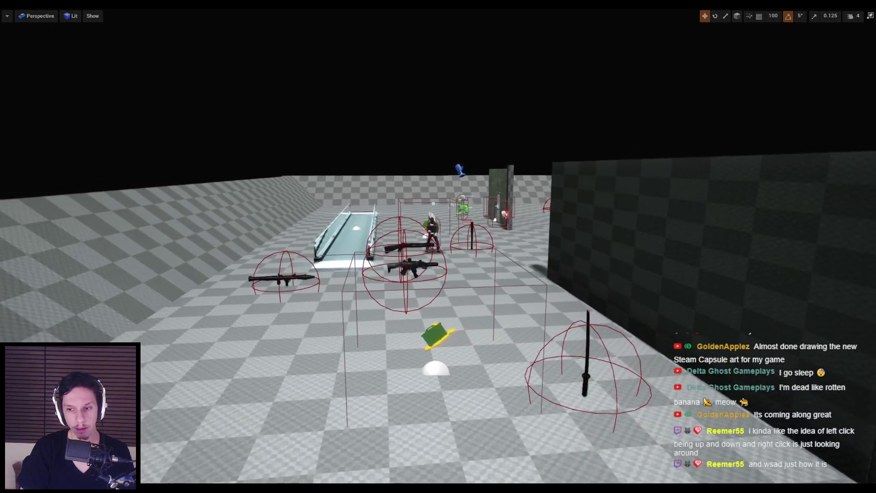
key("d")
key("alt+p")
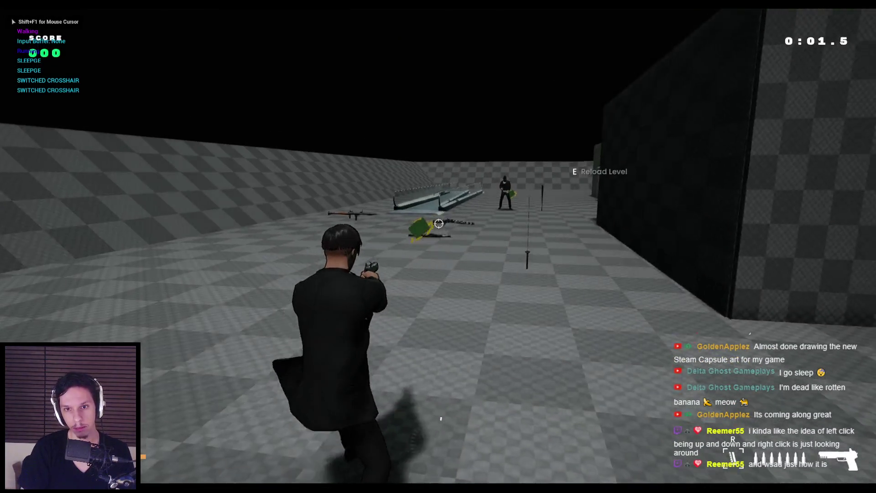
Enter photo mode with P, then drag to rotate and tilt the camera around the character.
key("p")
mouse_move(818, 249)
left_mouse_down()
mouse_move(463, 200)
mouse_move(462, 250)
mouse_move(568, 260)
mouse_move(470, 274)
mouse_move(468, 281)
left_mouse_up()
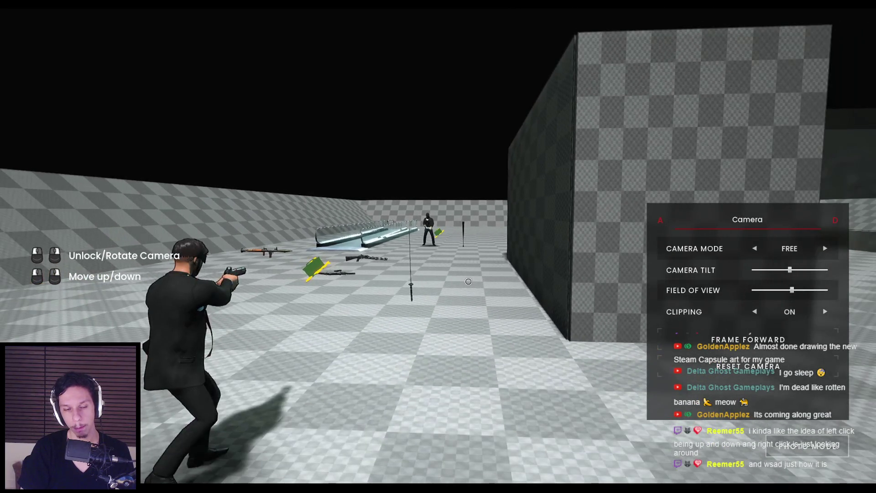
mouse_move(486, 307)
left_mouse_down()
mouse_move(477, 286)
mouse_move(475, 378)
mouse_move(467, 224)
mouse_move(472, 395)
mouse_move(456, 384)
mouse_move(538, 365)
mouse_move(276, 313)
left_mouse_up()
Strafe the photo camera with A/D, pull it back with S, then end play and dismiss the notice.
key("d")
key("a")
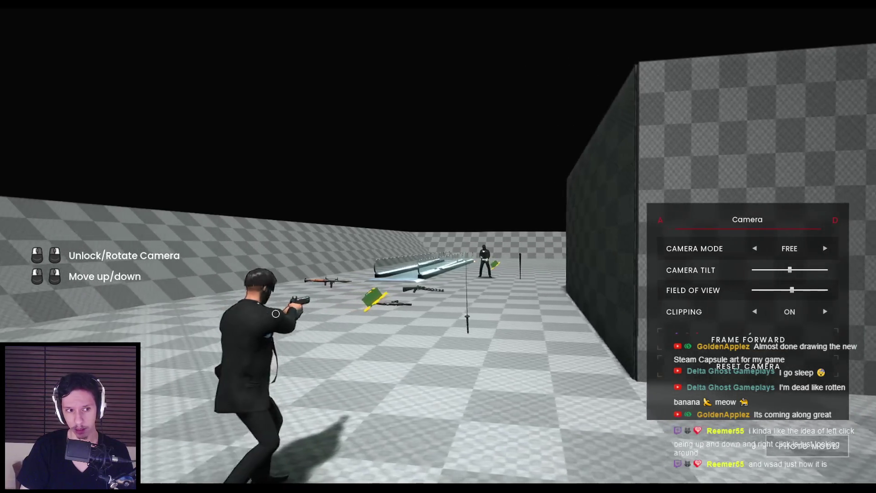
key("d")
key("a")
key("d")
key("a")
key("d")
key("a")
key("d")
key("a")
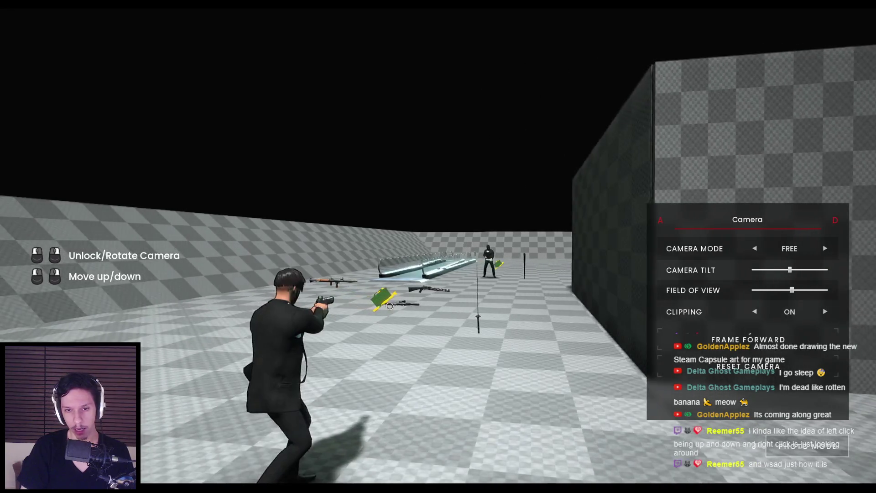
key("d")
key("a")
key("a")
key("d")
key("a")
key("d")
key("s")
key("d")
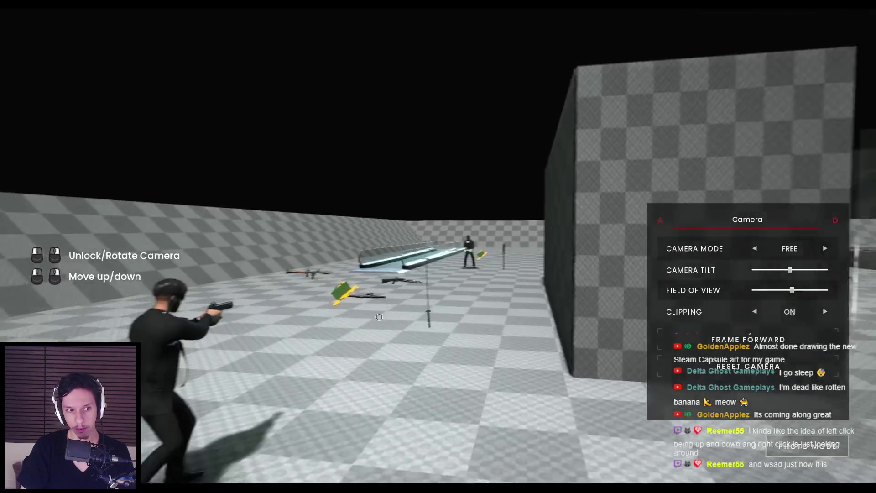
key("a")
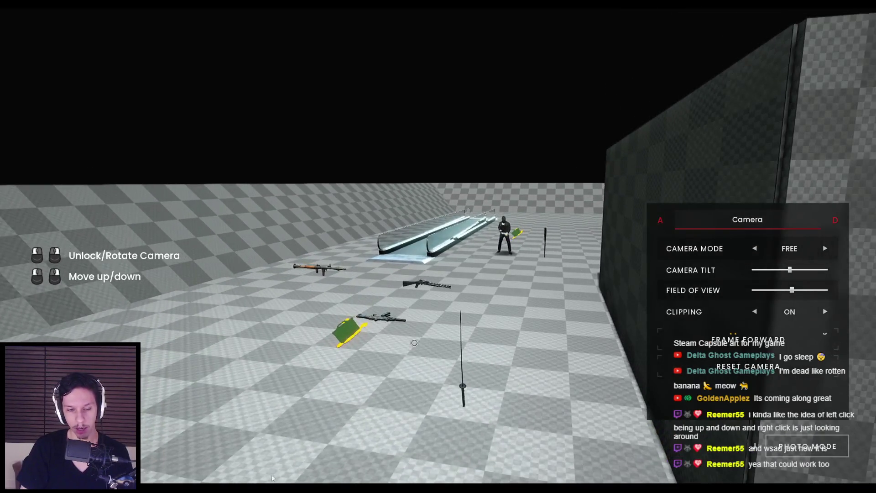
key("Escape")
left_click(676, 470)
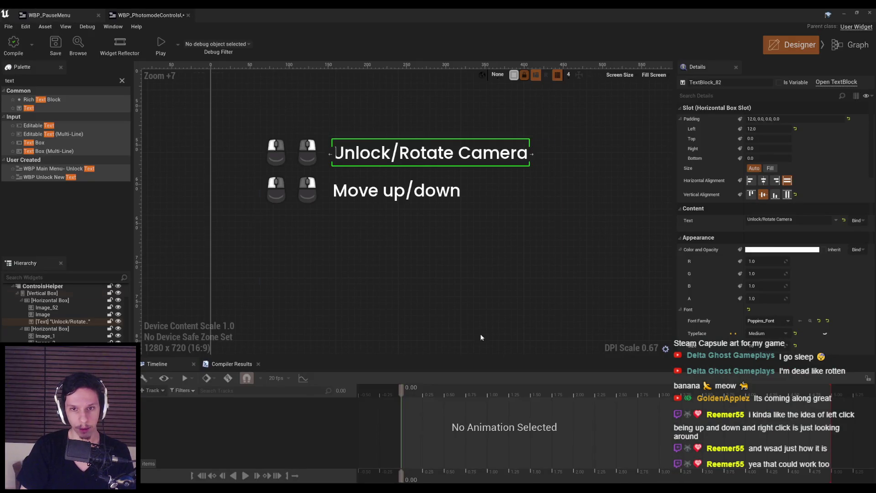
Select the row-two left mouse icon, then shrink and minimize the widget editor to reveal the level.
scroll(341, 192, "up", 3)
left_click(300, 191)
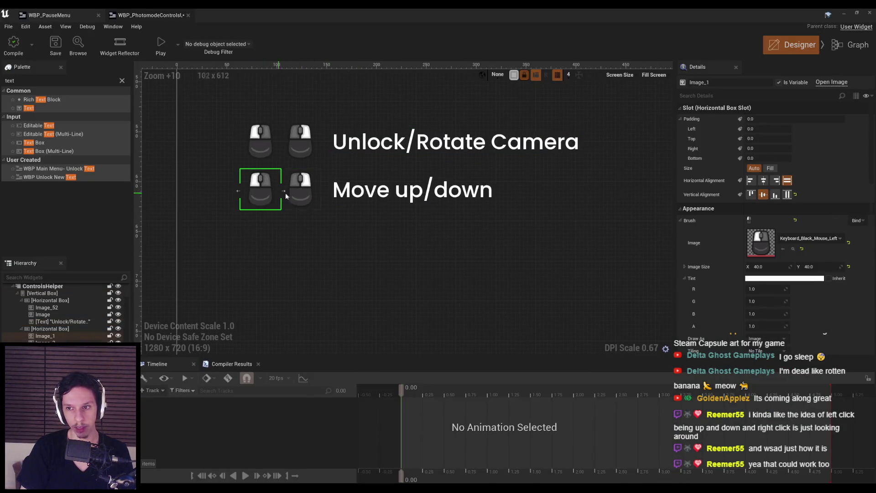
key("super+Down")
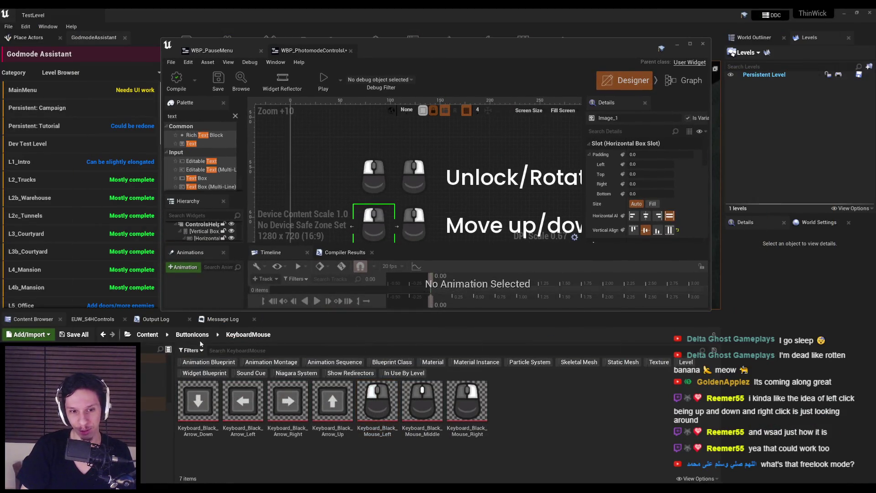
left_click(677, 44)
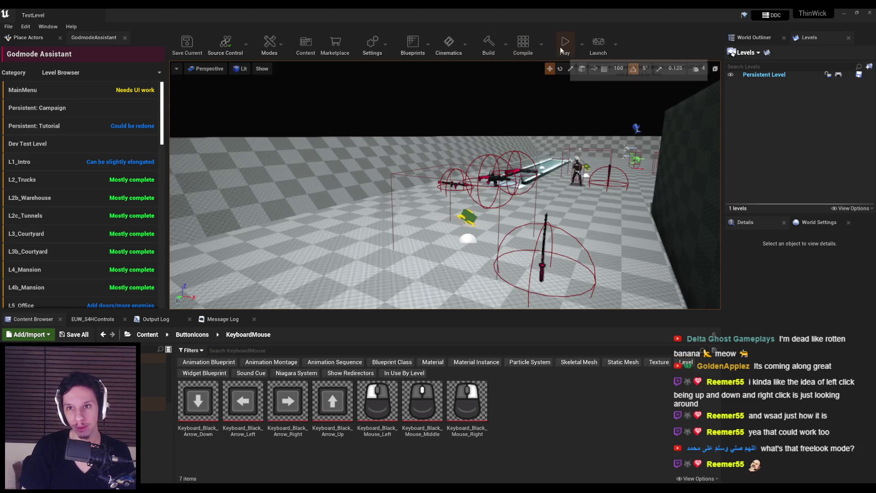
Play the level and switch the running game into photo mode with P.
key("alt+p")
key("F11")
key("p")
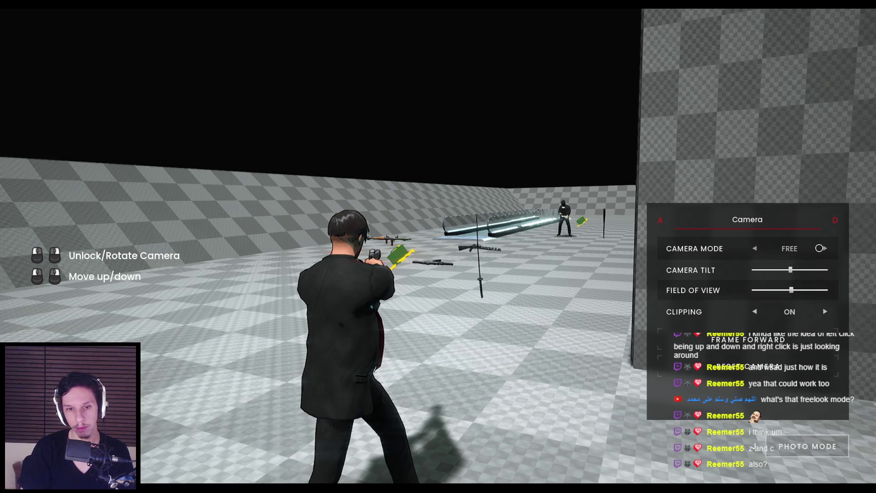
Fly the free camera with D and S to reframe the character, then end play and return to the widget editor.
key("d")
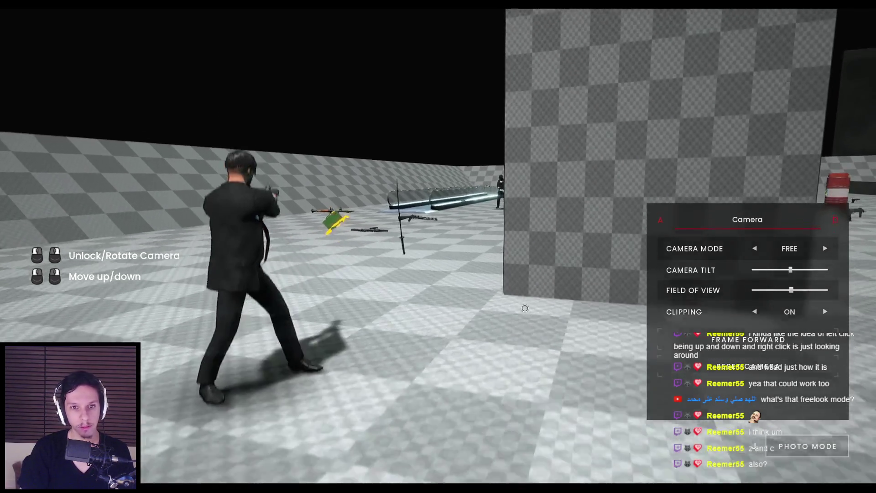
key("s")
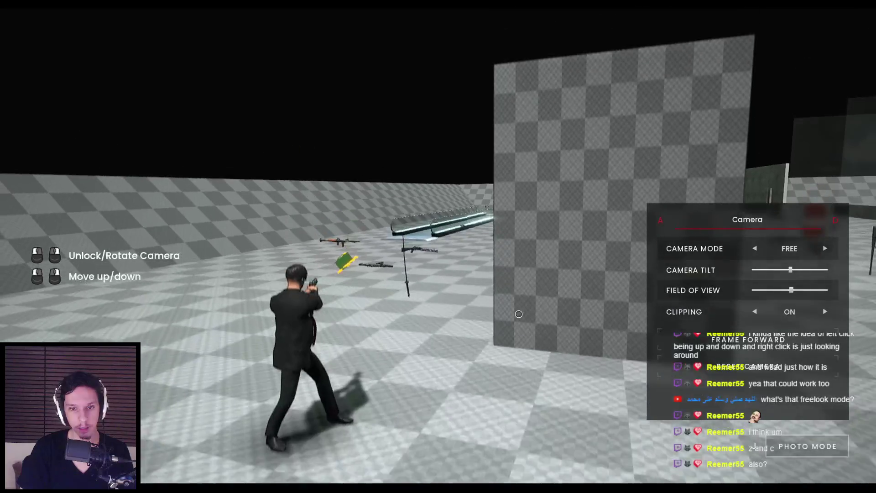
key("s")
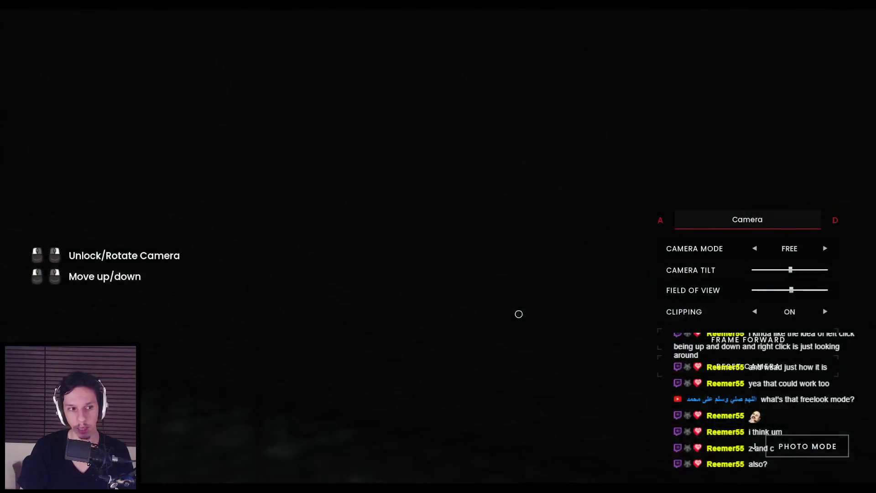
key("s")
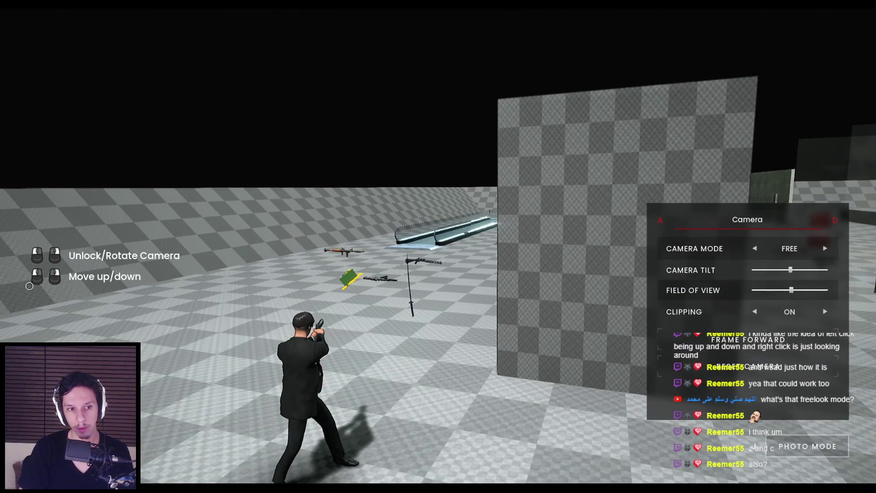
key("Escape")
left_click(280, 459)
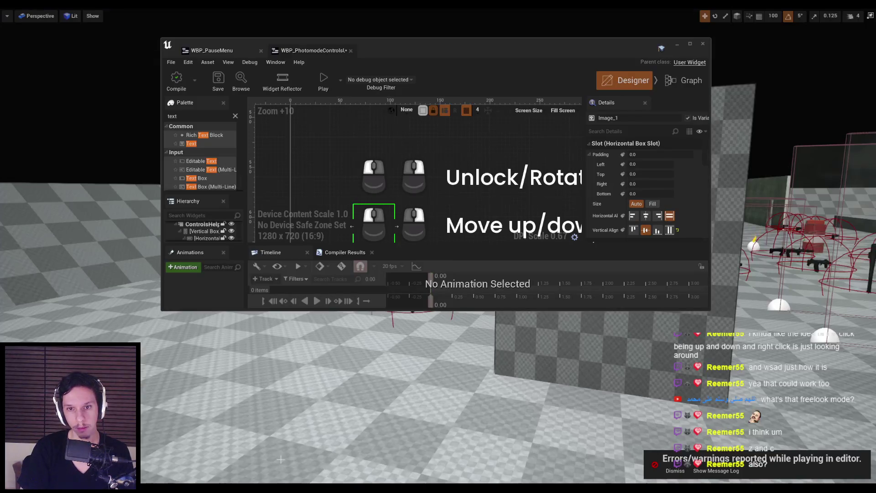
Maximize the widget editor and add a HUD Key Label after Move up/down, assigned the D key.
key("super+Up")
left_click(294, 195)
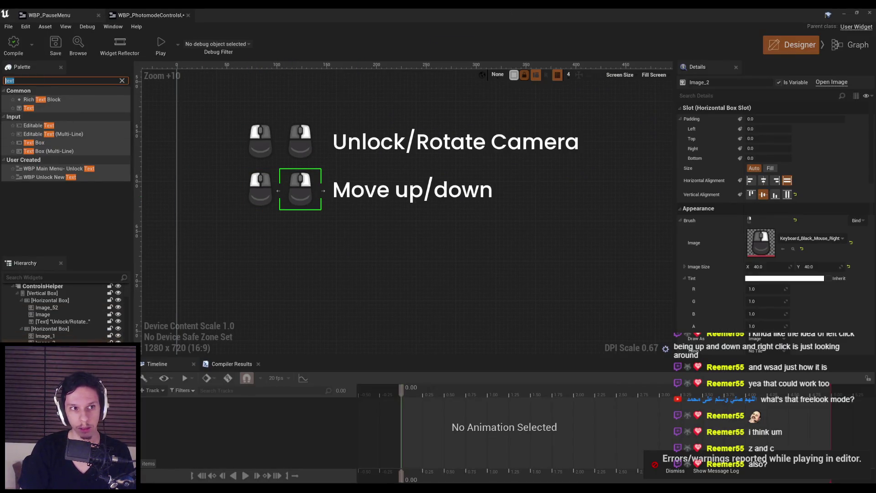
type("key")
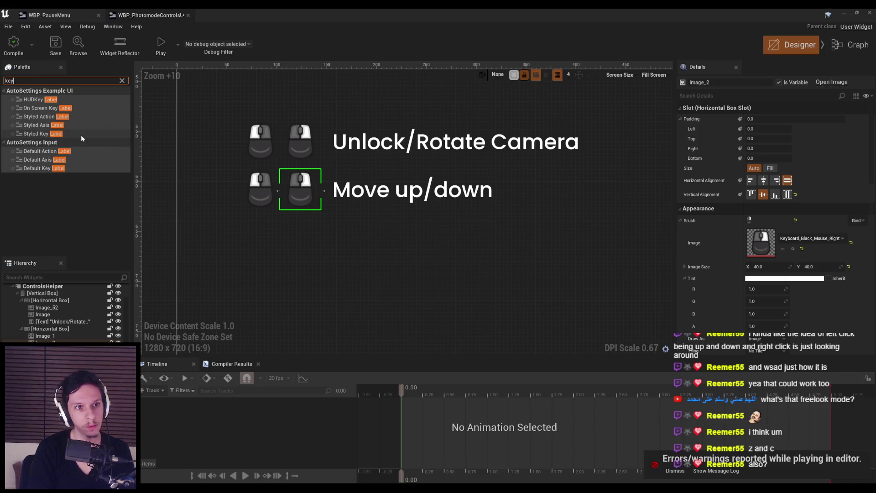
mouse_move(40, 100)
left_mouse_down()
mouse_move(498, 201)
mouse_move(539, 201)
left_mouse_up()
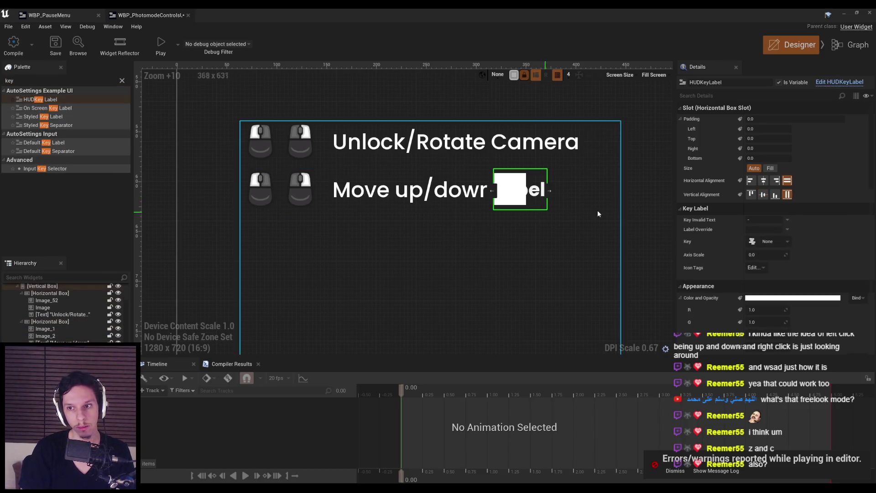
left_click(752, 242)
key("shift")
key("d")
Compile, clear the invalid-key text and set the label override to D.
left_click(14, 44)
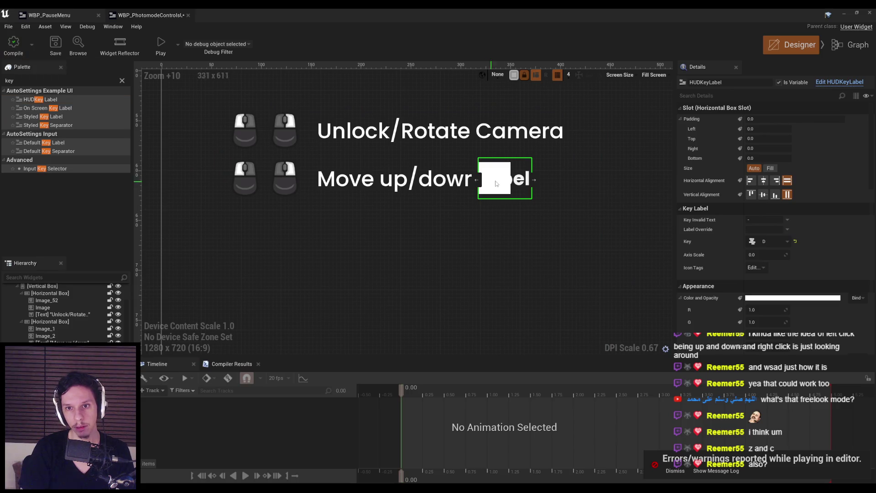
double_click(765, 219)
key("BackSpace")
left_click(764, 228)
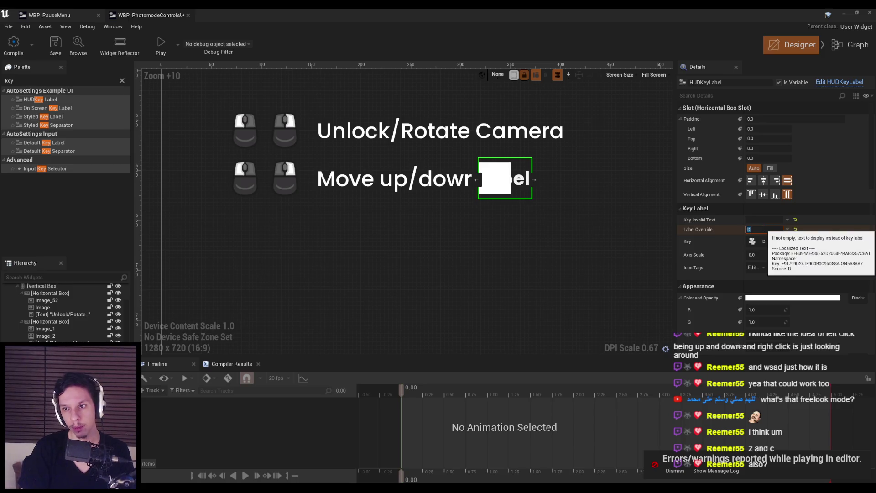
key("Return")
Add the KeyGroup.KeyboardMouse icon tag, save the widget and minimize the editor.
left_click(760, 267)
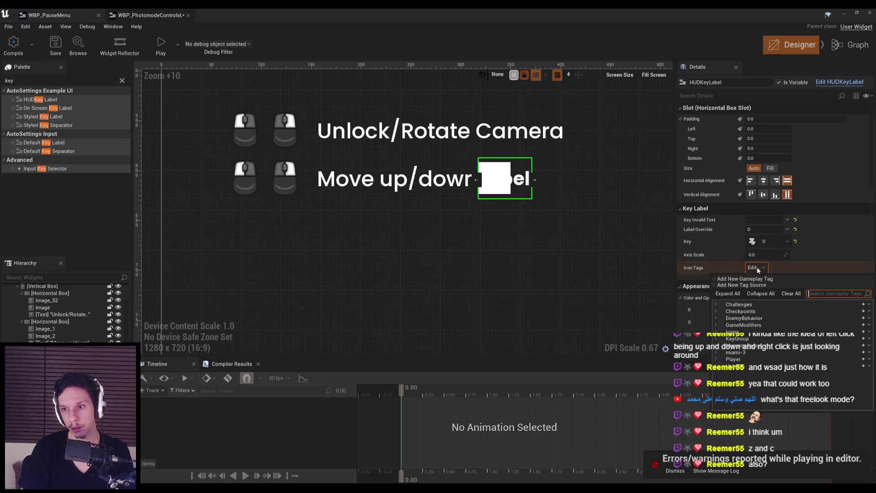
left_click(716, 339)
left_click(725, 354)
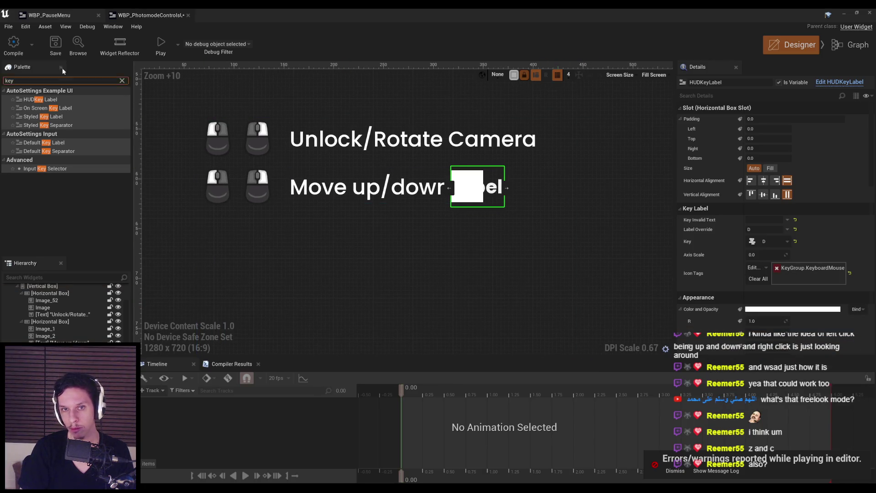
left_click(54, 48)
left_click(758, 229)
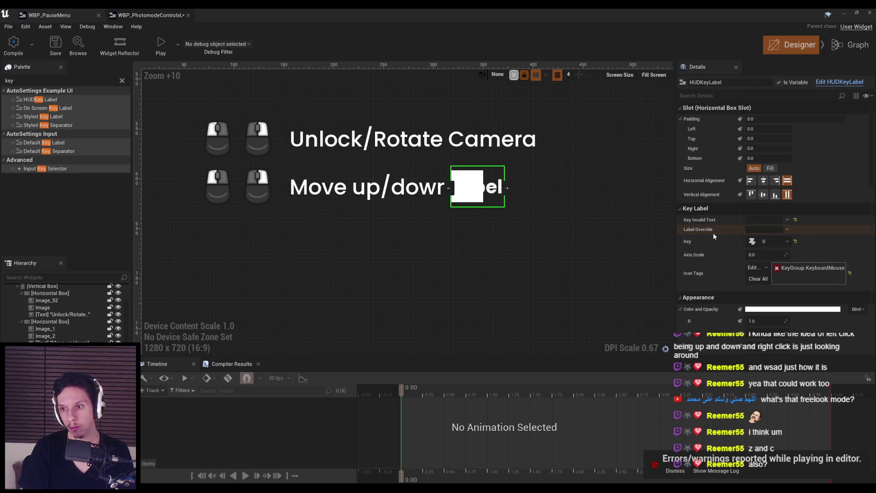
left_click(845, 15)
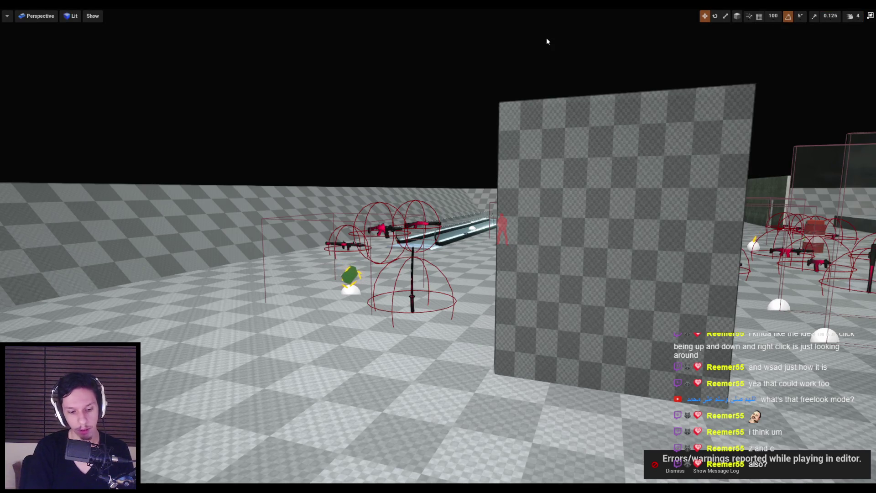
Run a quick play test, return to the widget editor and delete the HUD key label.
key("alt+p")
key("Escape")
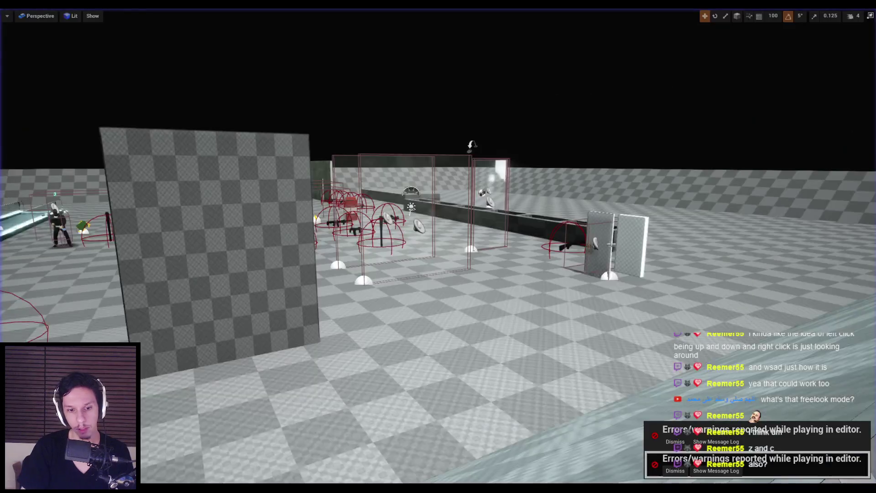
key("alt+Tab")
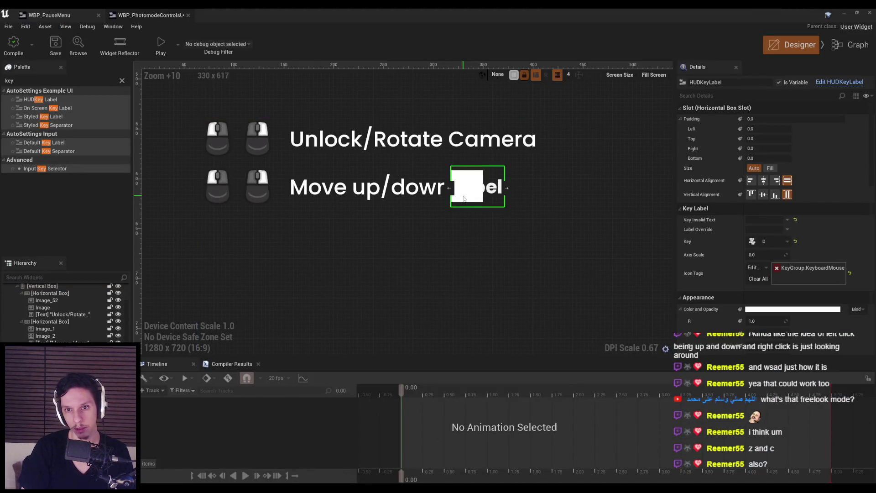
key("Delete")
Try a Styled Key Label set to D and a Default Key Separator, deleting each.
left_click_drag(43, 116, 512, 204)
left_click(751, 242)
key("d")
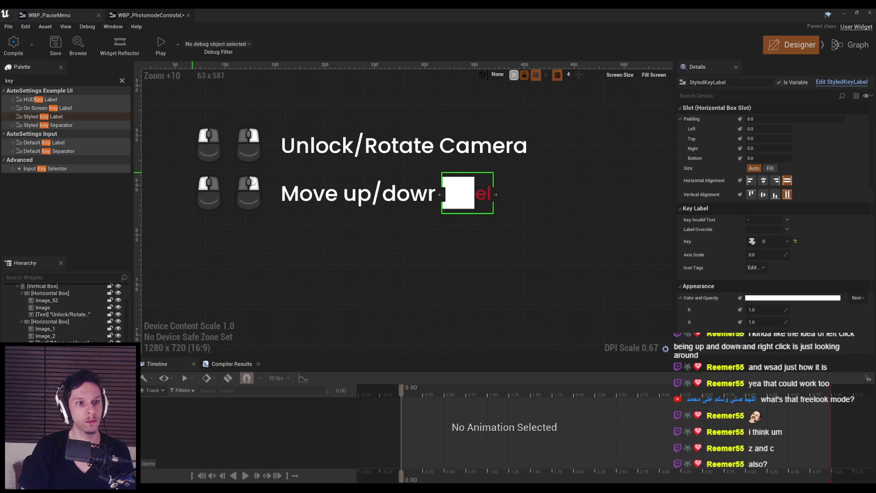
key("Delete")
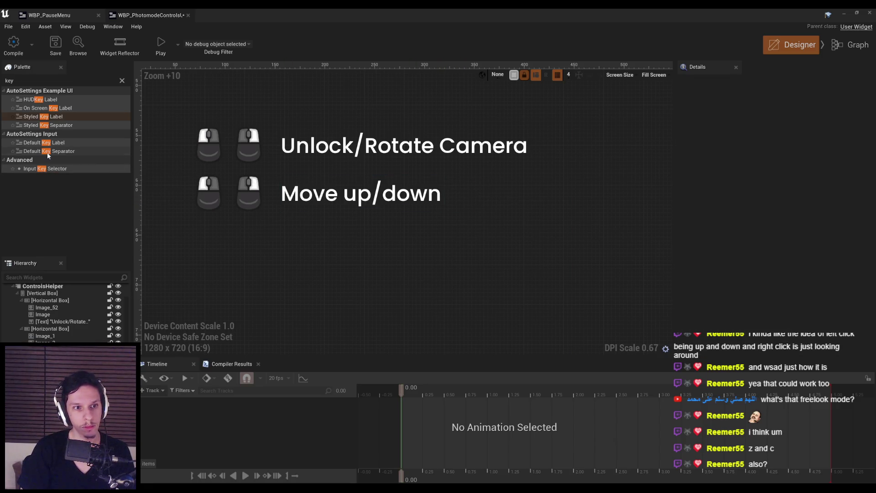
left_click_drag(48, 153, 430, 200)
key("Delete")
Try an On Screen Key Label with label override D, then delete it.
mouse_move(46, 117)
left_mouse_down()
mouse_move(443, 196)
mouse_move(46, 108)
mouse_move(525, 150)
mouse_move(448, 198)
left_mouse_up()
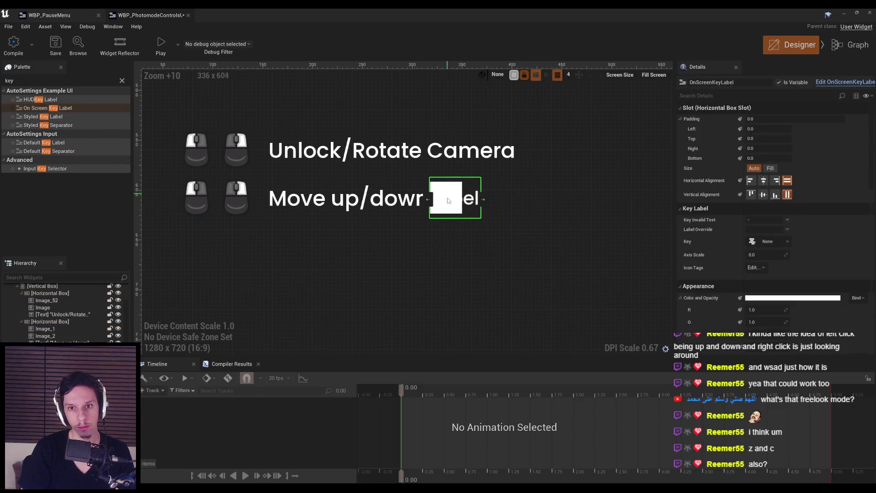
left_click_drag(621, 245, 609, 250)
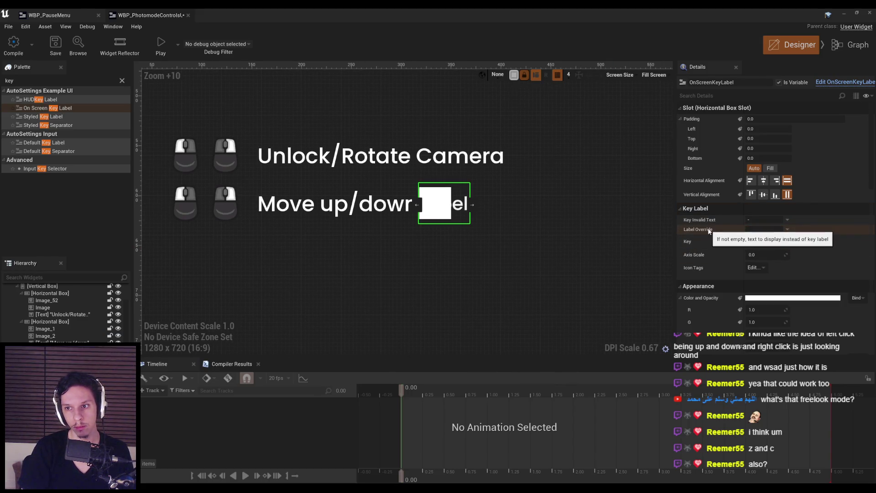
type("D")
key("Return")
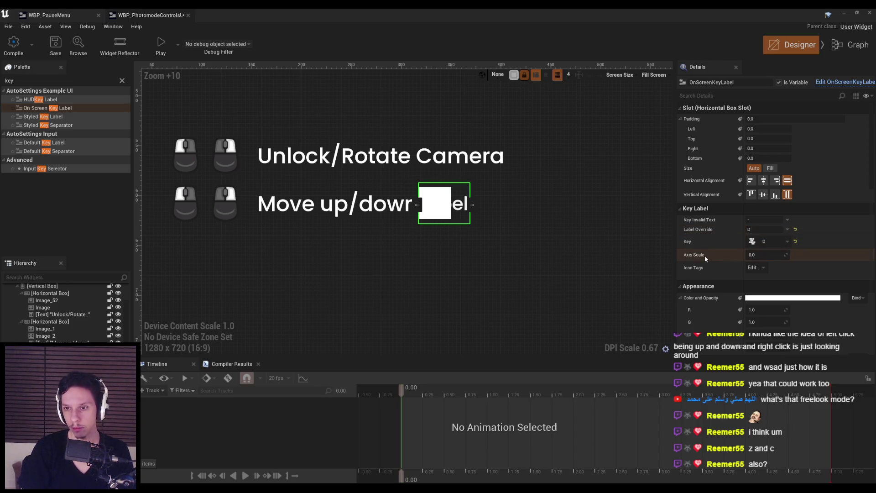
left_click_drag(437, 223, 420, 246)
key("Delete")
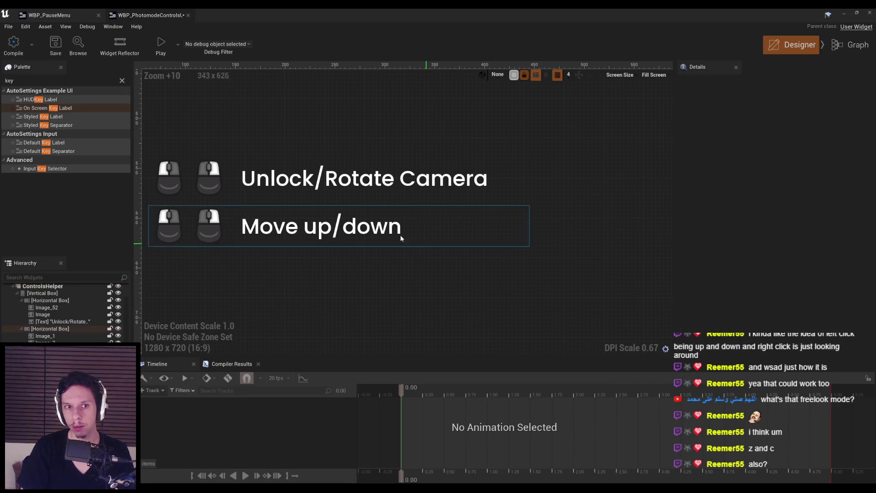
Clear the palette search and inspect the second-row mouse icons and Move up/down text.
left_click(122, 81)
left_click(17, 52)
scroll(360, 201, "down", 3)
left_click(240, 221)
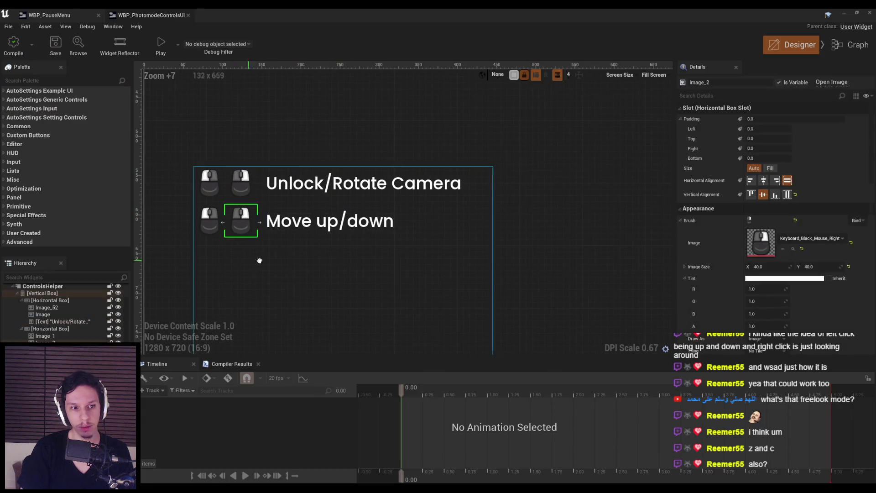
scroll(417, 229, "up", 3)
left_click(450, 219)
scroll(446, 230, "down", 11)
mouse_move(446, 230)
left_mouse_down()
mouse_move(286, 170)
mouse_move(300, 174)
left_mouse_up()
Check the Photo Mode button in the WBP_PauseMenu widget.
key("ctrl+Tab")
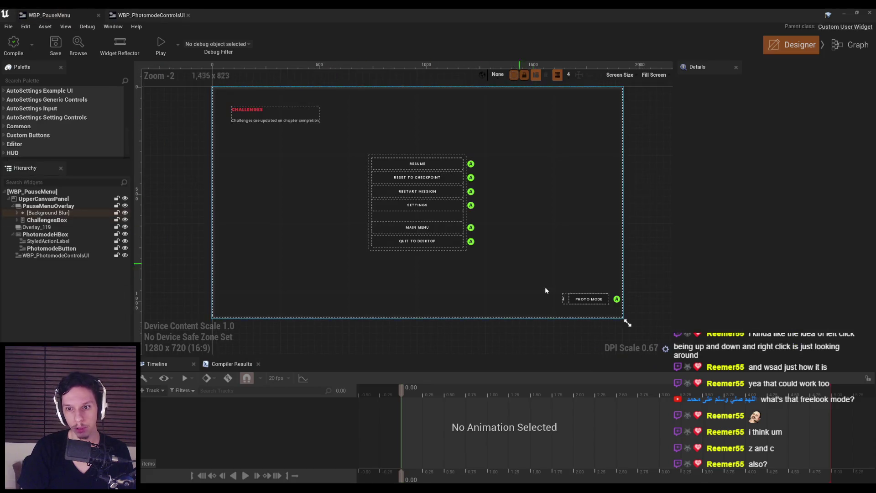
scroll(567, 303, "up", 5)
mouse_move(567, 303)
left_mouse_down()
mouse_move(547, 348)
mouse_move(434, 228)
left_mouse_up()
scroll(569, 295, "down", 3)
scroll(372, 270, "up", 1)
scroll(593, 283, "down", 1)
Back in WBP_PhotomodeControlsUI, select both Move up/down mouse icons and delete them.
left_click(132, 12)
scroll(346, 260, "up", 8)
left_click(365, 260)
left_click(333, 260, "ctrl")
key("Delete")
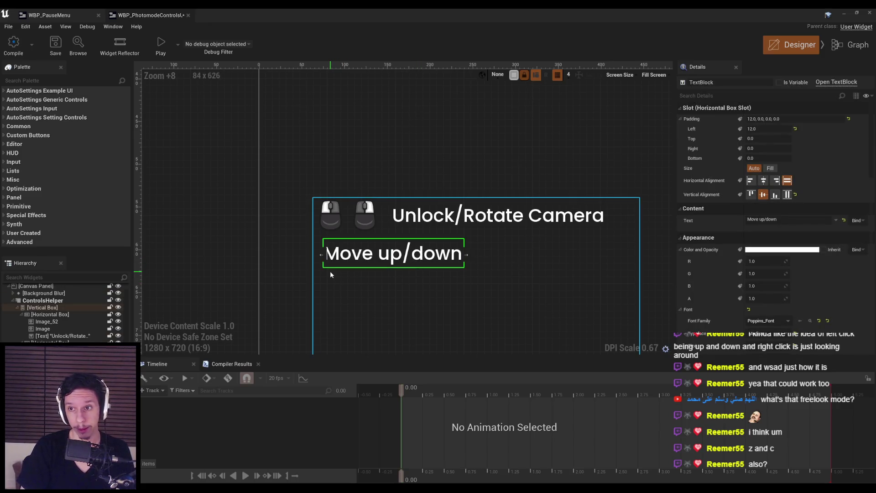
Duplicate the Move up/down text, move the copy to the row start and set its text to Q.
key("ctrl+d")
mouse_move(477, 260)
left_mouse_down()
mouse_move(461, 260)
mouse_move(476, 261)
left_mouse_up()
left_click(767, 220)
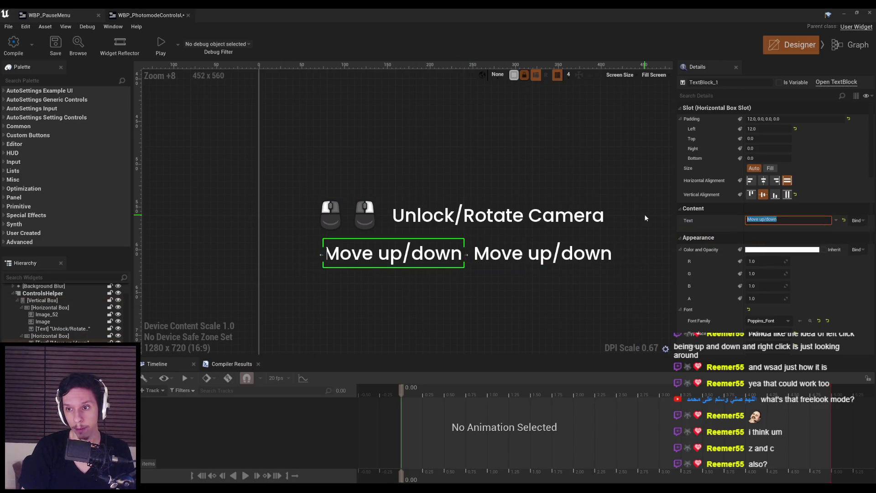
type("Q")
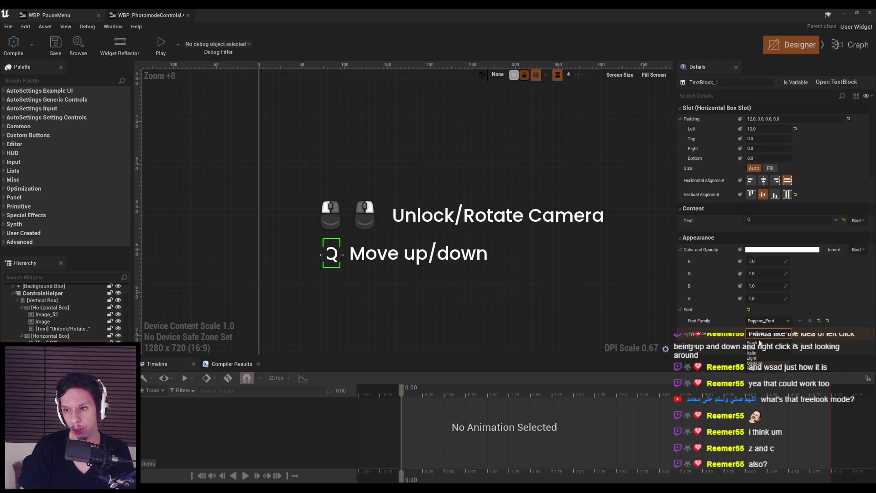
left_click(401, 294)
Duplicate the Q label and change the copy's text to E.
left_click(338, 263)
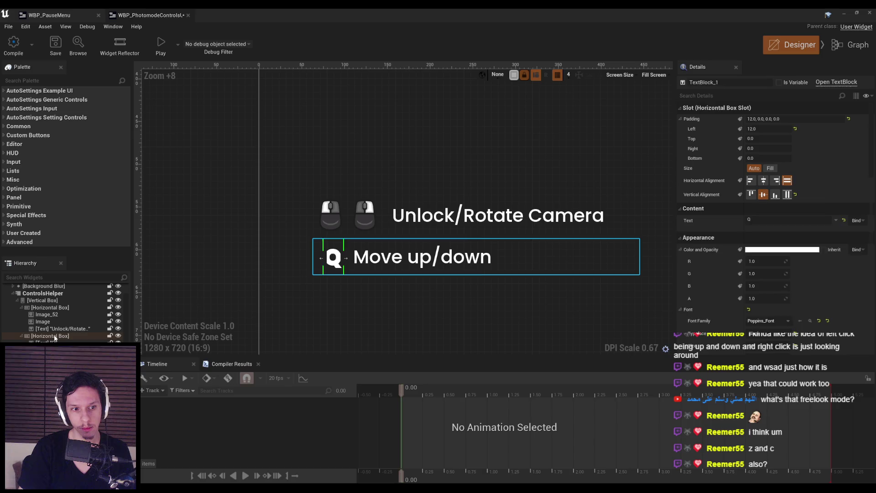
key("ctrl+d")
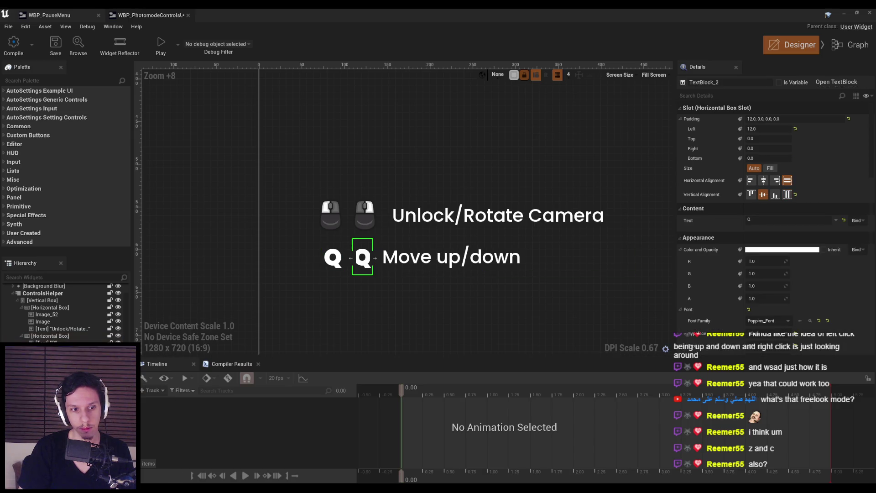
double_click(753, 220)
type("E")
left_click(398, 308)
Compare the left mouse icon with the Q label by selecting each.
scroll(399, 308, "down", 3)
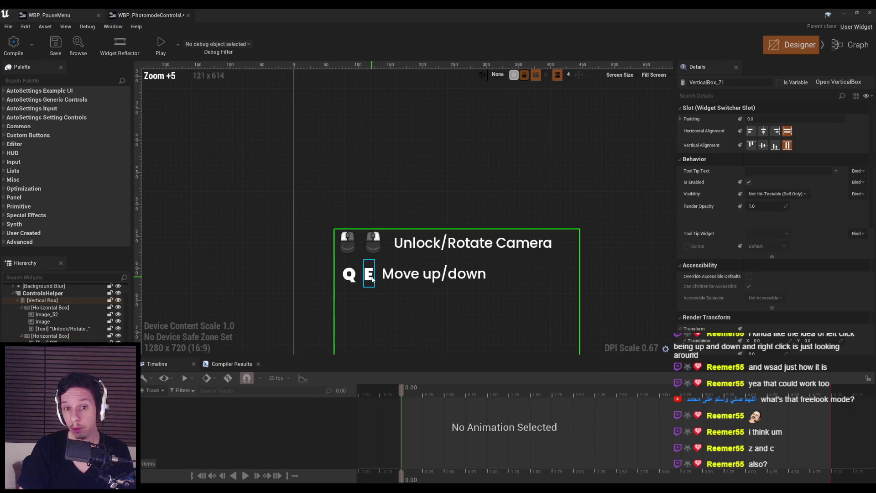
scroll(371, 273, "down", 6)
scroll(331, 242, "up", 5)
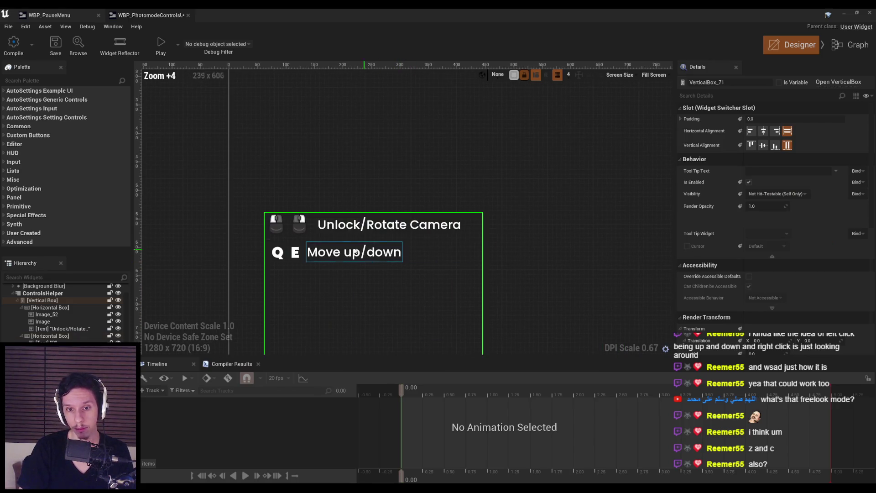
scroll(334, 266, "down", 6)
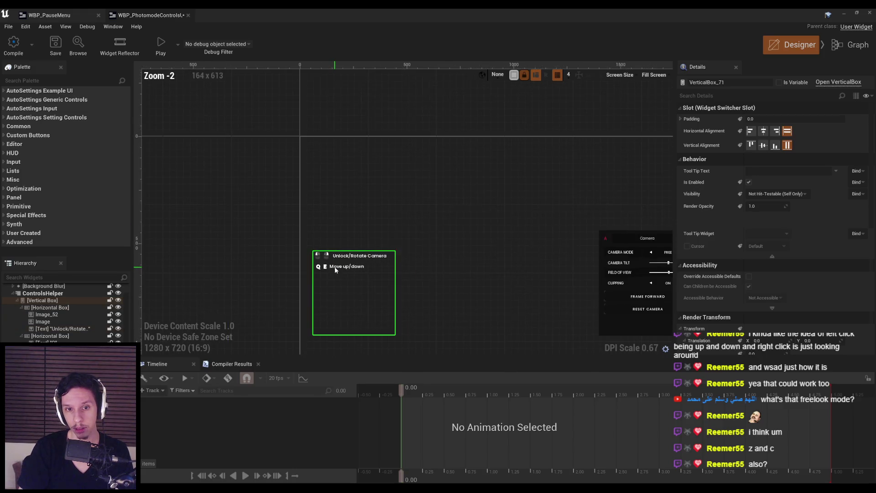
scroll(335, 267, "up", 10)
scroll(257, 215, "up", 3)
left_click(255, 210)
left_click(249, 257)
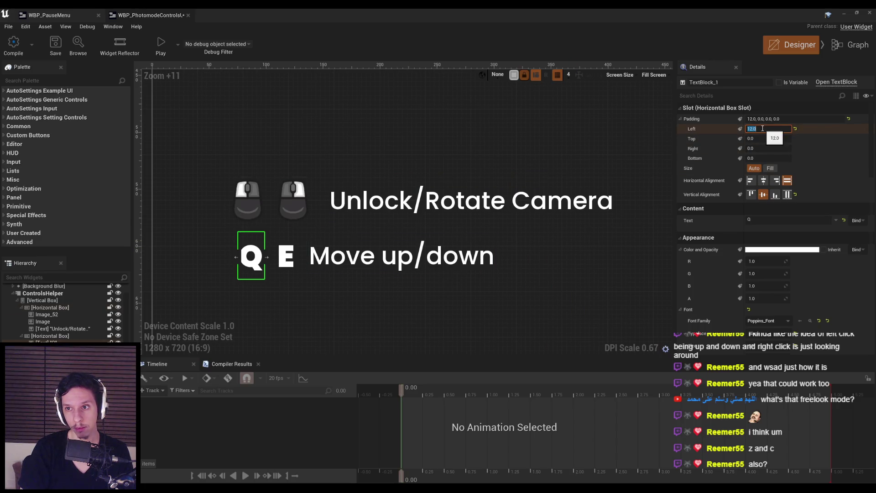
Set the Q label's left padding to 8 and the E label's to 22.
type("8")
key("Return")
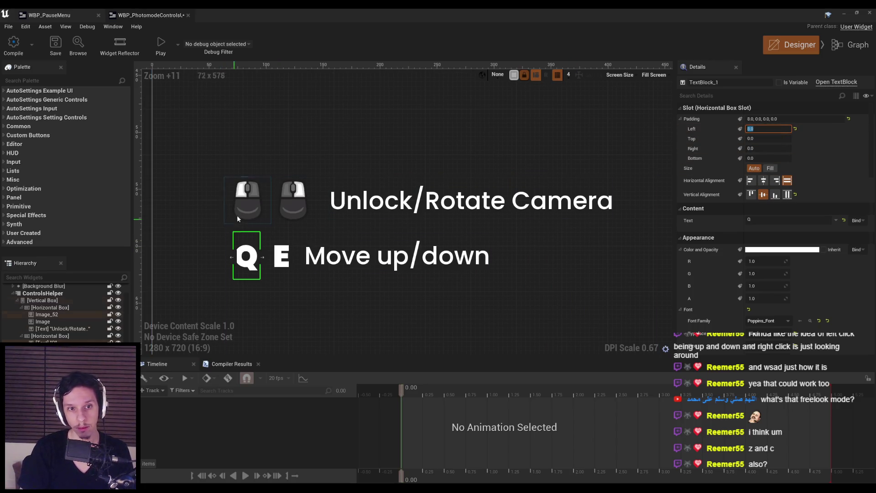
left_click(249, 215)
left_click(282, 256)
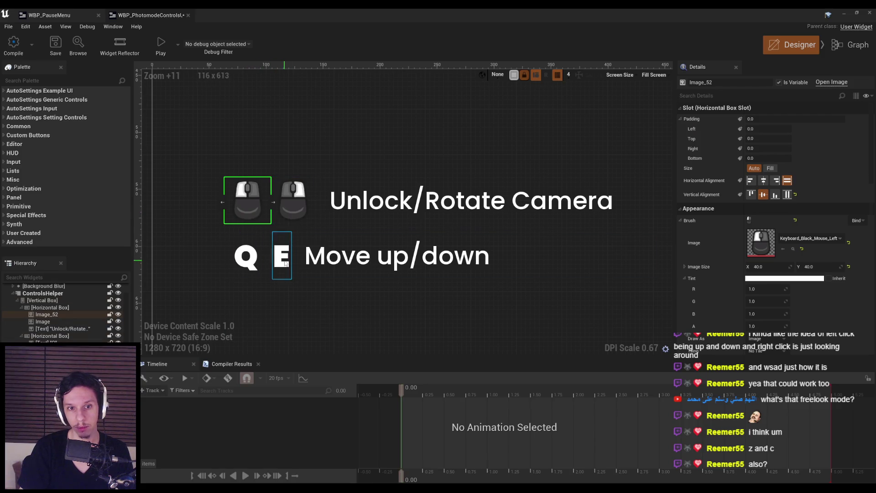
left_click(777, 129)
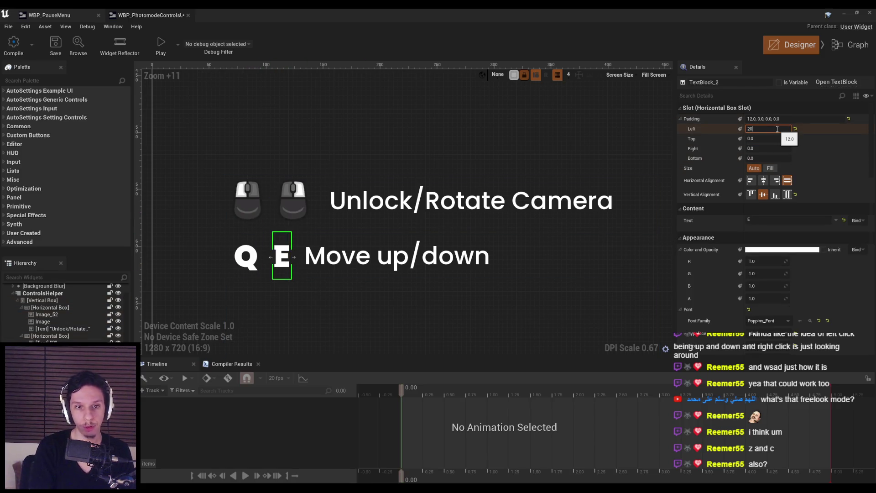
key("Return")
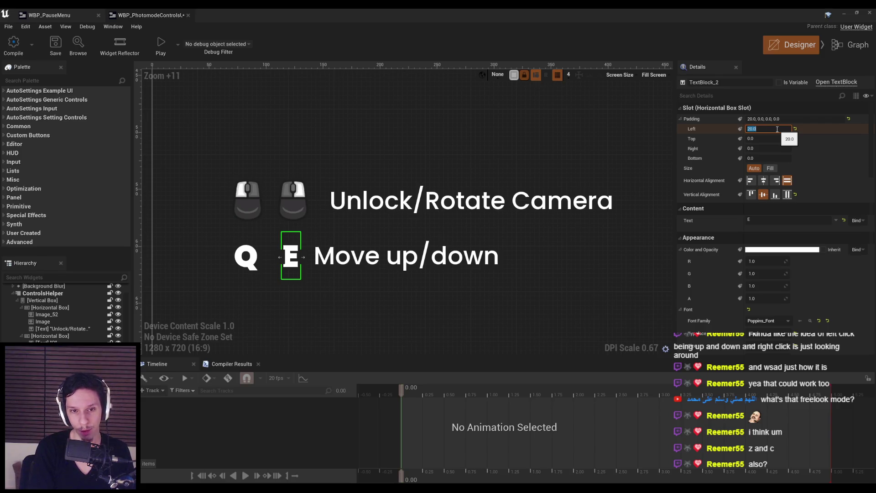
type("2")
key("Return")
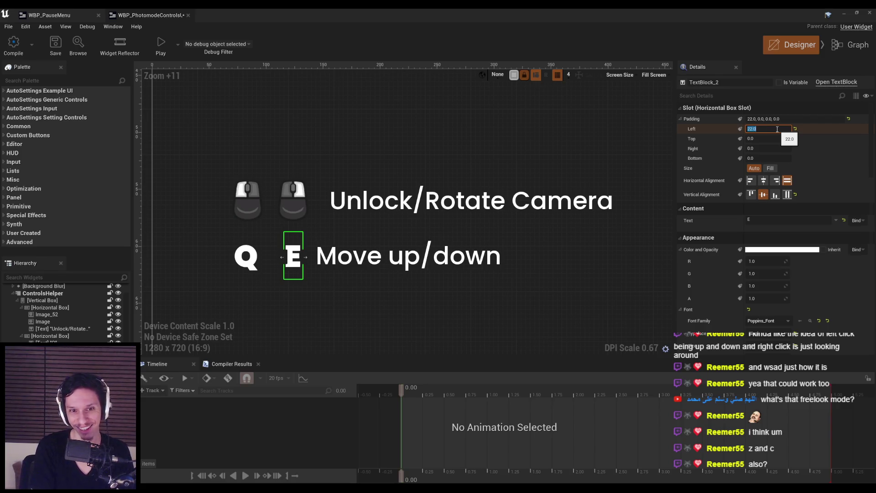
Give the Move up/down text block a left padding of 26.
left_click(408, 255)
left_click(763, 129)
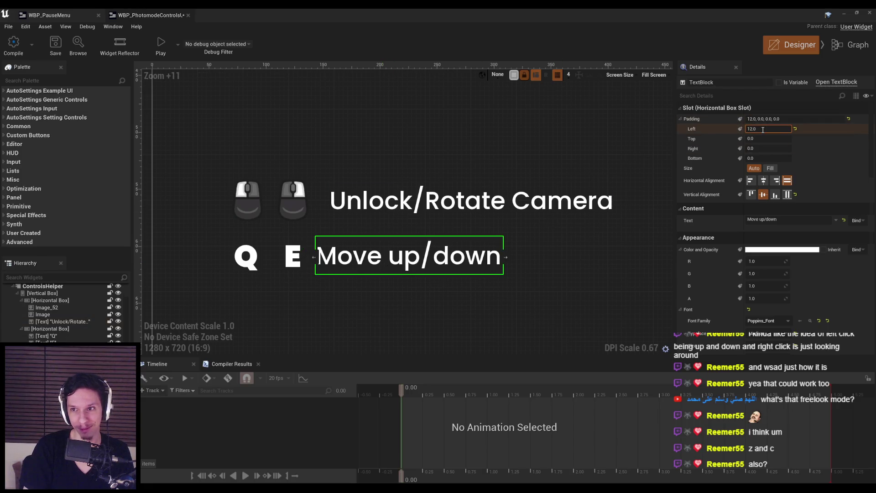
key("Return")
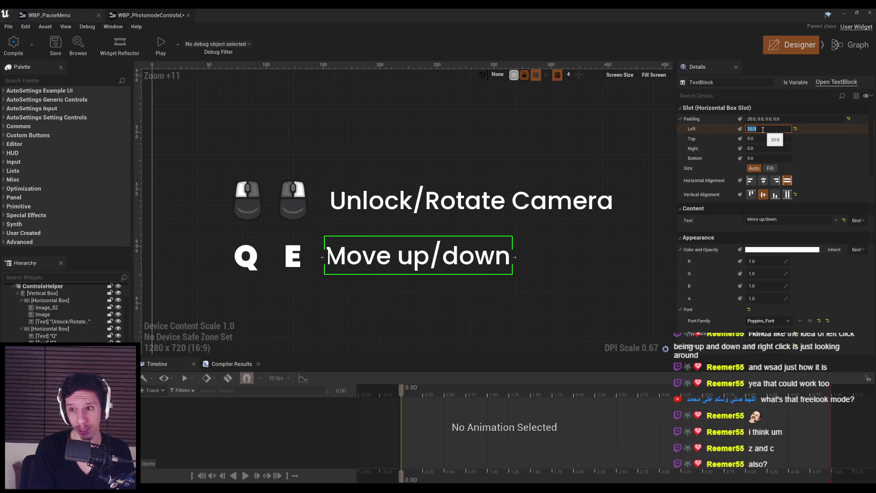
type("24")
key("Return")
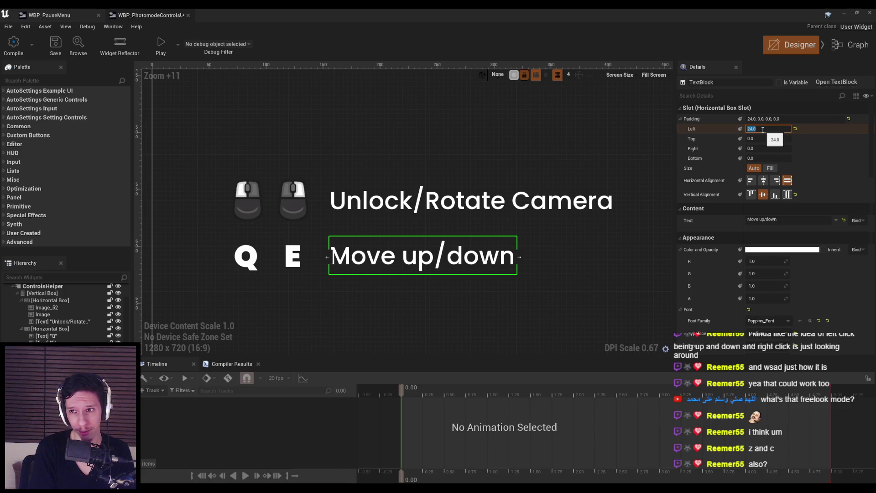
type("26")
key("Return")
Take a screen capture of the region around the controls widget.
left_click(358, 288)
scroll(358, 292, "up", 1)
key("Print")
mouse_move(278, 131)
left_mouse_down()
mouse_move(349, 329)
mouse_move(332, 328)
left_mouse_up()
Recheck Move up/down's padding and the vertical box, then compile the widget blueprint.
left_click(447, 253)
left_click(757, 129)
left_click(403, 285)
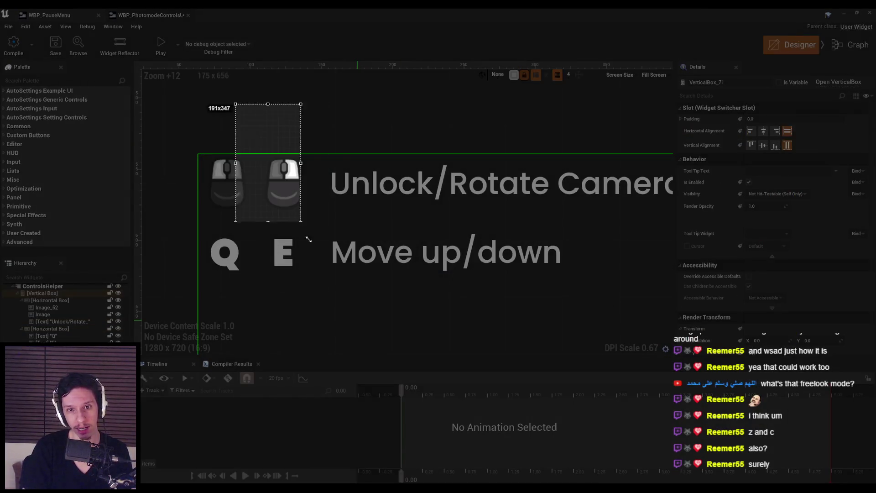
left_click(331, 315)
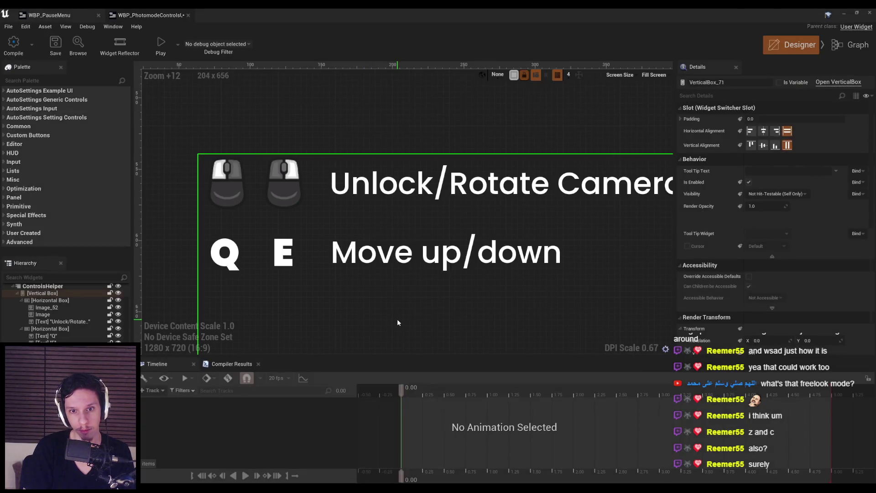
scroll(397, 318, "down", 10)
scroll(399, 316, "down", 3)
scroll(377, 313, "up", 7)
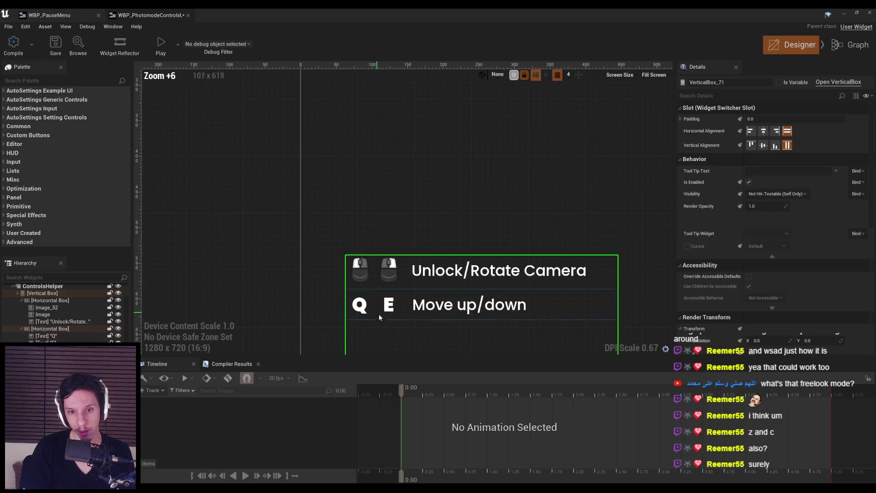
scroll(317, 202, "down", 6)
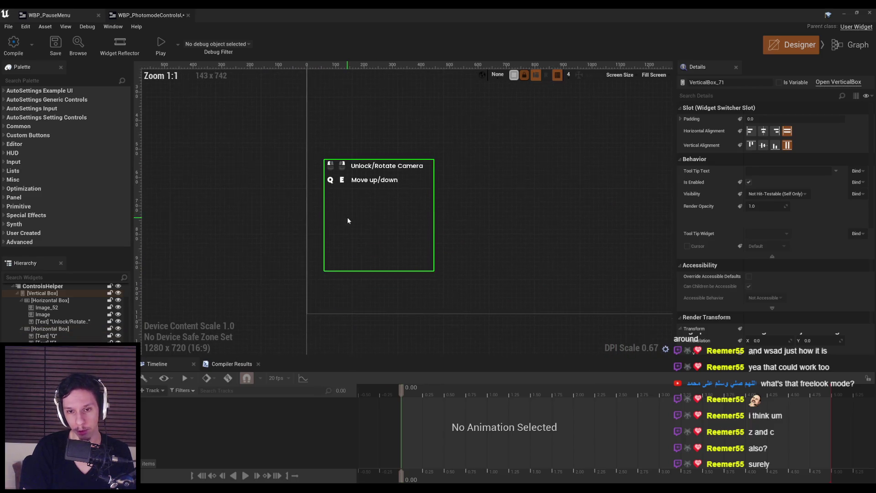
left_click(282, 244)
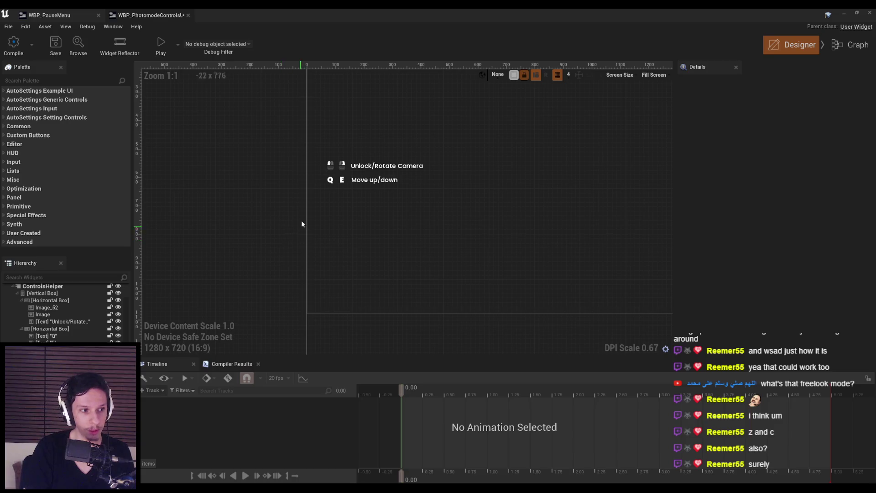
scroll(299, 213, "up", 3)
left_click(40, 48)
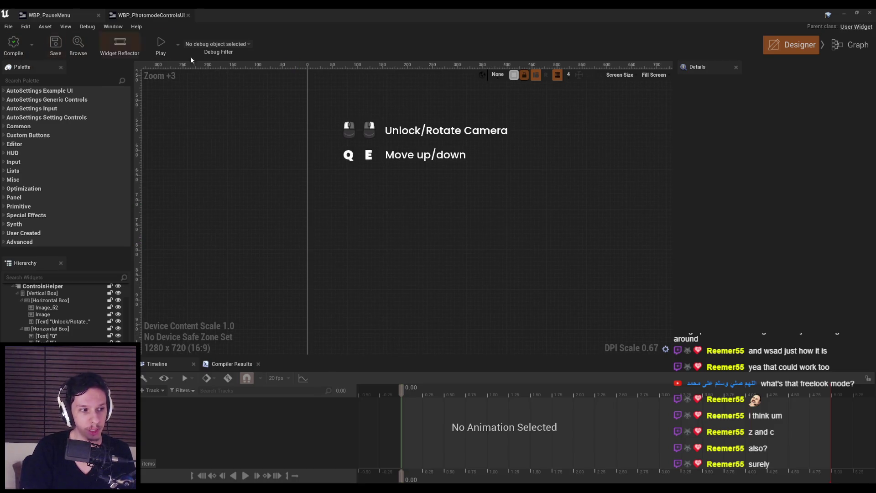
left_click(847, 14)
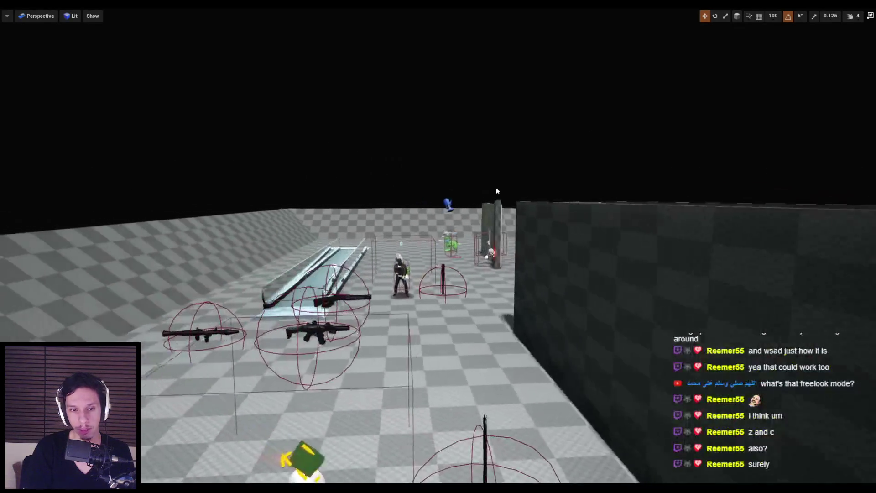
key("alt+p")
key("p")
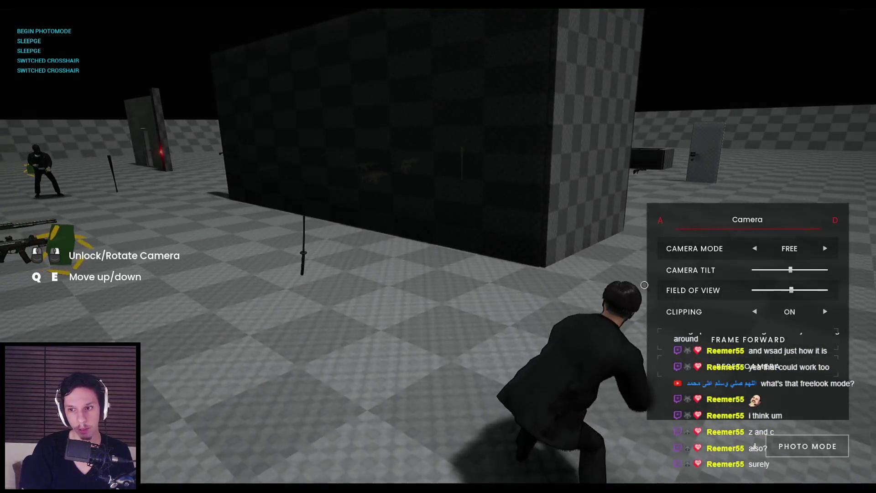
key("s")
key("e")
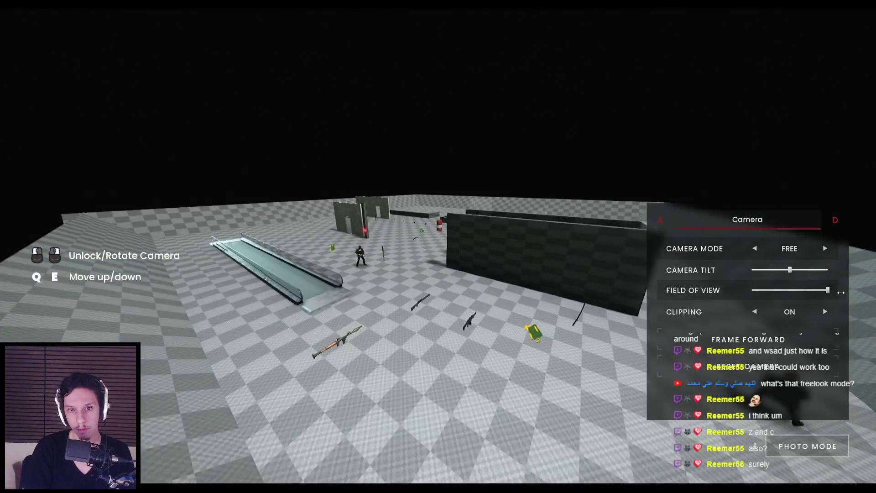
left_click_drag(796, 289, 752, 290)
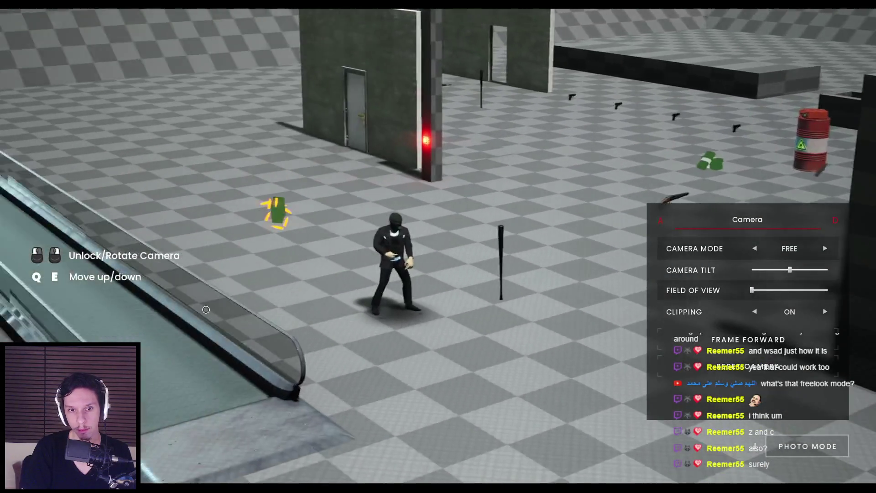
mouse_move(205, 309)
left_mouse_down()
mouse_move(468, 368)
mouse_move(422, 400)
mouse_move(158, 380)
left_mouse_up()
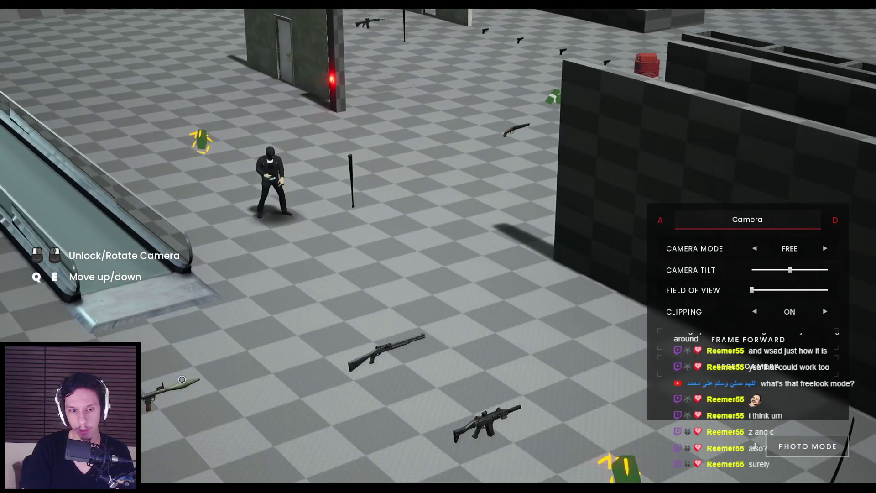
key("Escape")
key("alt+Tab")
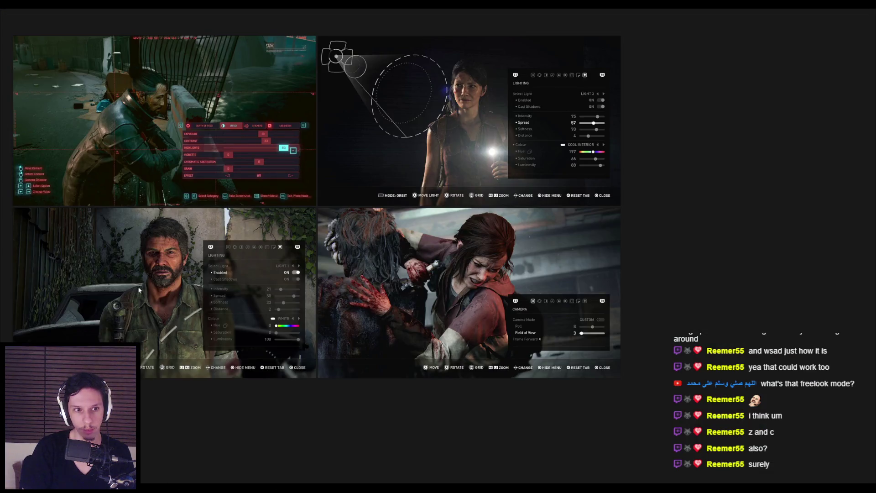
scroll(237, 258, "up", 4)
scroll(243, 297, "down", 3)
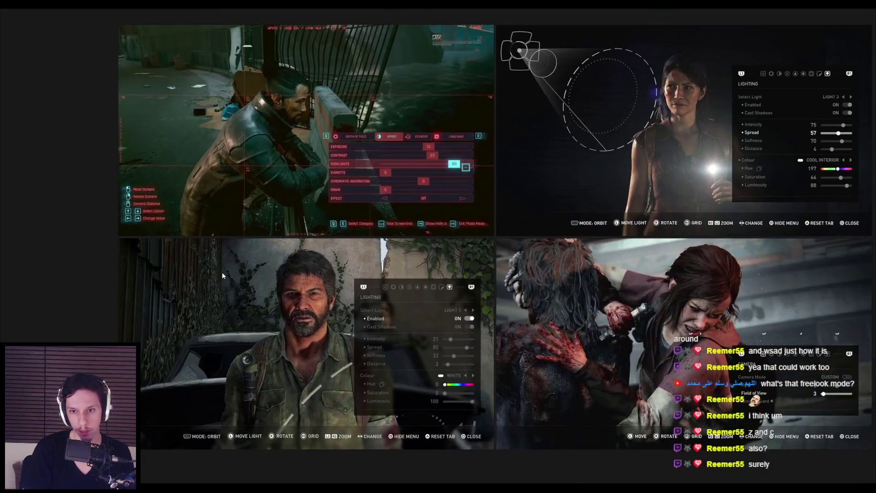
scroll(240, 286, "up", 2)
scroll(365, 239, "down", 2)
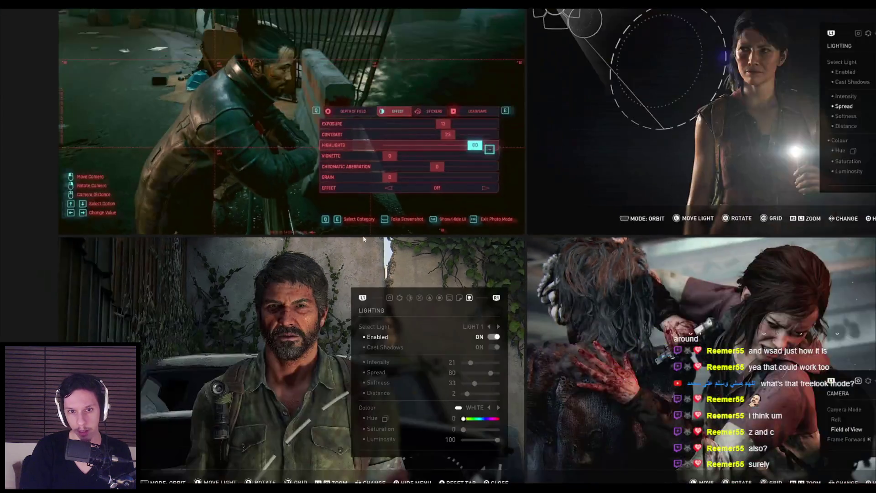
key("alt+Tab")
key("alt+Tab")
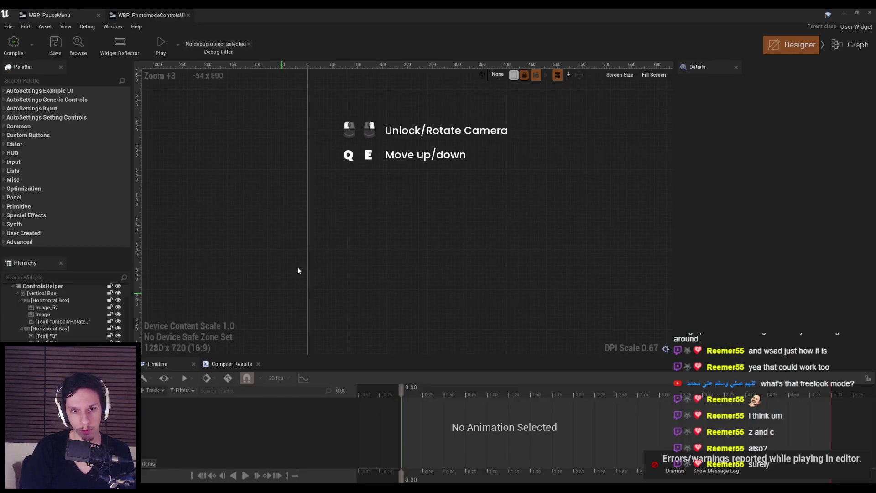
Wrap the Q key text block in a Border.
scroll(374, 160, "up", 4)
left_click(342, 150)
scroll(375, 162, "up", 4)
right_click(353, 220)
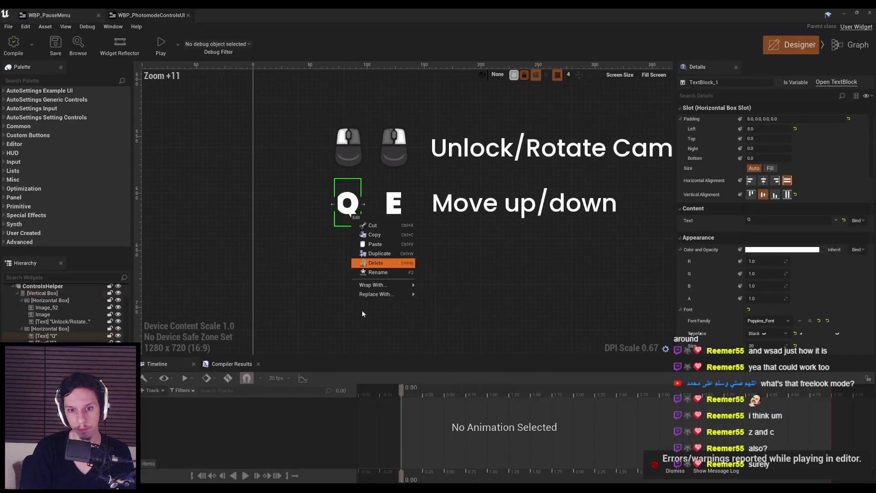
mouse_move(379, 285)
left_click(441, 297)
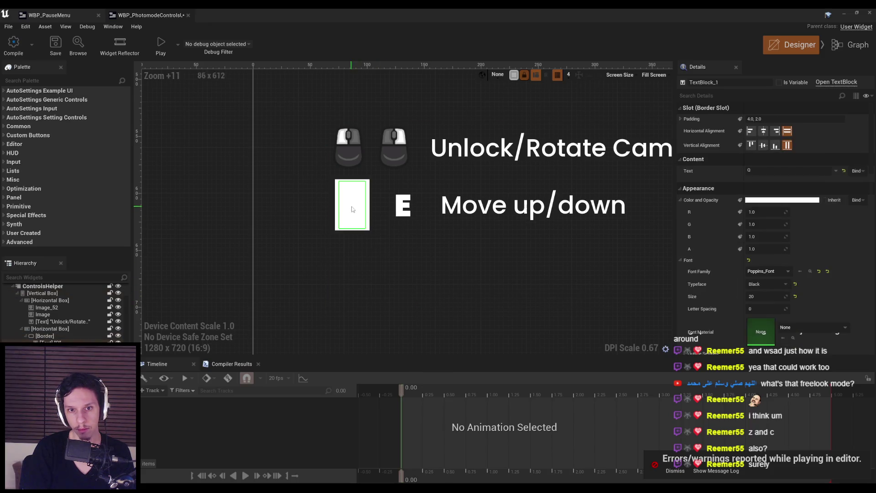
left_click(369, 210)
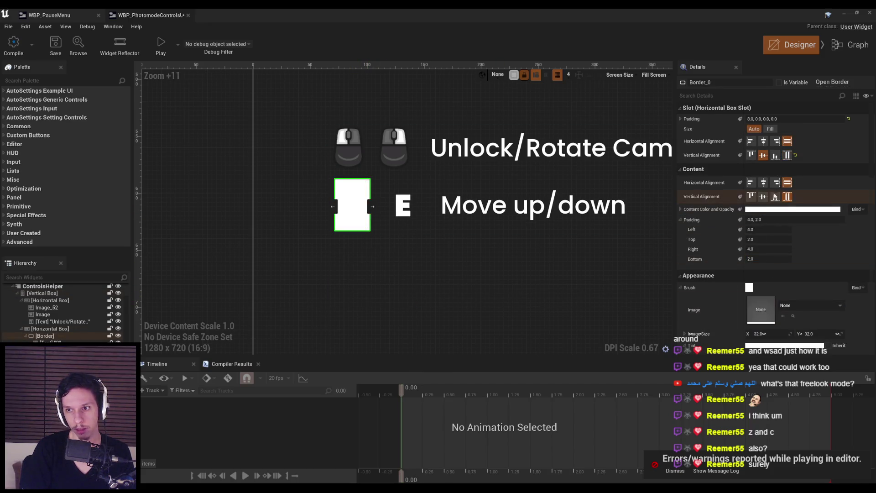
Give the Q Border a T_Button brush image drawn as a box with margin 0.5.
scroll(801, 297, "down", 1)
left_click(802, 279)
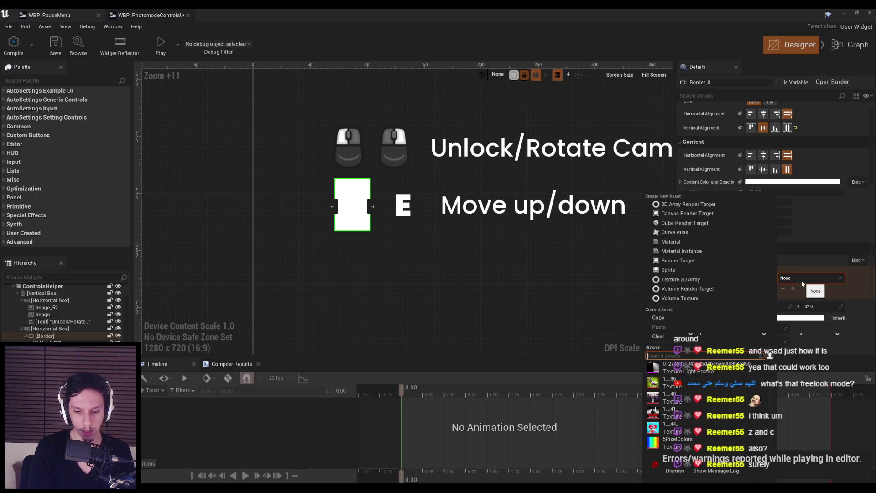
type("button")
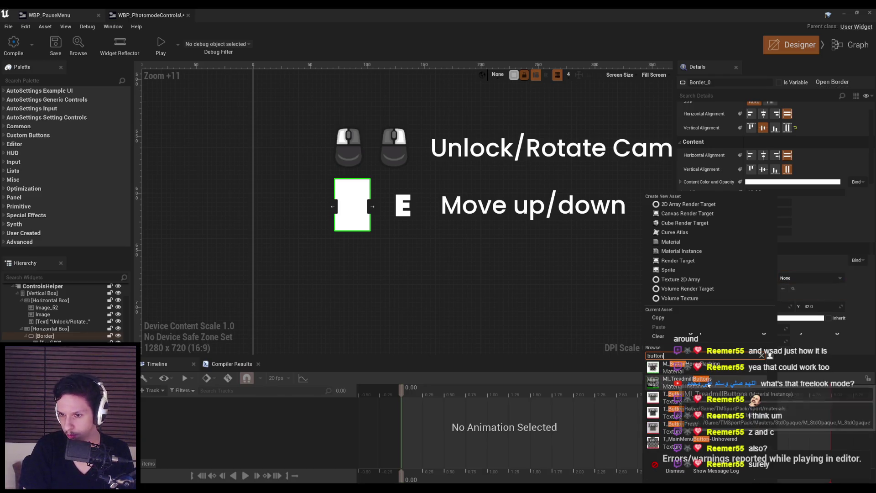
left_click(702, 374)
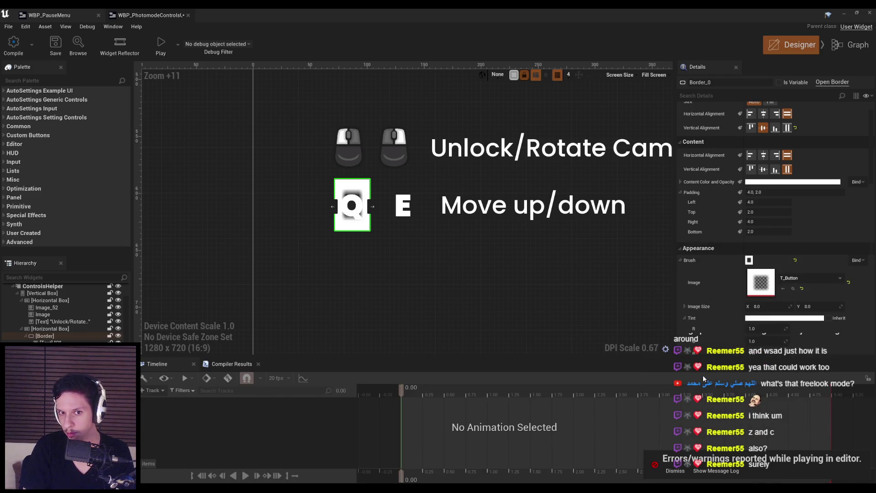
scroll(776, 300, "down", 2)
left_click(764, 324)
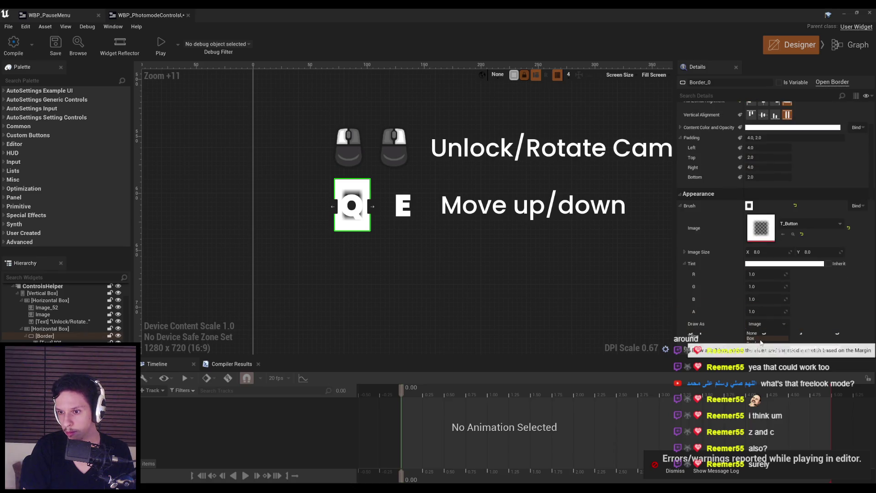
left_click(761, 340)
left_click(763, 334)
key("Return")
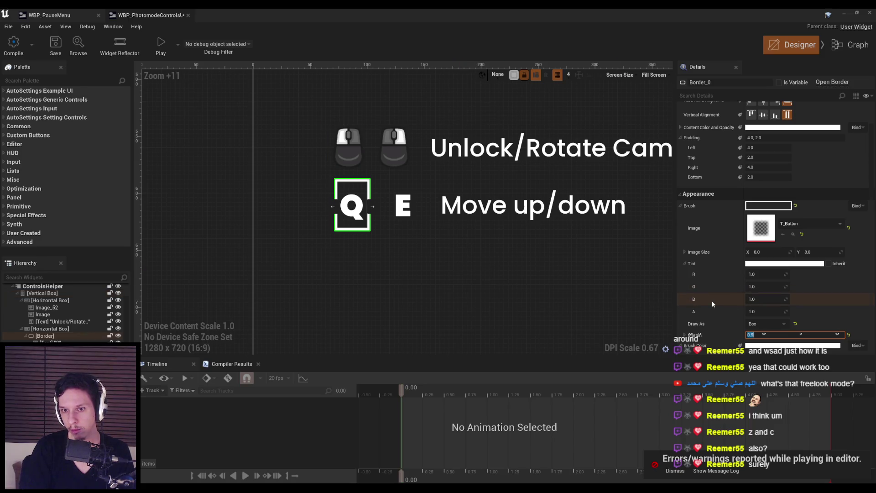
Set the Q Border's brush Image Size X to 40.
left_click(418, 275)
scroll(421, 279, "down", 5)
scroll(388, 242, "up", 3)
left_click(388, 242)
left_click(769, 252)
type("40")
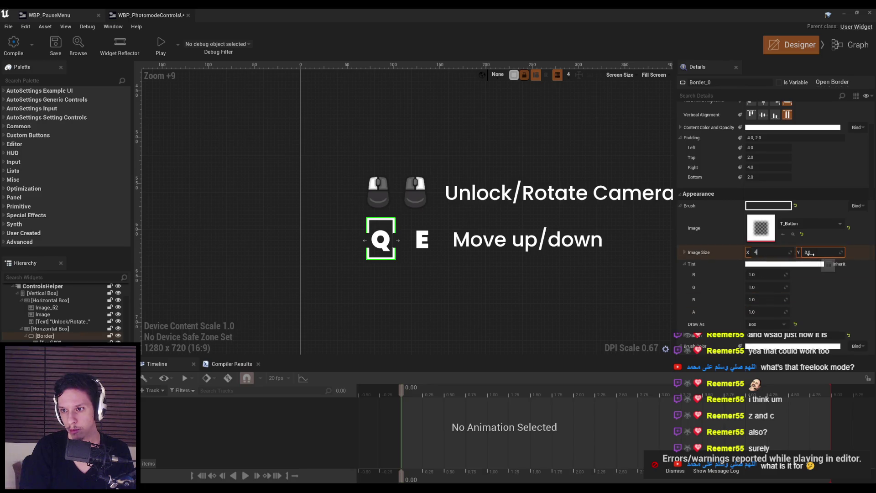
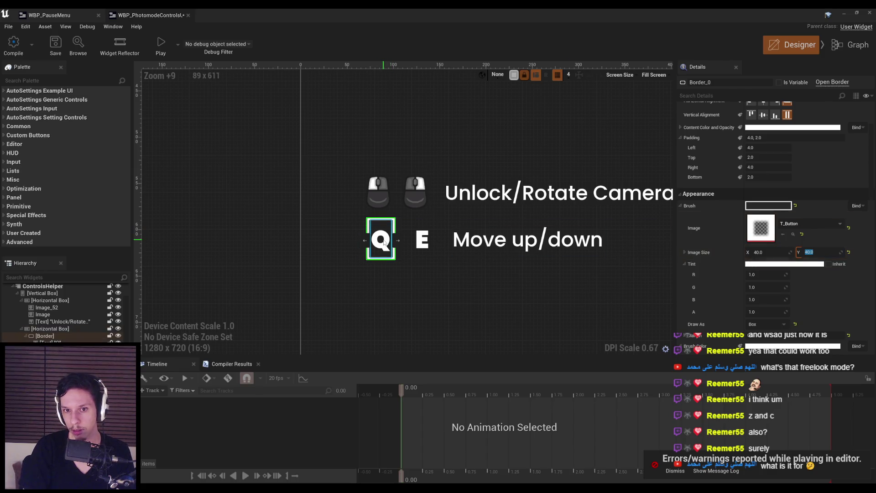
Set Border_0's button image size to 40×40.
key("Return")
scroll(702, 261, "down", 2)
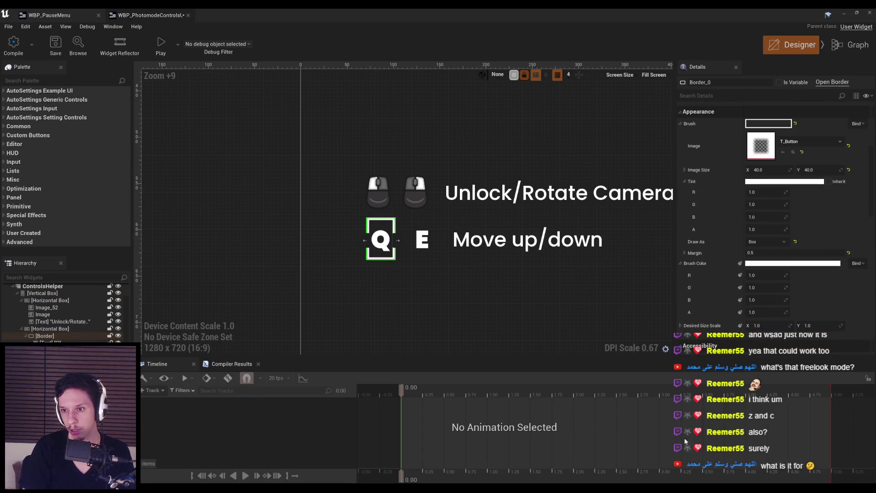
scroll(702, 261, "down", 2)
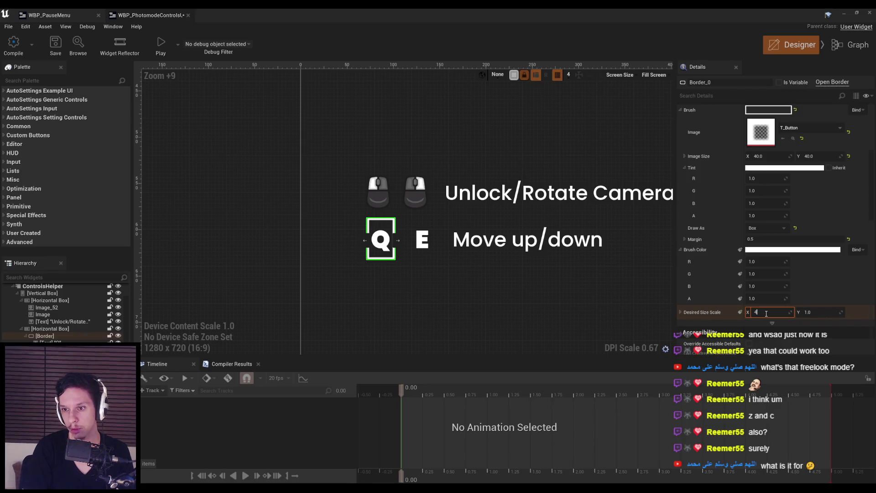
type("0")
key("Tab")
type("40")
key("Return")
scroll(491, 251, "down", 14)
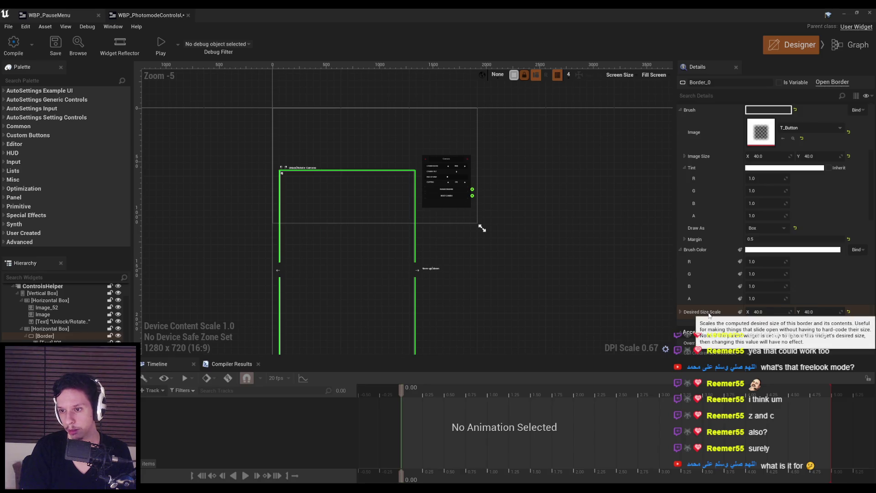
Try a Desired Size Scale of 2 on Border_0, then reset it to 1.
left_click(769, 311)
type("2")
key("Tab")
type("2")
key("Return")
scroll(264, 154, "up", 2)
scroll(332, 241, "up", 11)
left_click(753, 311)
type("1")
key("Tab")
type("1")
key("Return")
scroll(704, 308, "down", 6)
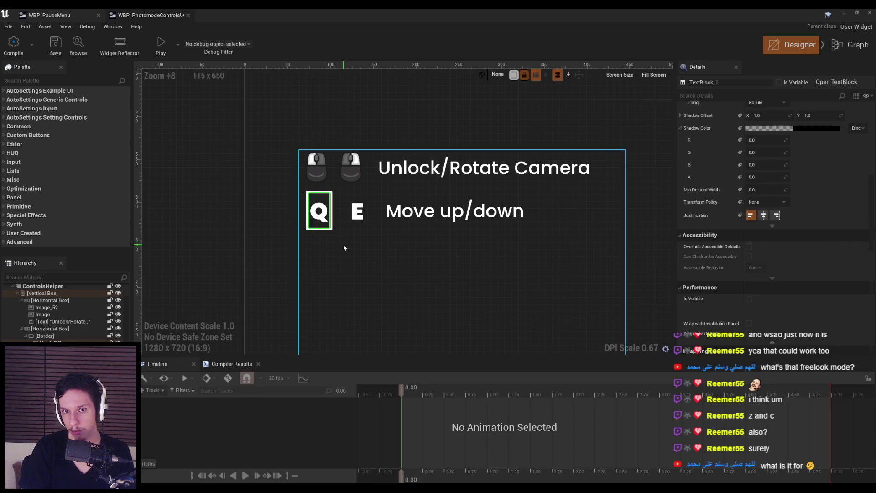
Give the Q letter padding of 6 left and right, 0 top and bottom.
left_click(319, 211)
scroll(770, 235, "down", 5)
scroll(770, 235, "up", 6)
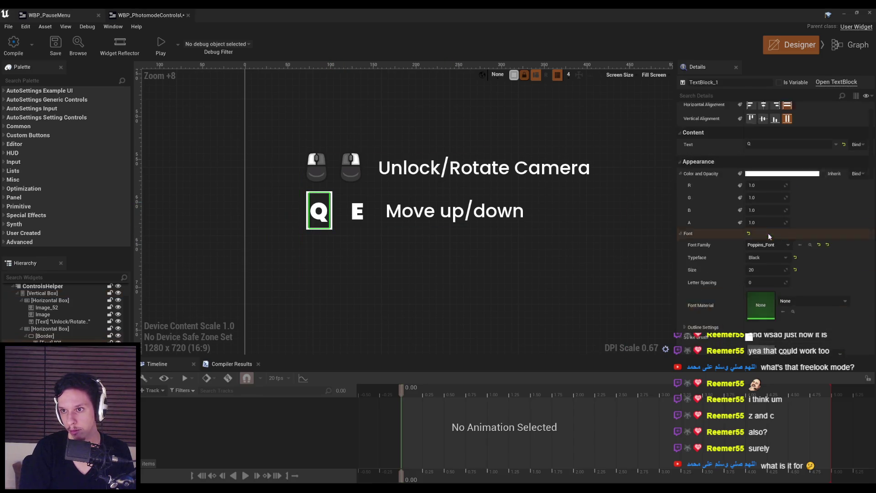
left_click(751, 118)
type("6")
key("Return")
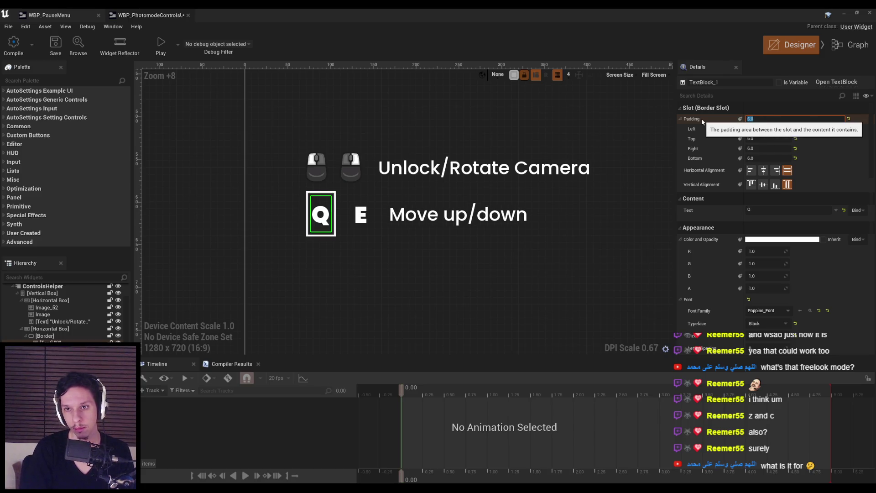
left_click(762, 129)
type("0")
key("Return")
left_click(767, 149)
type("0")
key("Return")
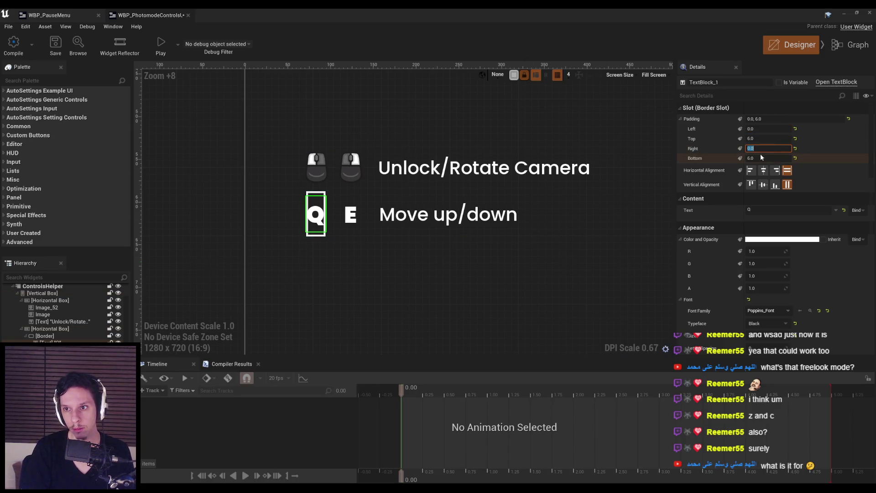
type("6")
left_click(762, 139)
left_click(762, 137)
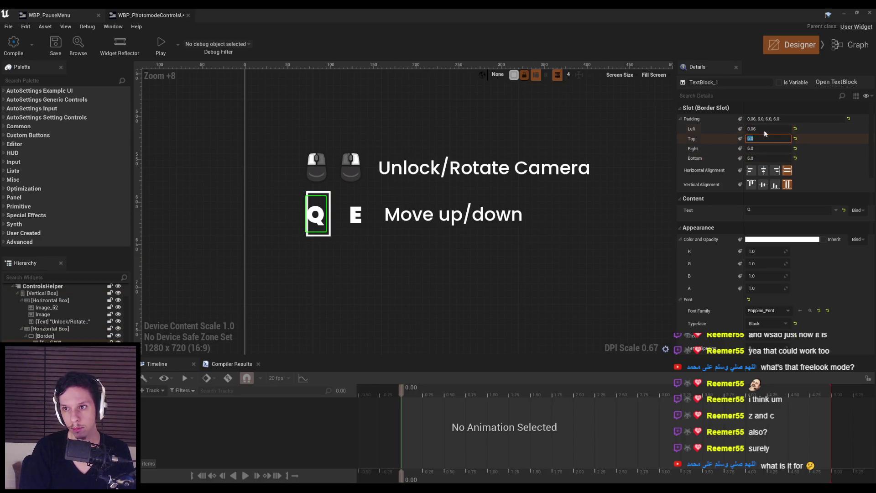
left_click(761, 140)
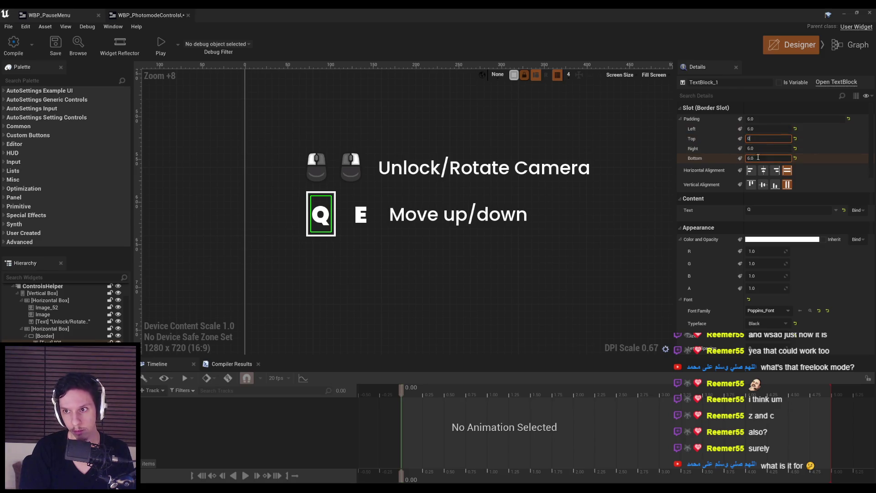
key("Return")
Set the Q border's left padding to 0 and centre the controls helper on the canvas.
left_click(452, 263)
scroll(448, 265, "down", 3)
scroll(448, 265, "down", 5)
scroll(418, 252, "up", 7)
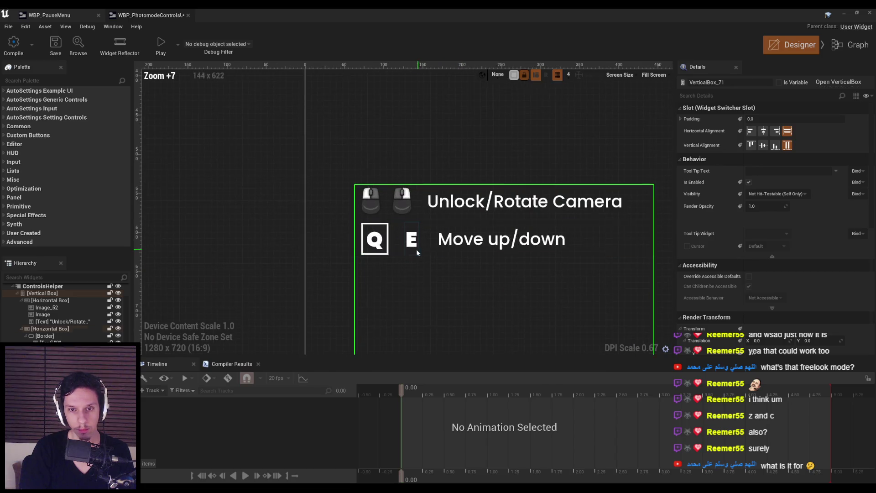
scroll(418, 252, "up", 2)
left_click(382, 222)
left_click(776, 119)
type("0")
key("Return")
left_click(393, 284)
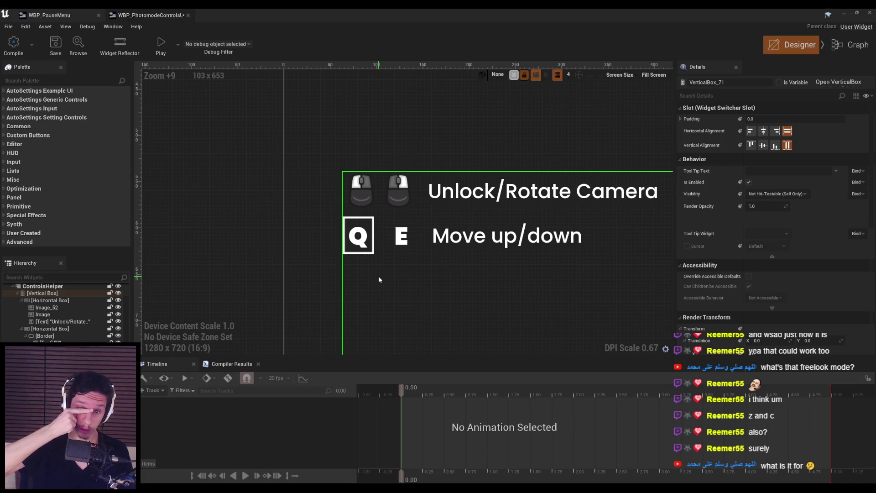
left_click(371, 236)
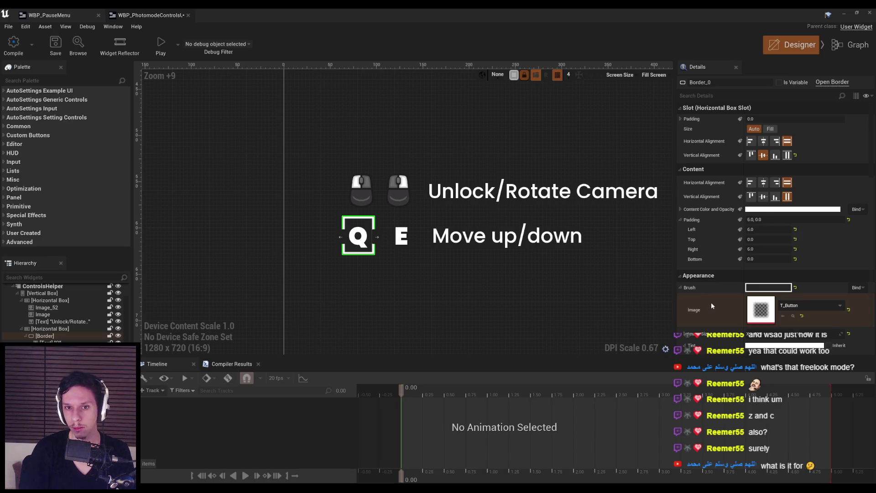
scroll(470, 264, "down", 12)
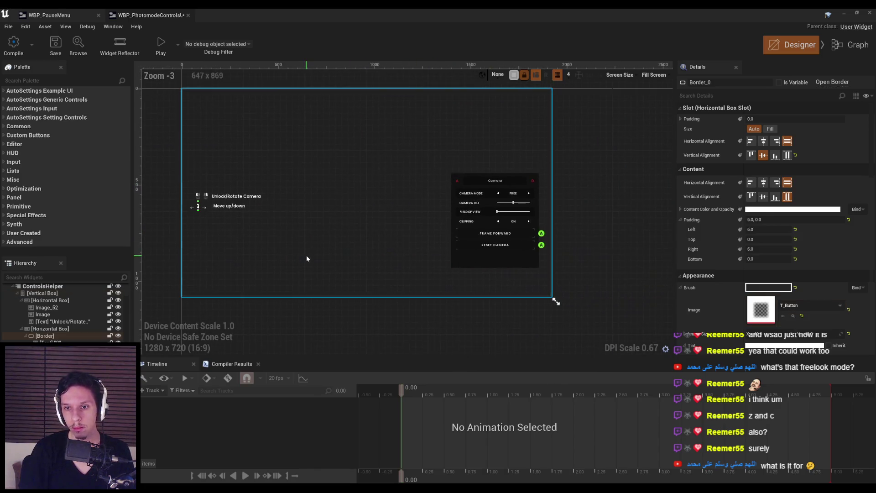
left_click_drag(212, 251, 376, 266)
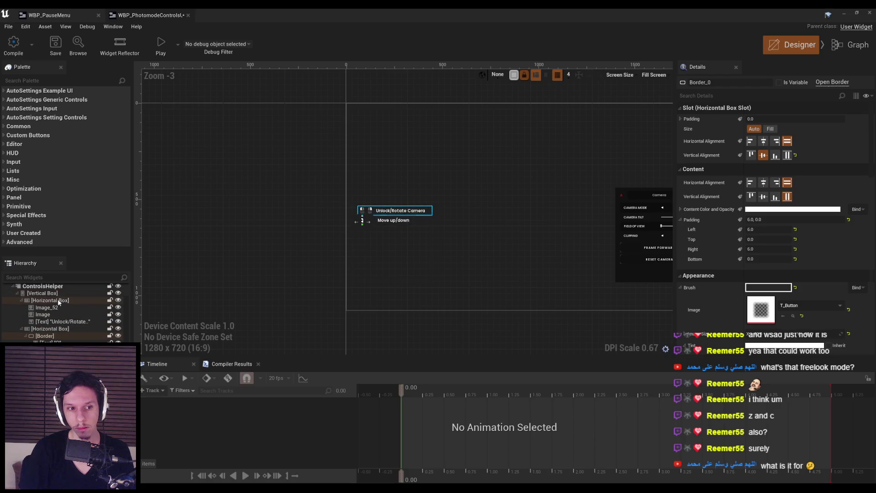
scroll(376, 193, "up", 10)
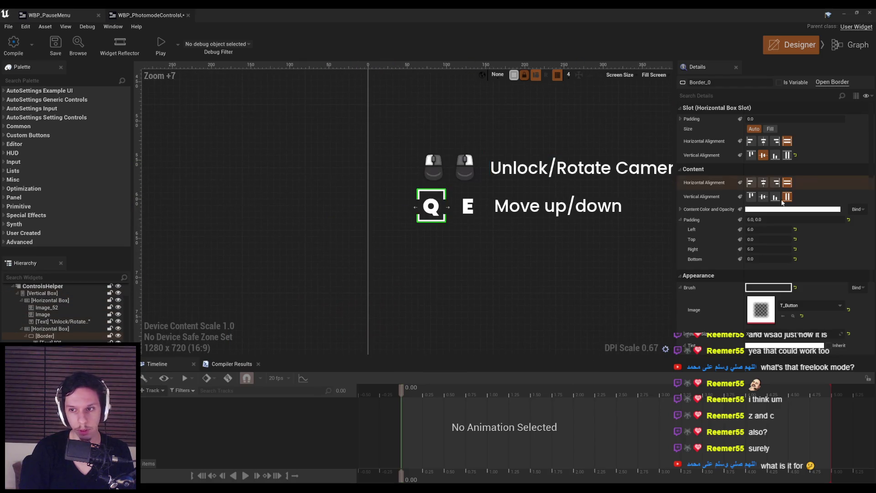
Set the Q border's image to the T_MainMenuButton-Unhovered corner-bracket texture.
left_click(808, 306)
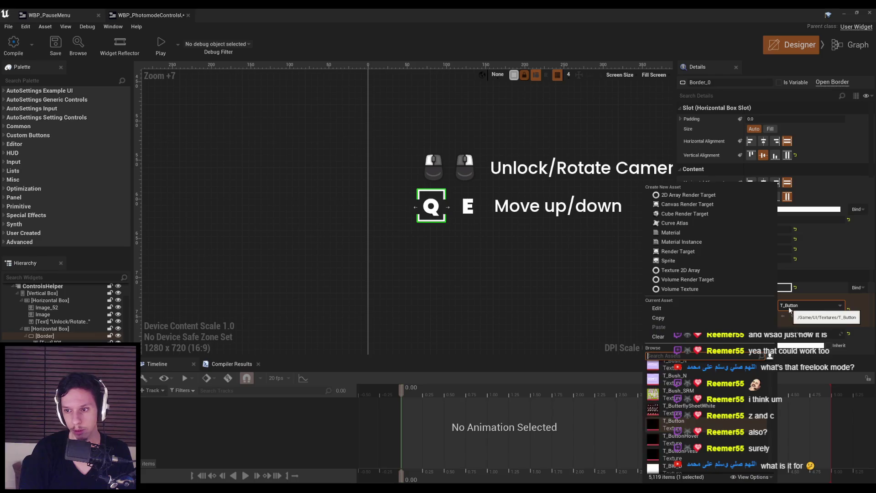
left_click(688, 437)
key("ctrl+z")
left_click(788, 306)
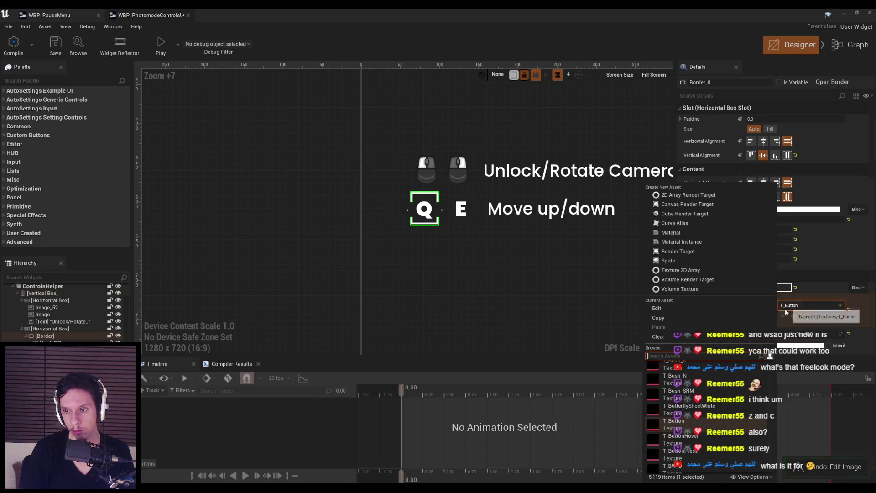
left_click(679, 436)
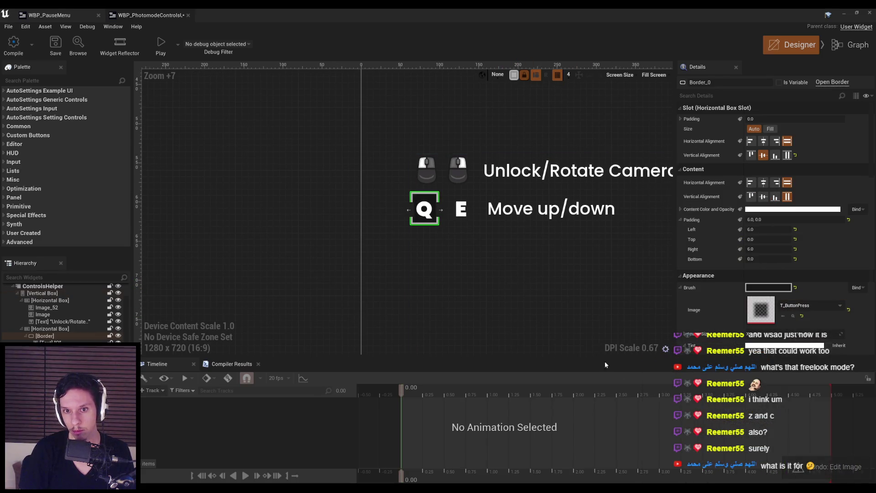
left_click(796, 307)
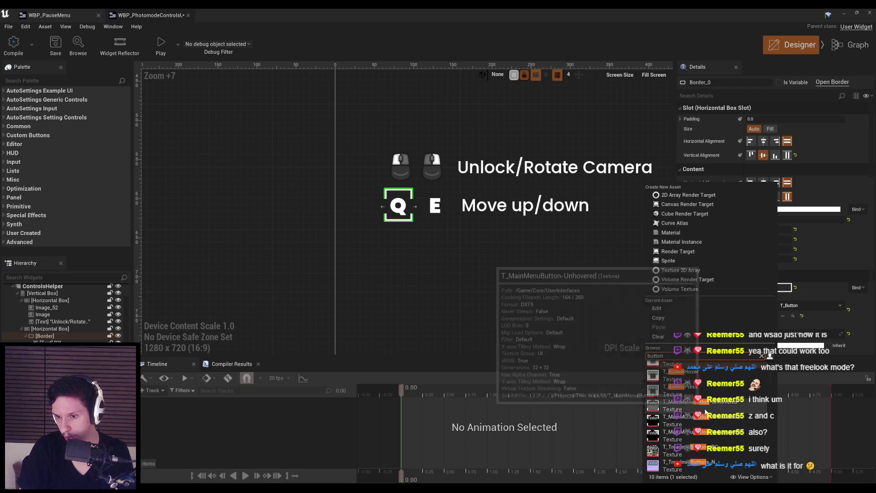
left_click(654, 390)
Try a left padding of 12 on the Q border, then reduce it.
left_click(445, 313)
scroll(443, 306, "down", 3)
scroll(422, 248, "up", 5)
scroll(422, 249, "up", 3)
left_click(411, 255)
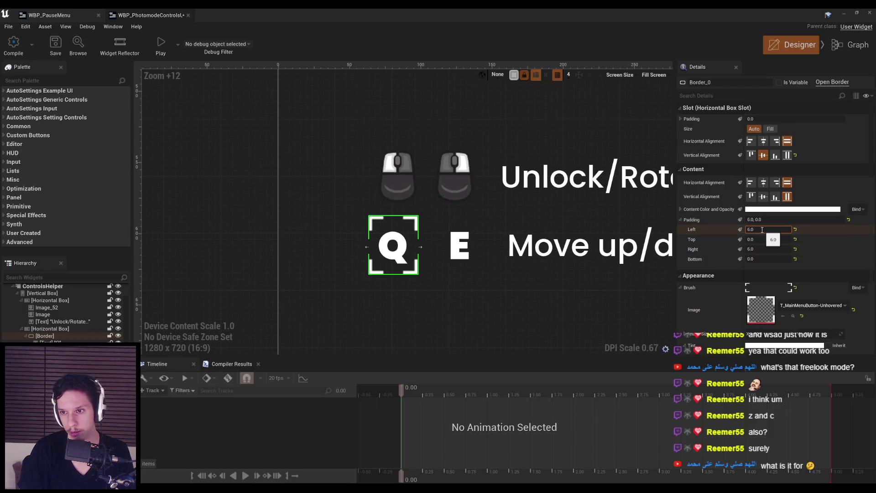
type("12")
key("Return")
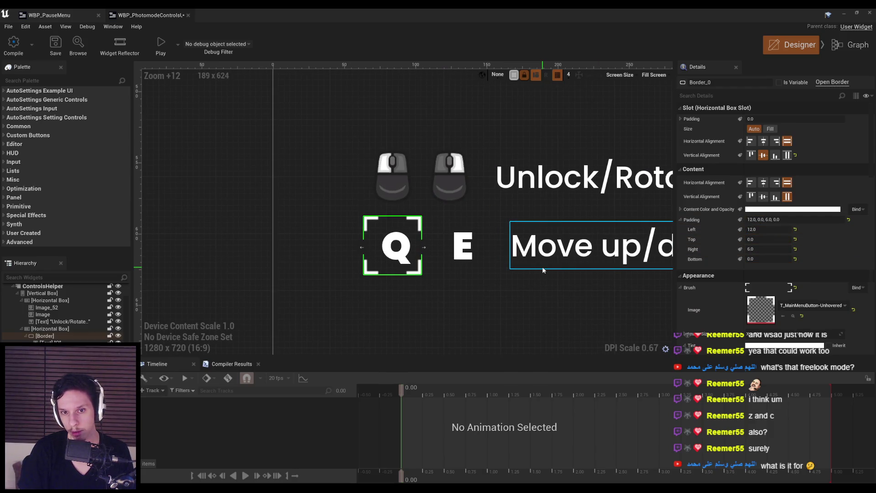
type("8")
key("Return")
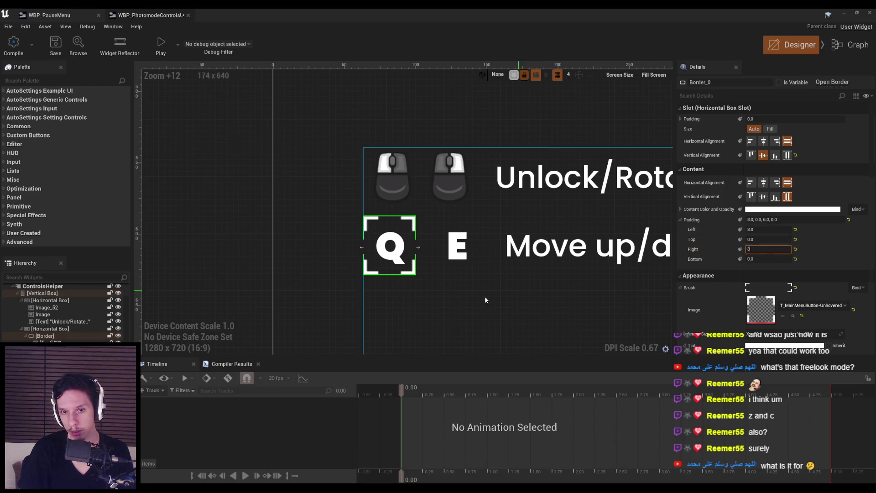
Make the Q border fill horizontally, reset its padding to 6, and centre the letter horizontally and vertically.
left_click(430, 307)
scroll(418, 289, "down", 9)
scroll(420, 274, "up", 9)
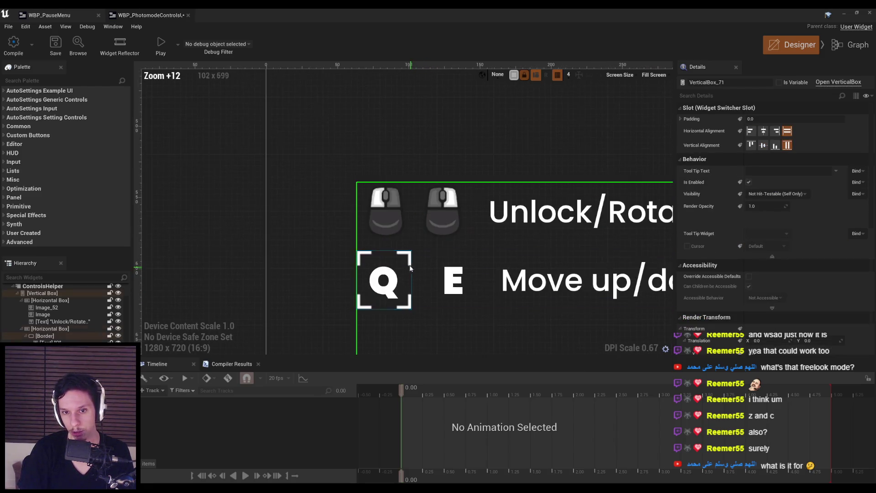
left_click(410, 266)
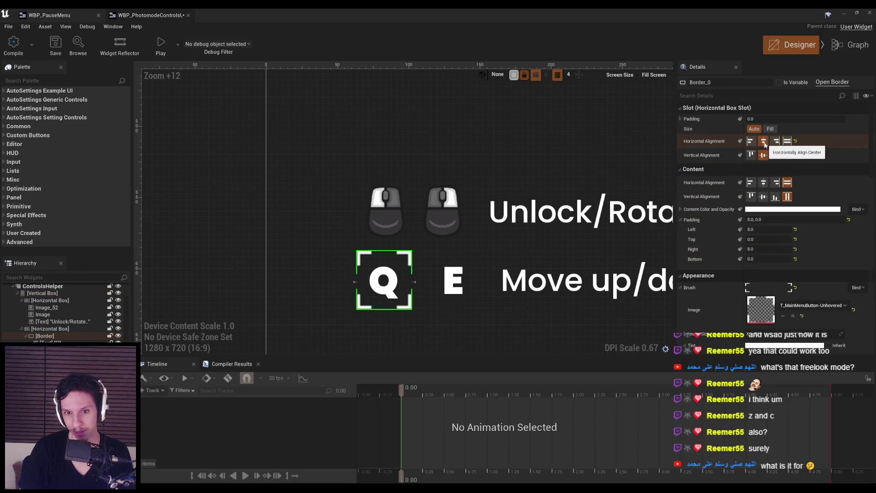
left_click(788, 141)
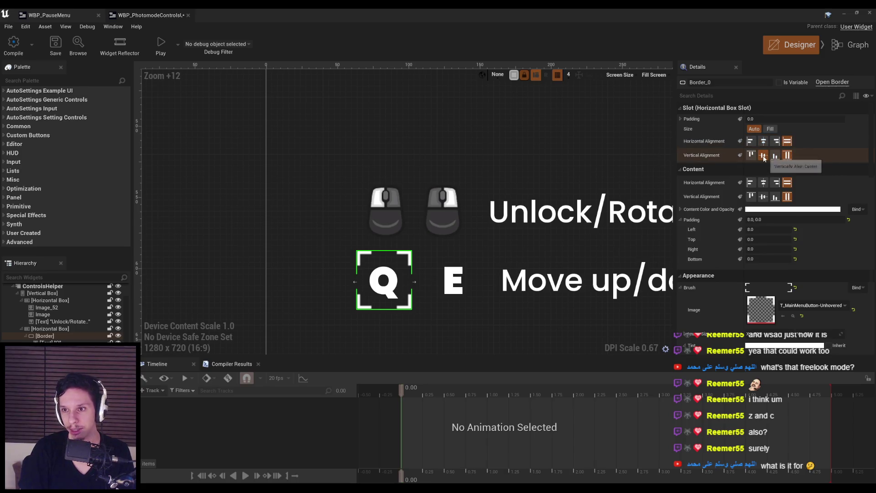
left_click(778, 186)
left_click(763, 183)
left_click(764, 197)
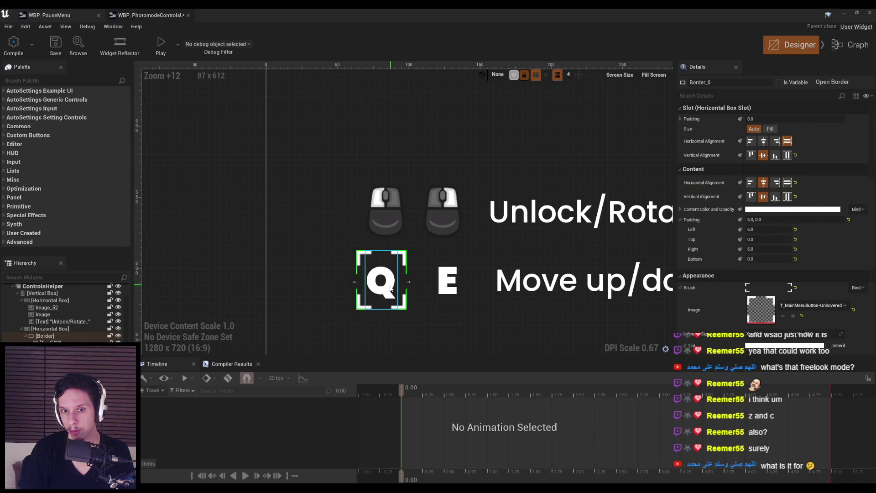
left_click(387, 341)
scroll(388, 274, "down", 2)
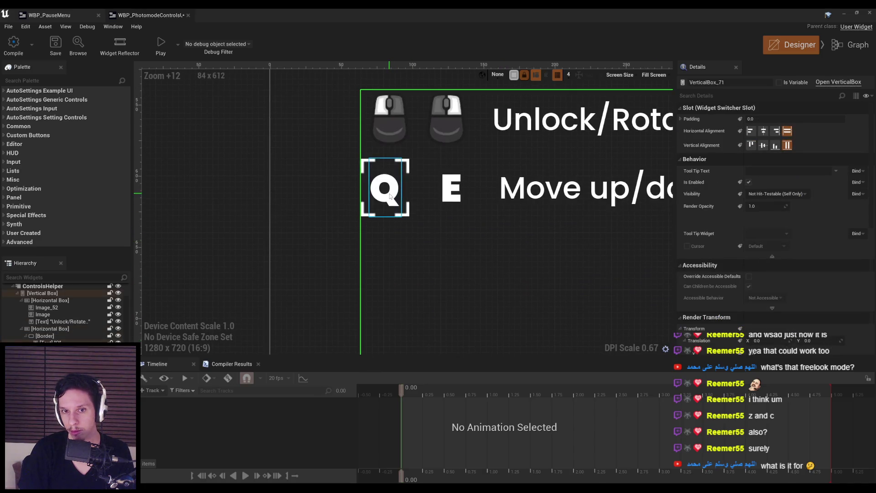
scroll(388, 201, "down", 4)
scroll(346, 251, "up", 3)
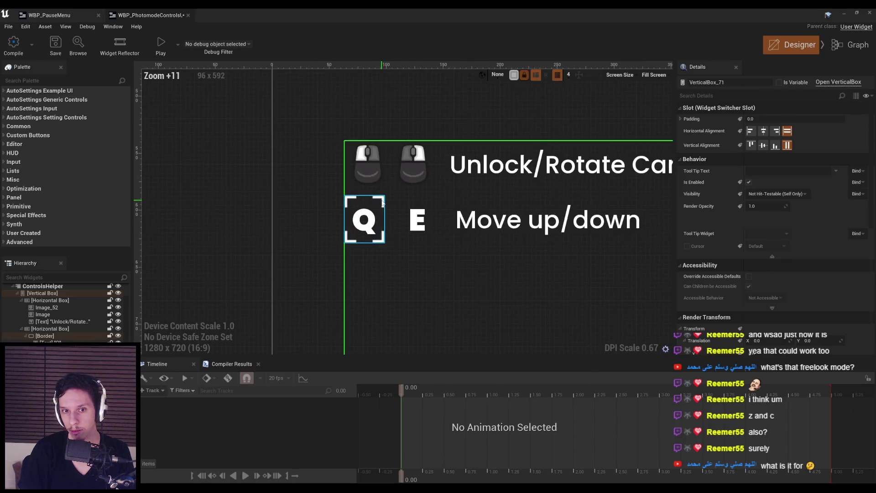
left_click(40, 335)
mouse_move(68, 406)
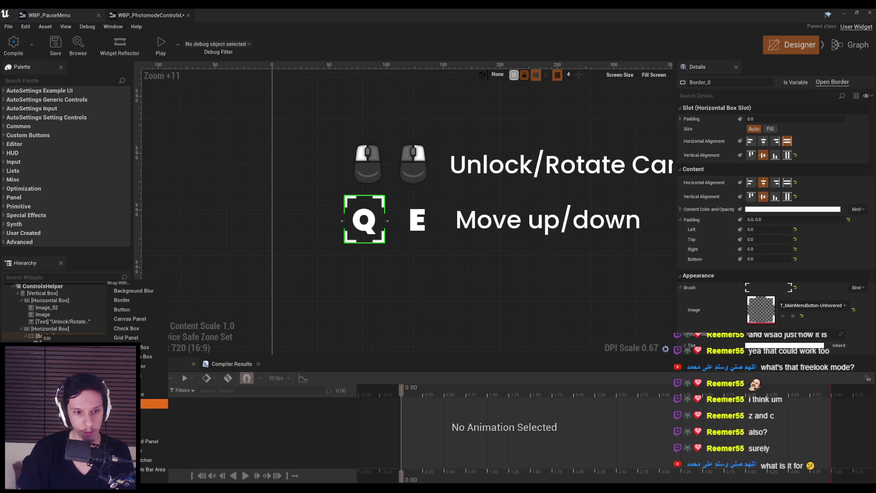
Wrap the Q border in a Size Box with a 40×40 width and height override.
left_click(155, 432)
left_click(55, 338)
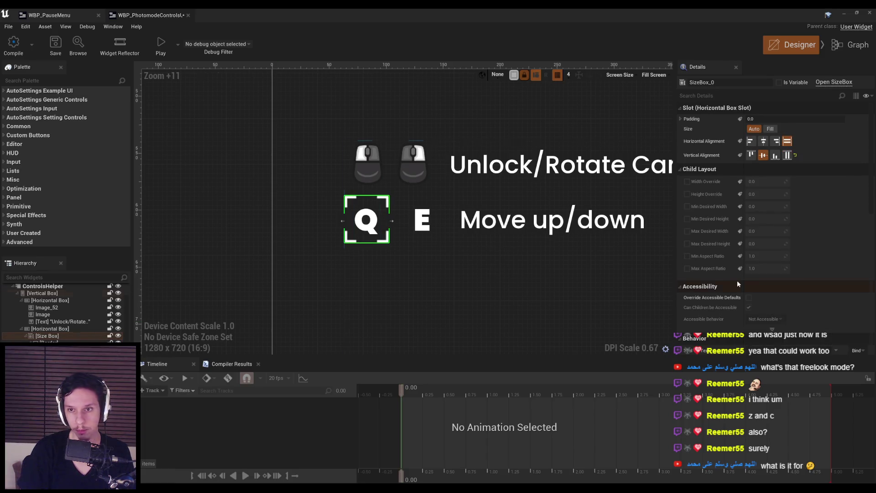
left_click(687, 181)
left_click(688, 194)
left_click(759, 182)
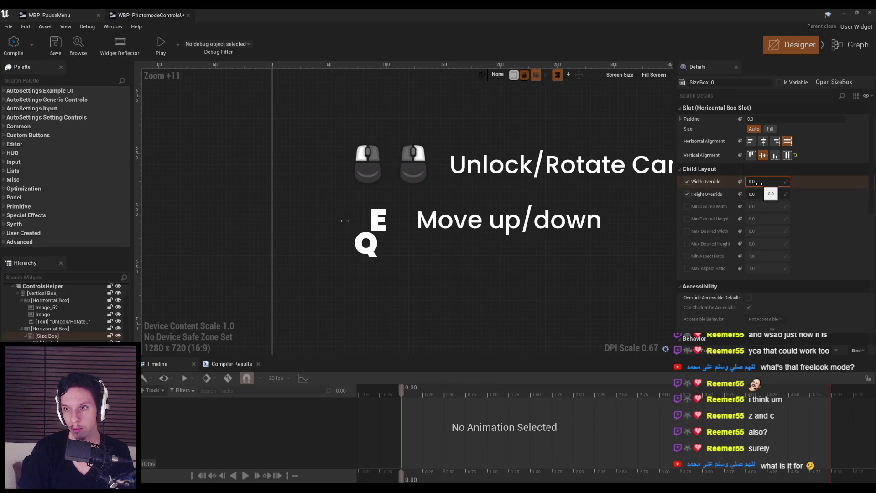
type("40")
key("Return")
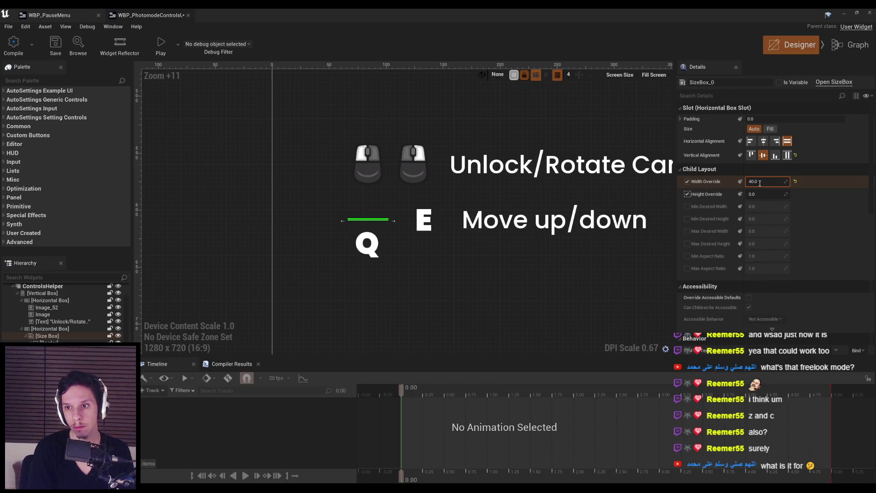
type("0")
key("Return")
Delete the old E image and duplicate the Q box, changing the copy's letter to E.
left_click(396, 282)
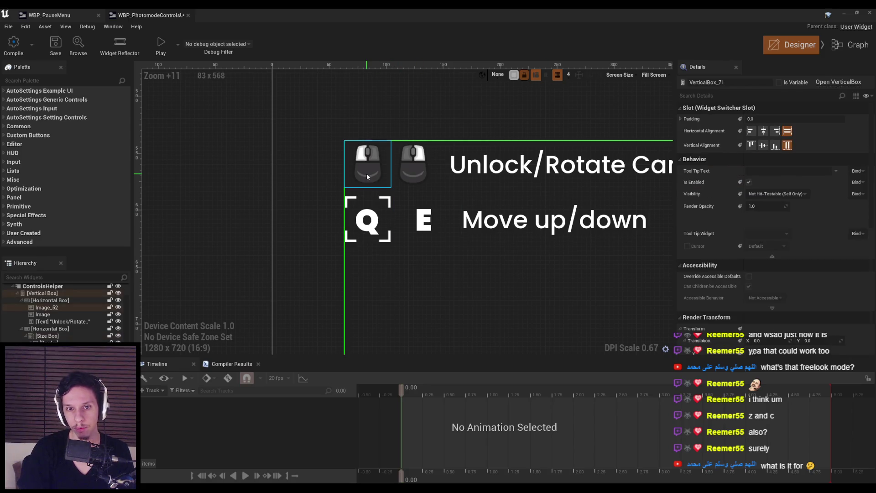
scroll(383, 240, "down", 6)
scroll(396, 236, "up", 6)
scroll(399, 240, "up", 2)
left_click(426, 213)
key("Delete")
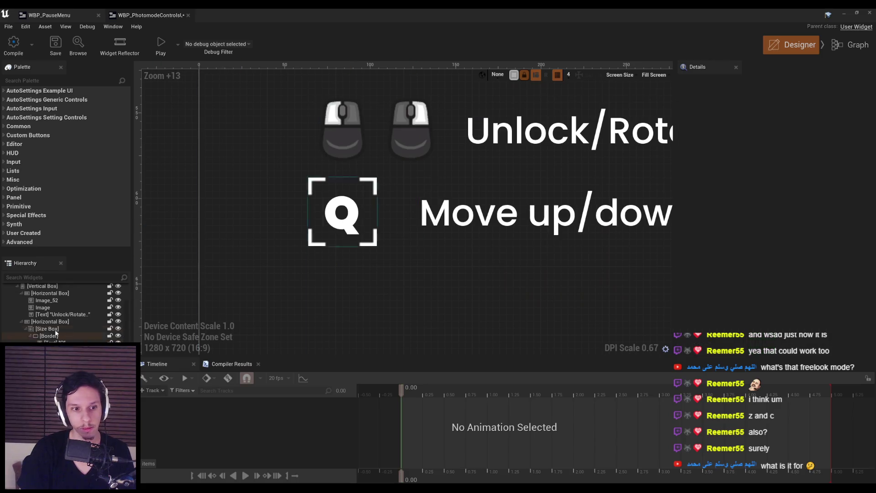
left_click(48, 329)
left_click(68, 367)
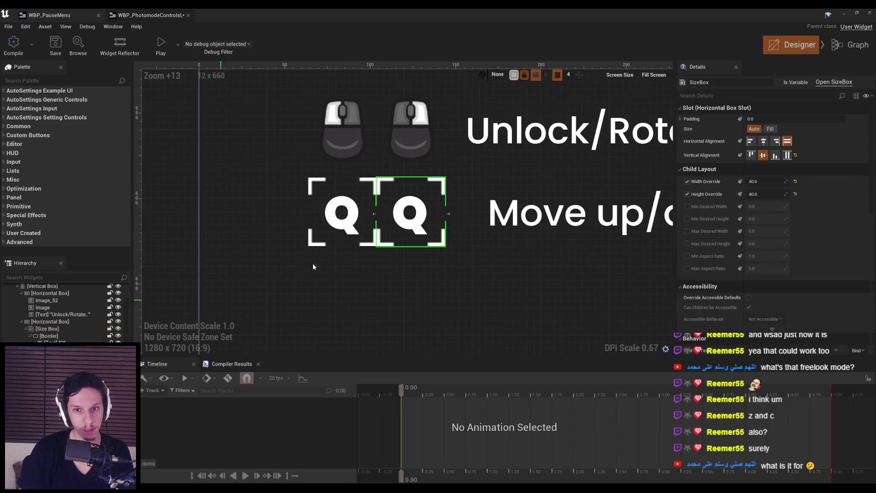
double_click(415, 216)
type("E")
key("Return")
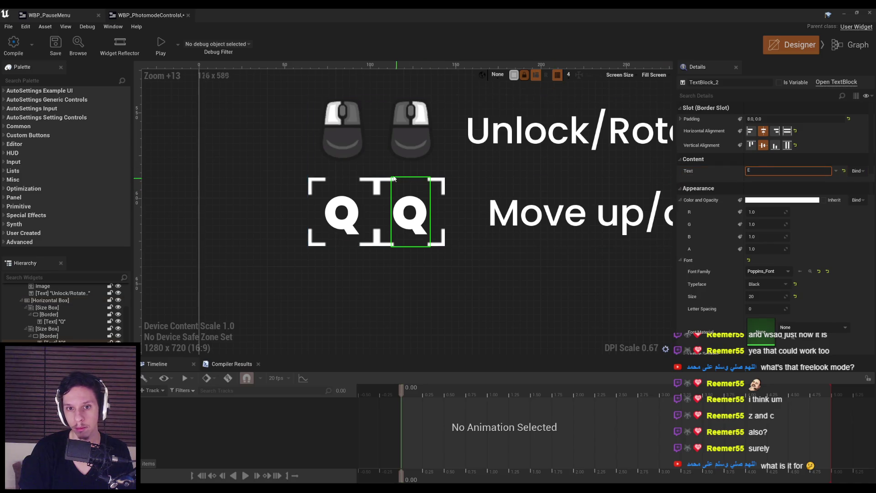
Try a left padding of 4 on the E frame, undo it, and check the E size box padding.
left_click(407, 136)
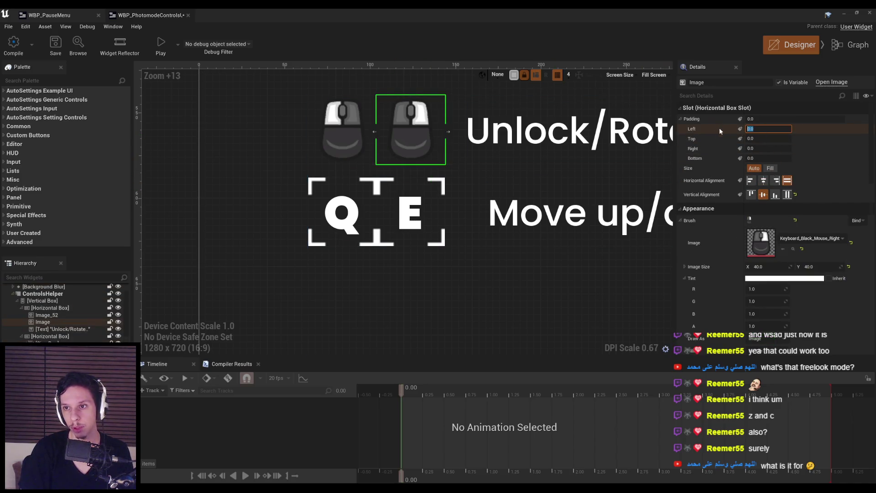
left_click(405, 219)
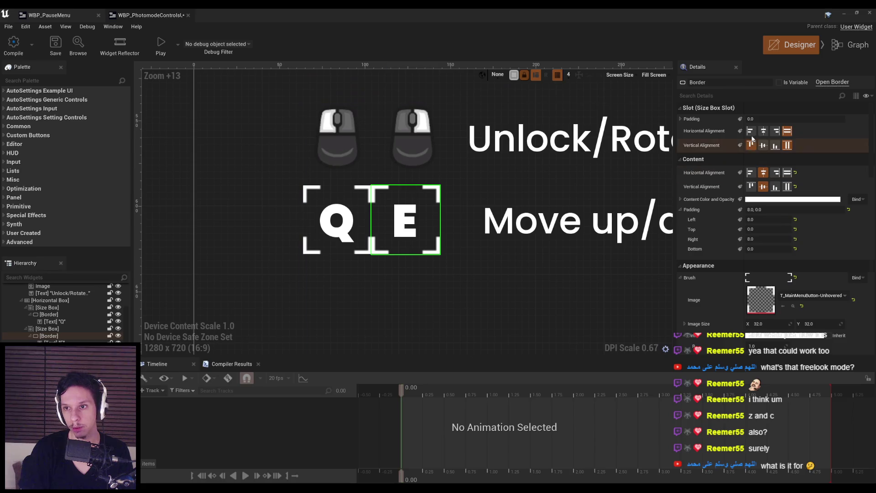
left_click(680, 118)
left_click(769, 128)
type("4")
key("Return")
key("ctrl+z")
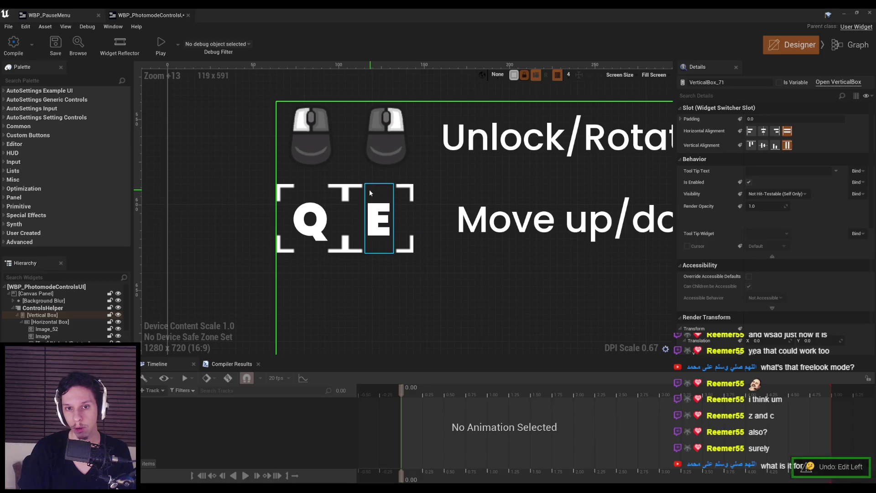
left_click(358, 190)
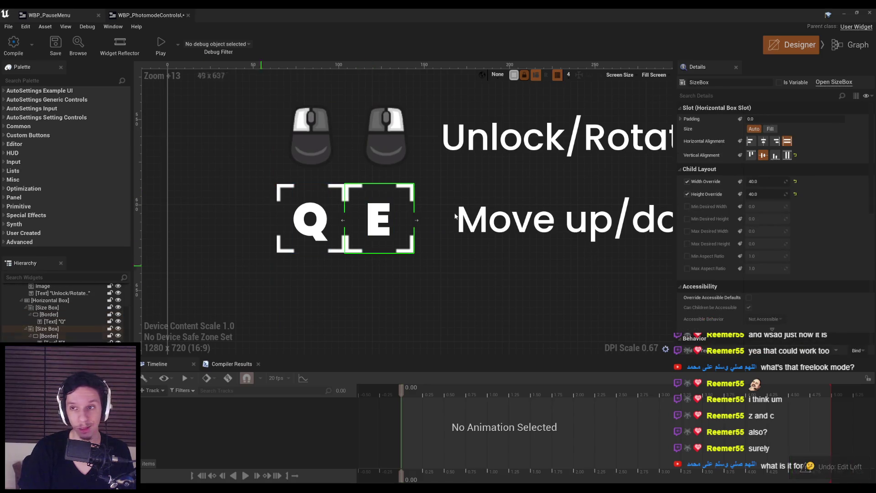
left_click(683, 120)
left_click(386, 306)
scroll(385, 305, "down", 11)
left_click(259, 317)
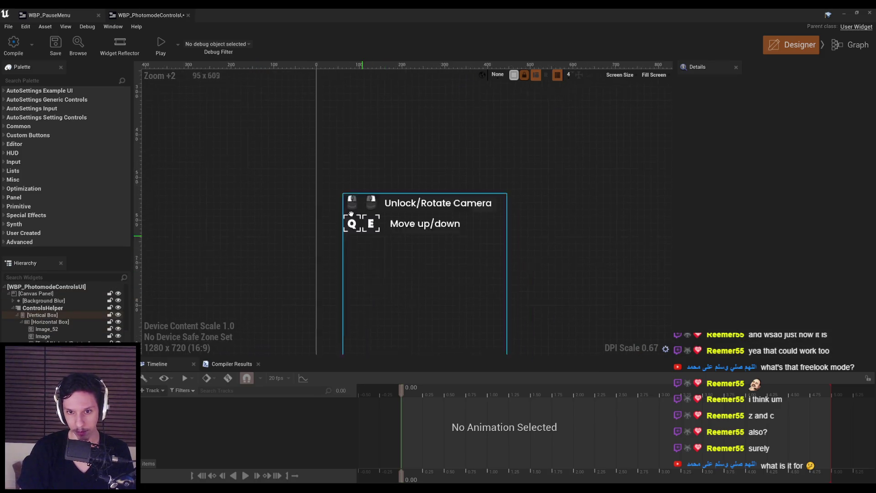
scroll(309, 215, "down", 3)
scroll(291, 168, "up", 6)
scroll(338, 179, "up", 5)
Zero the left and right padding on the Q and E letter TextBlocks.
left_click(350, 201)
scroll(348, 237, "up", 3)
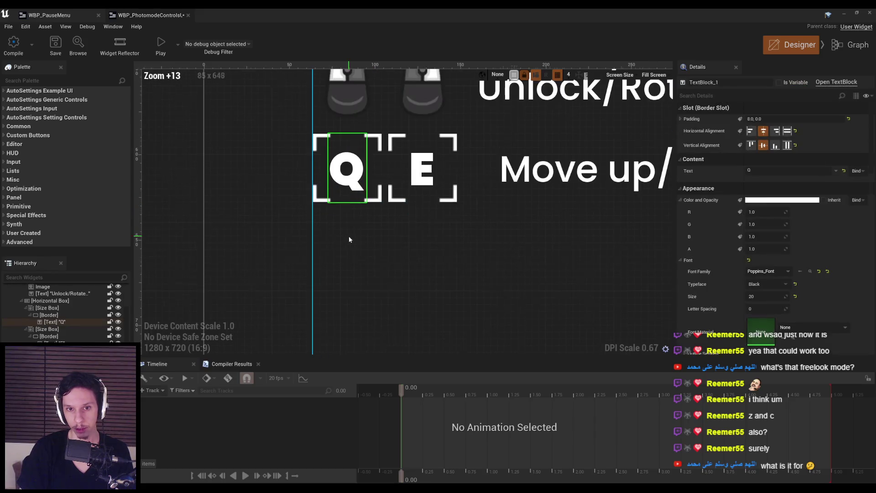
left_click(679, 119)
left_click(767, 130)
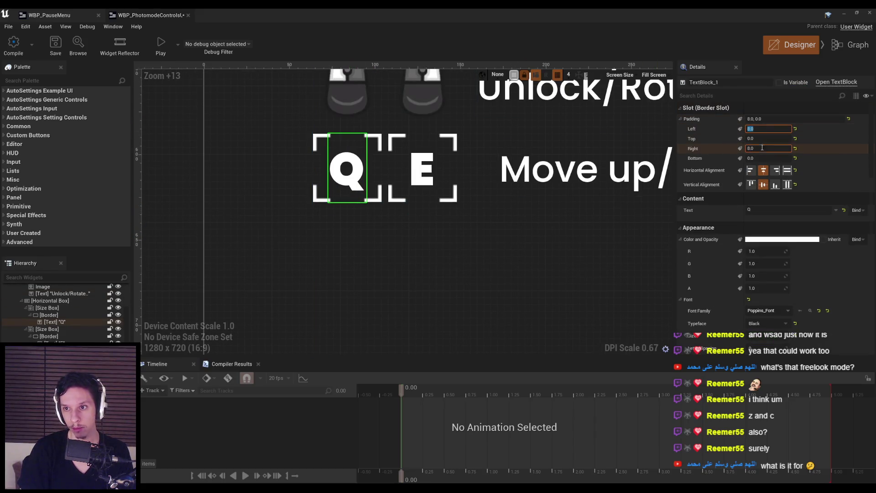
type("0")
left_click(762, 148)
type("0")
key("Return")
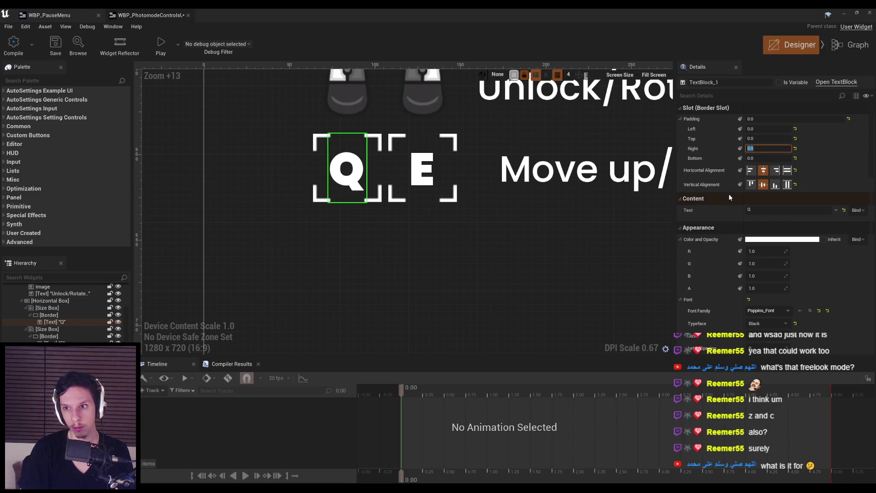
left_click(442, 178)
left_click(761, 150)
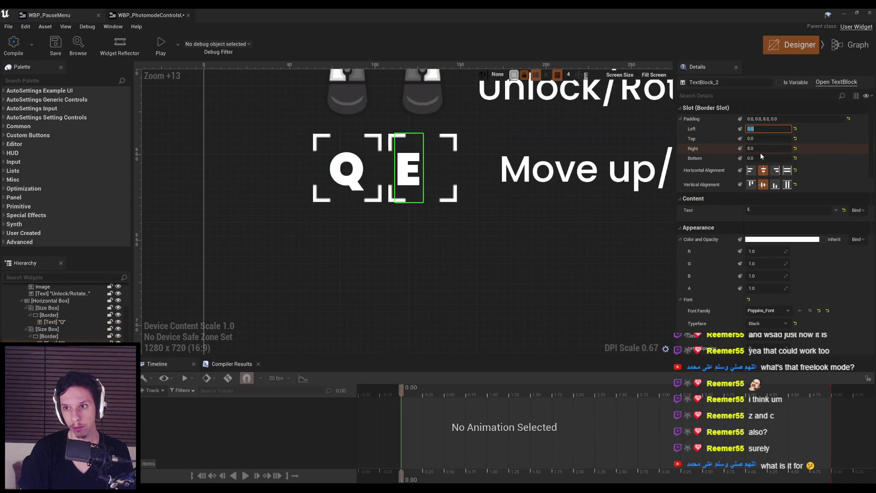
key("Return")
scroll(434, 182, "down", 2)
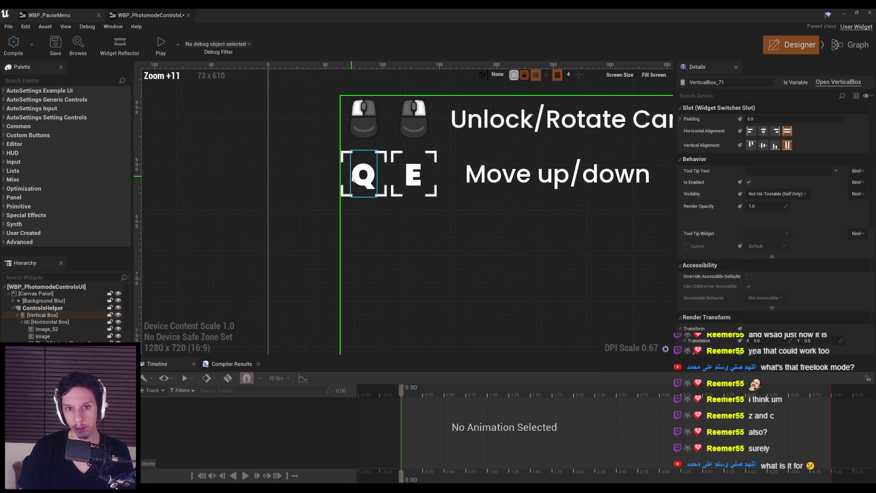
left_click(362, 174)
scroll(435, 187, "up", 3)
scroll(441, 250, "up", 2)
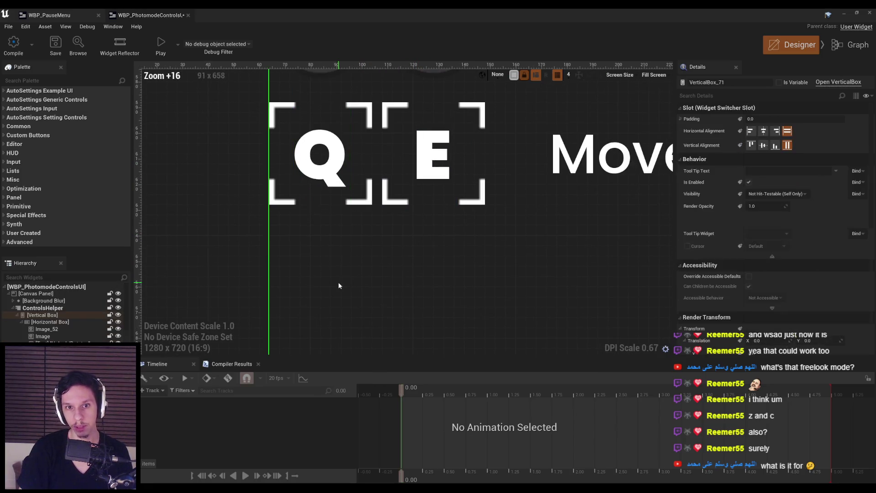
mouse_move(273, 196)
left_mouse_down()
mouse_move(524, 129)
mouse_move(530, 179)
left_mouse_up()
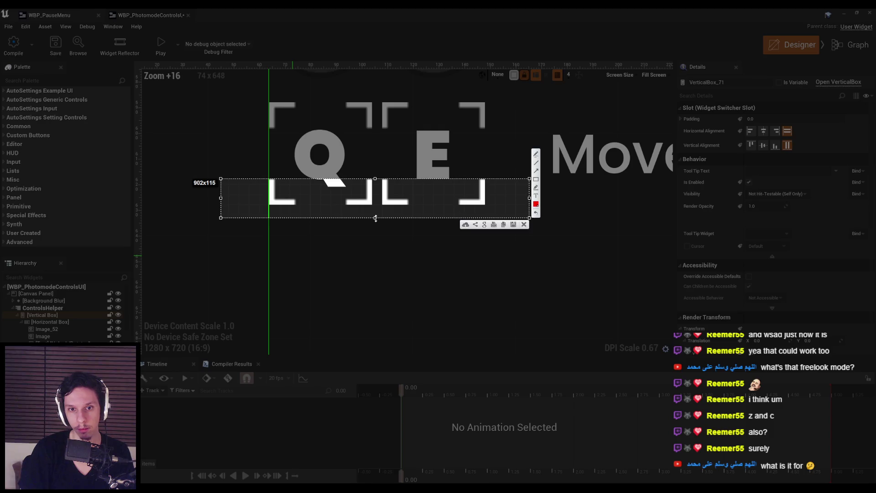
Capture a screenshot of the Q and E key boxes.
left_click_drag(376, 218, 379, 203)
mouse_move(439, 193)
left_mouse_down()
mouse_move(446, 117)
mouse_move(383, 117)
mouse_move(352, 195)
mouse_move(358, 117)
left_mouse_up()
key("ctrl+c")
Set Shadow Offset X and Y to 0 on the Q and E letters.
left_click(352, 187)
left_click(447, 164, "ctrl")
scroll(729, 296, "down", 5)
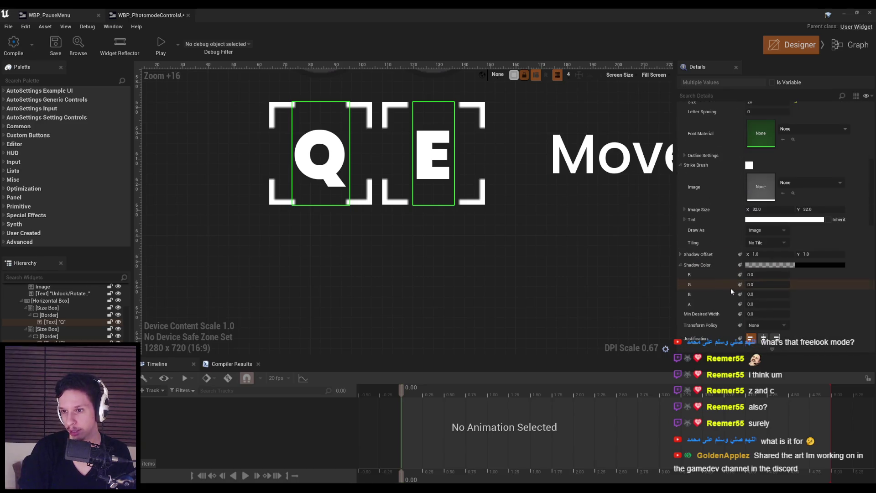
left_click(771, 254)
type("0")
left_click(821, 254)
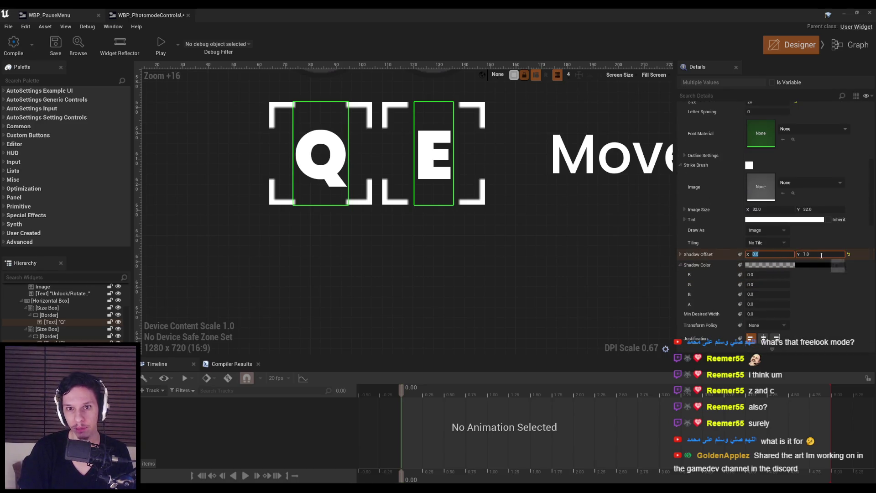
type("0")
key("Return")
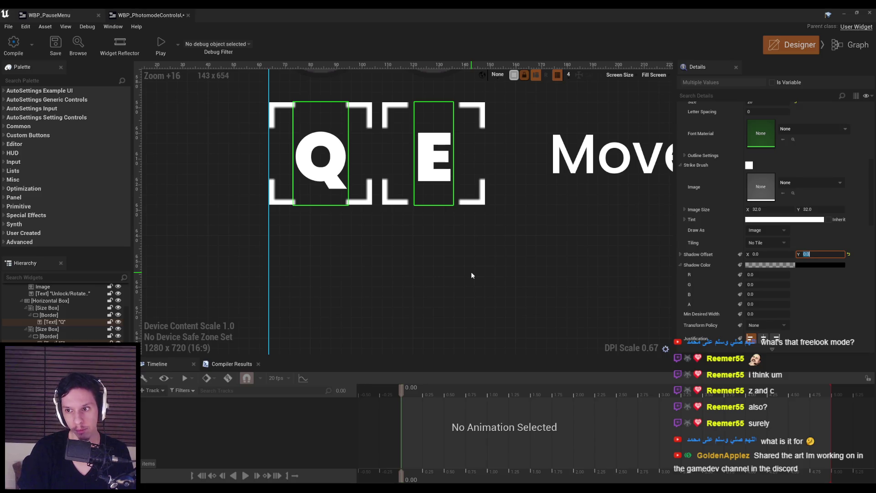
Reselect the Q and E letters to compare the look, and screenshot the key frames.
left_click(470, 275)
left_click(433, 178)
left_click(321, 178, "ctrl")
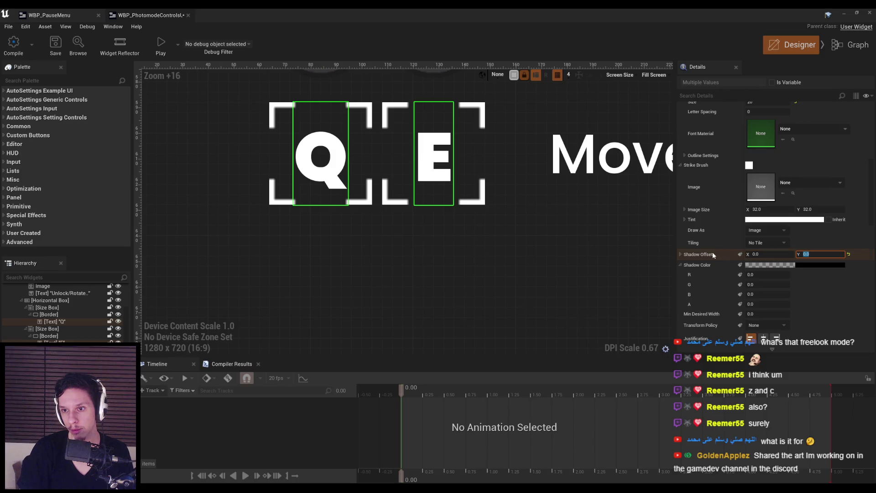
key("Return")
left_click(442, 265)
key("Print")
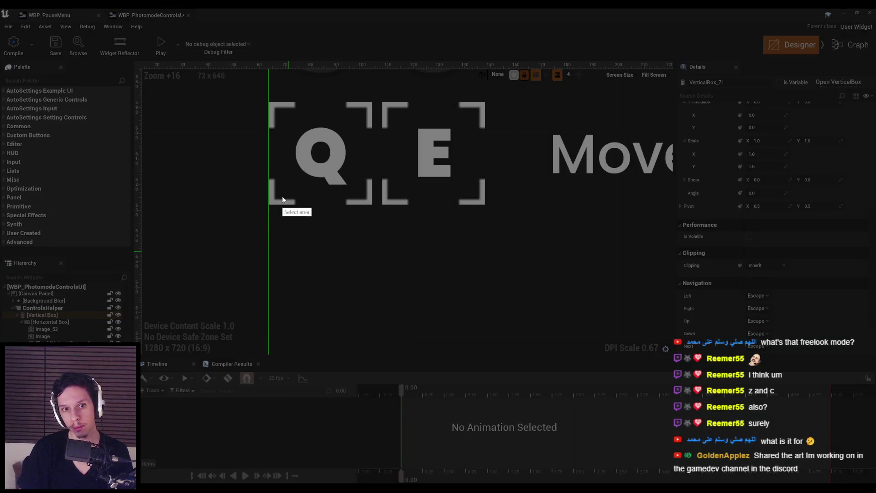
mouse_move(279, 207)
left_mouse_down()
mouse_move(514, 180)
mouse_move(479, 151)
mouse_move(478, 118)
left_mouse_up()
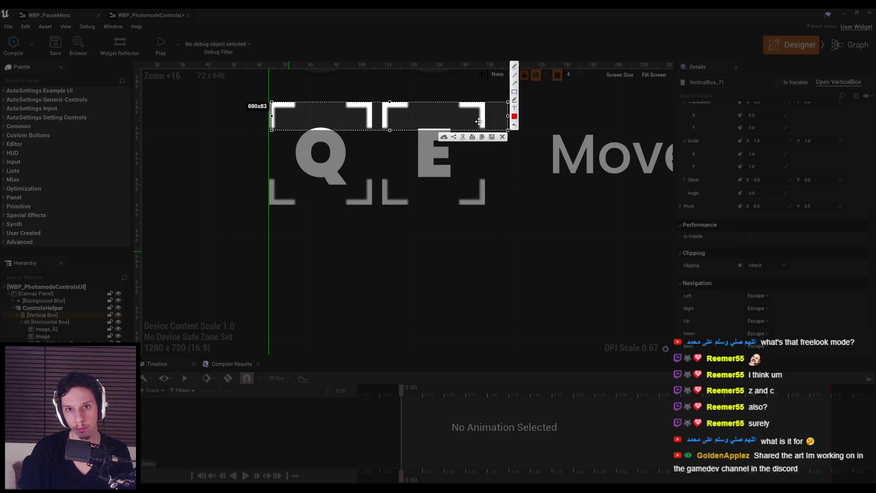
key("Return")
Set the Q and E letters' vertical shadow offset to 1.5 and compile the widget.
key("ctrl+z")
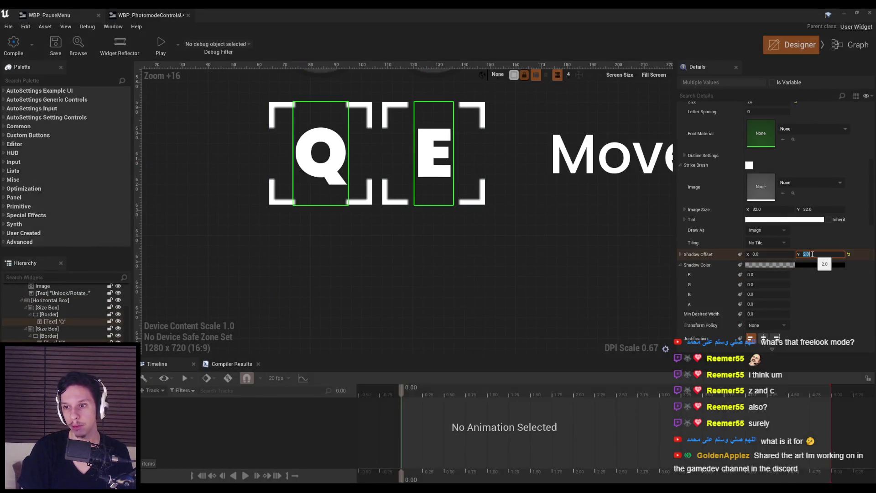
type("1.5")
key("Return")
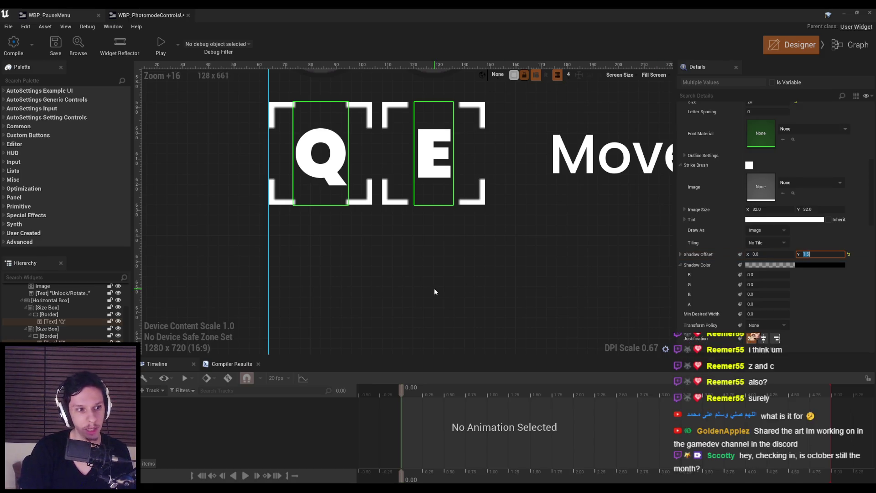
left_click(434, 292)
scroll(434, 292, "down", 3)
left_click(20, 53)
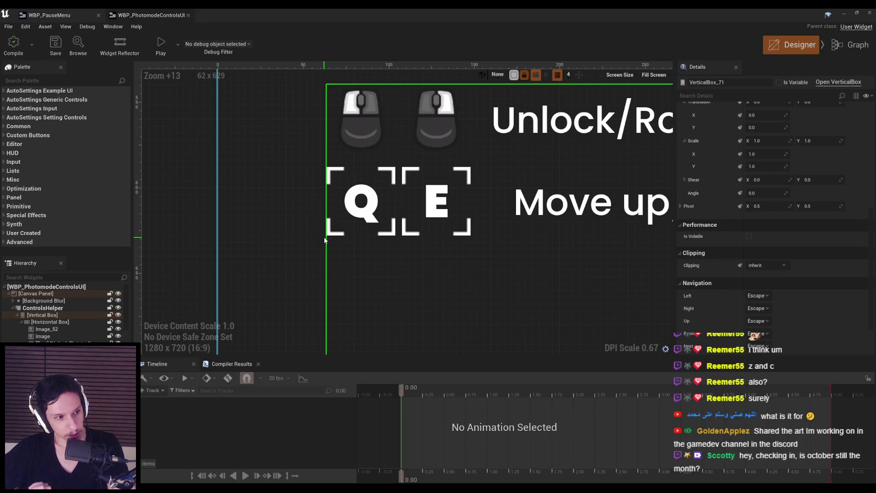
Lower the font size of the Q and E key letters.
scroll(293, 245, "down", 5)
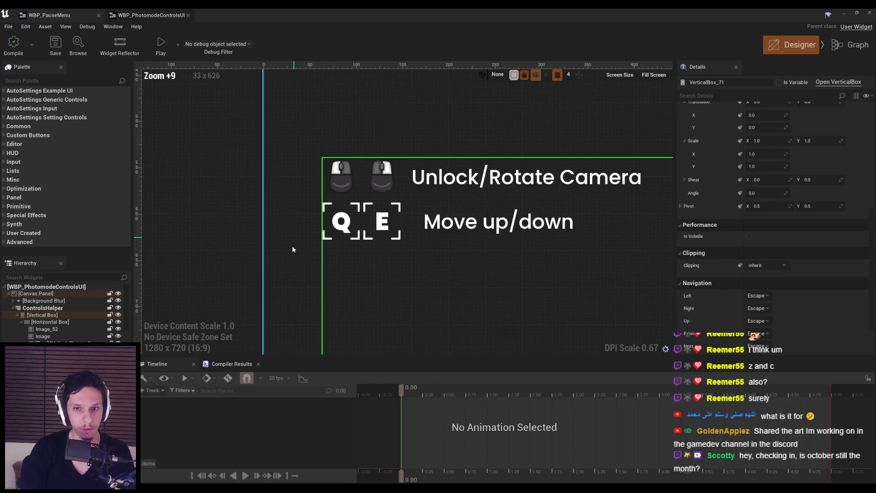
scroll(360, 226, "up", 2)
scroll(248, 251, "down", 1)
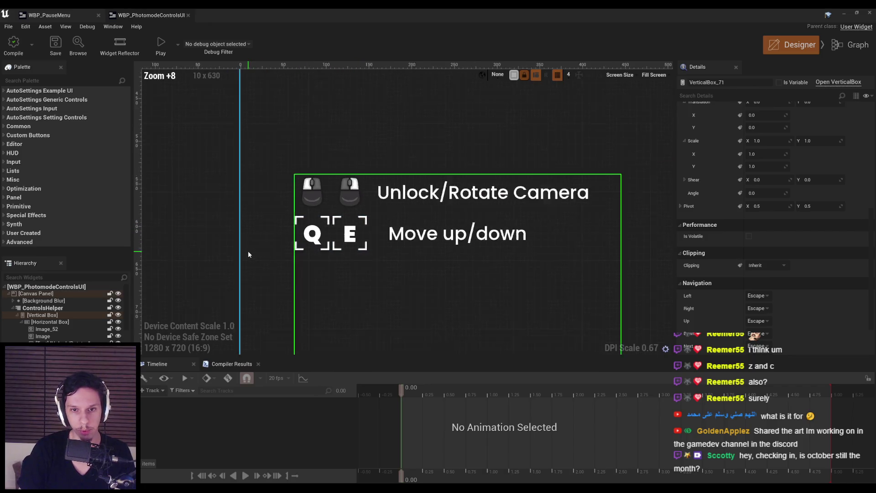
left_click(284, 239)
left_click(329, 245, "ctrl")
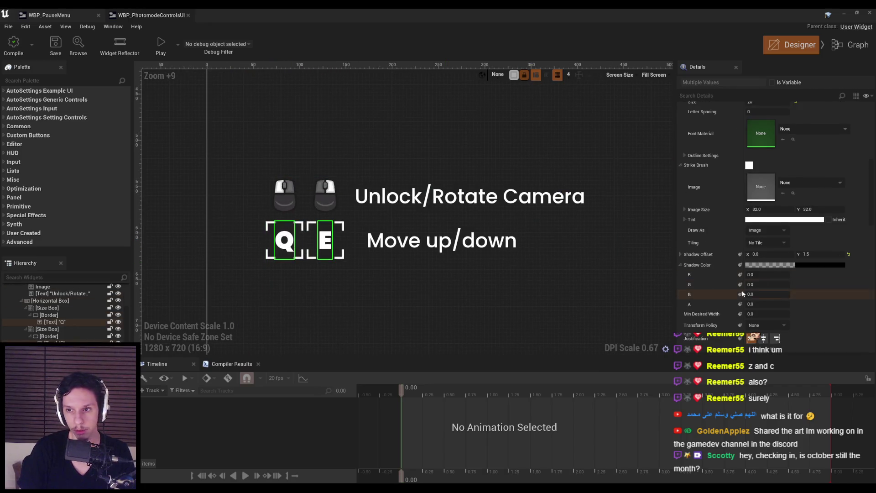
scroll(764, 183, "up", 3)
left_click(765, 183)
key("Return")
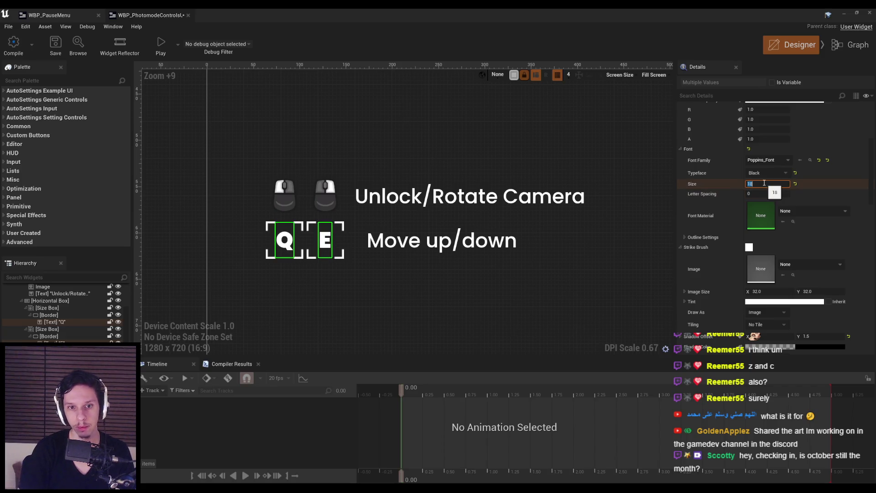
Sample a new brush colour for the Q and E bracket frames.
left_click(363, 273)
scroll(351, 275, "down", 4)
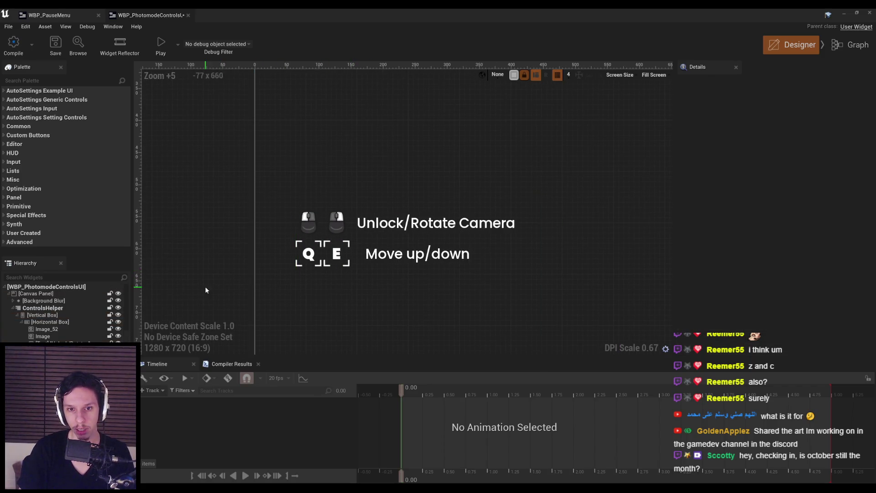
scroll(205, 289, "down", 3)
scroll(274, 301, "up", 10)
scroll(309, 313, "down", 3)
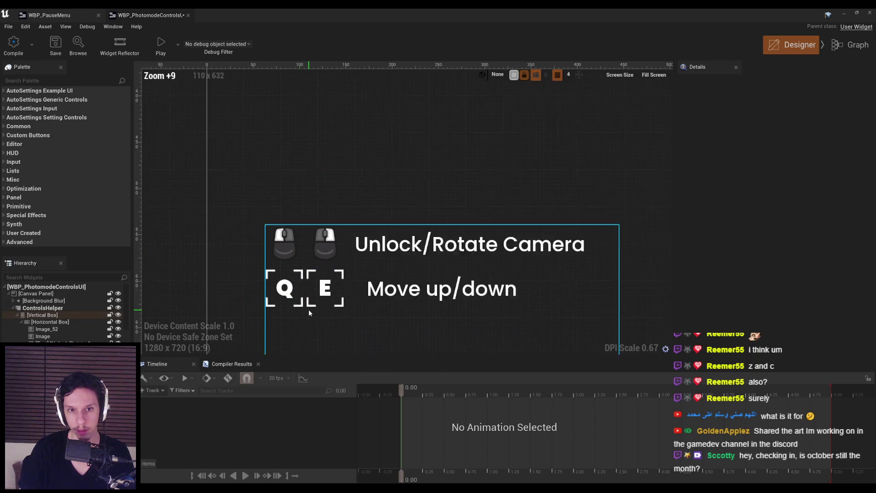
scroll(309, 313, "up", 4)
left_click(271, 269)
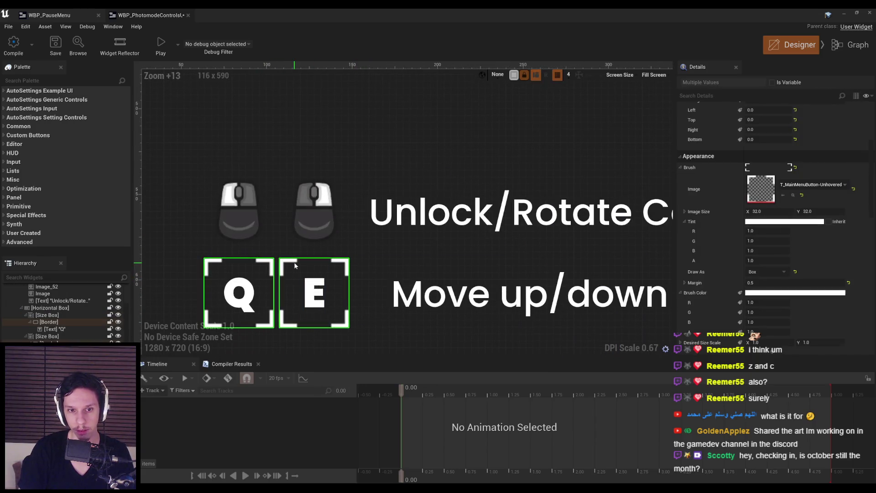
left_click(295, 266, "ctrl")
left_click(794, 292)
left_click(753, 348)
Play-test the game in photo mode, then undo the bracket colour change.
left_click(443, 150)
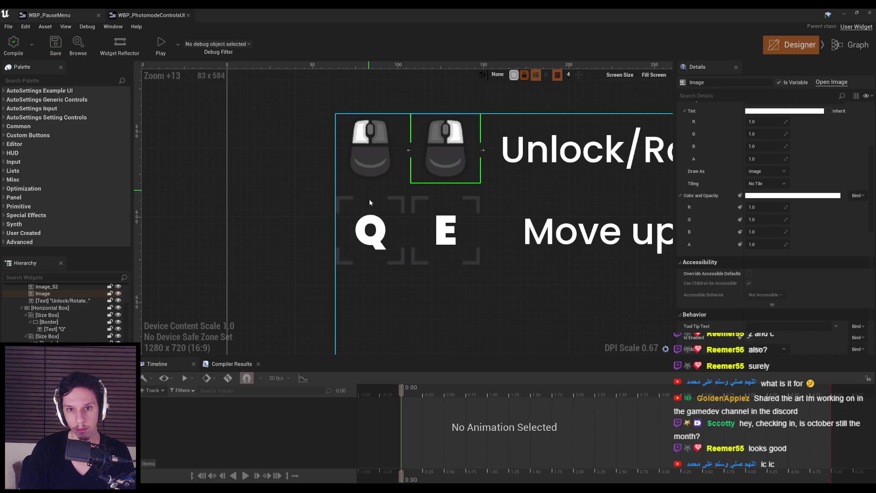
scroll(319, 289, "down", 4)
left_click(238, 216)
left_click(818, 40)
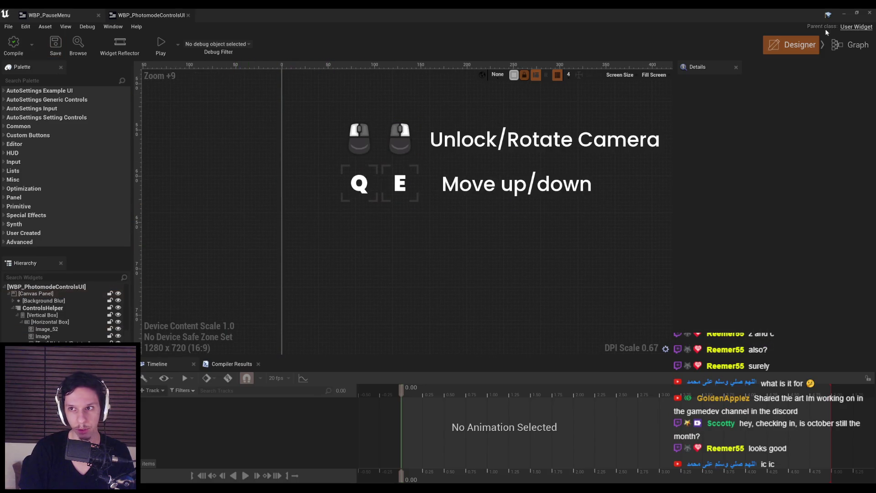
left_click(845, 15)
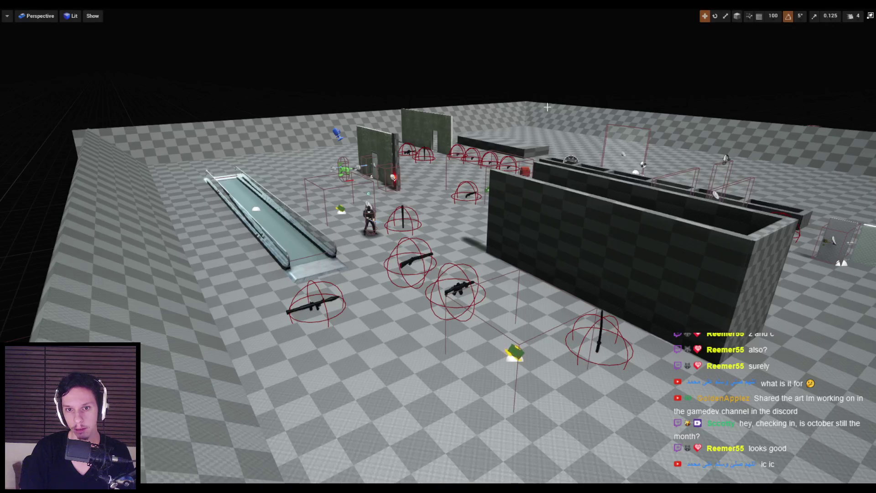
key("alt+p")
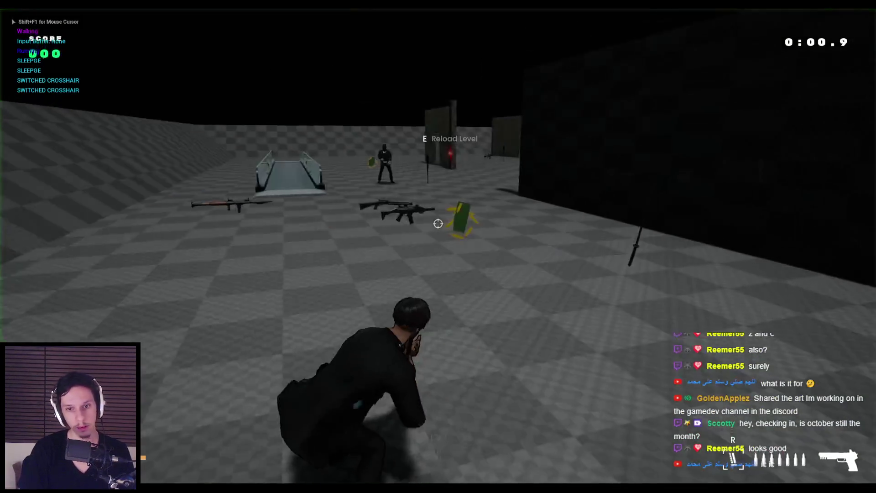
key("p")
key("Escape")
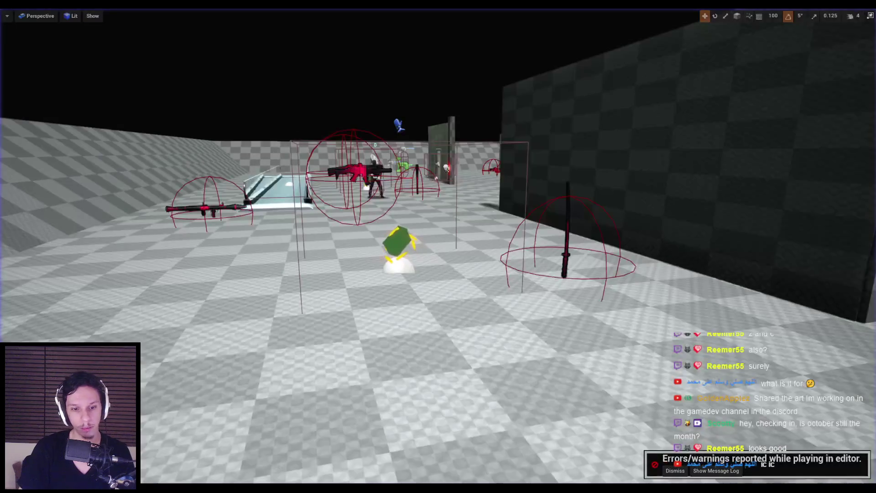
scroll(360, 219, "up", 4)
key("ctrl+z")
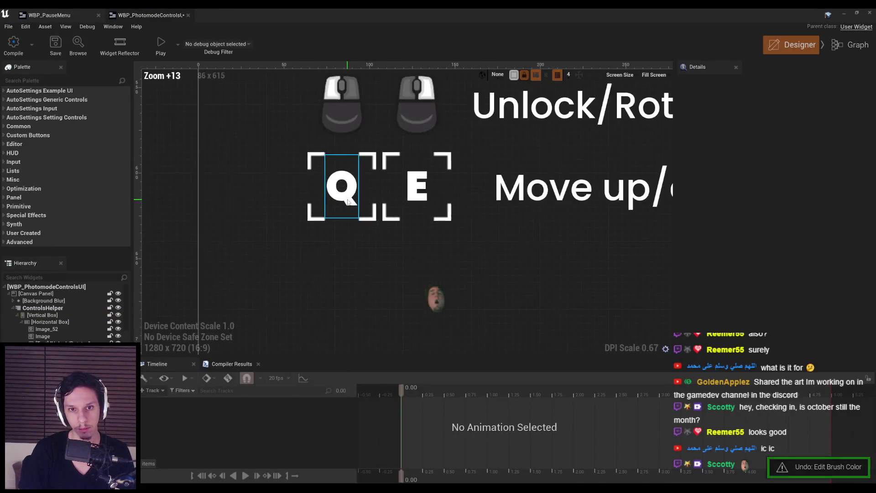
Change the Q and E letters' typeface from Black to Bold.
left_click(756, 173)
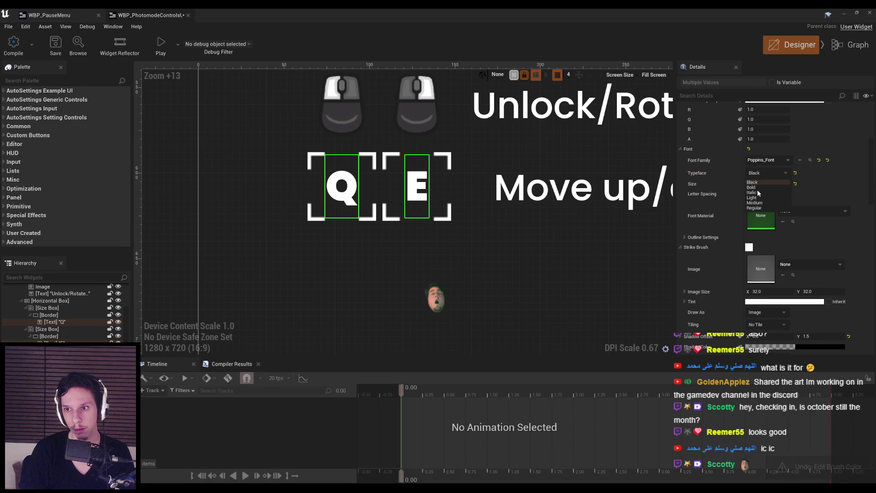
left_click(755, 189)
scroll(391, 274, "down", 11)
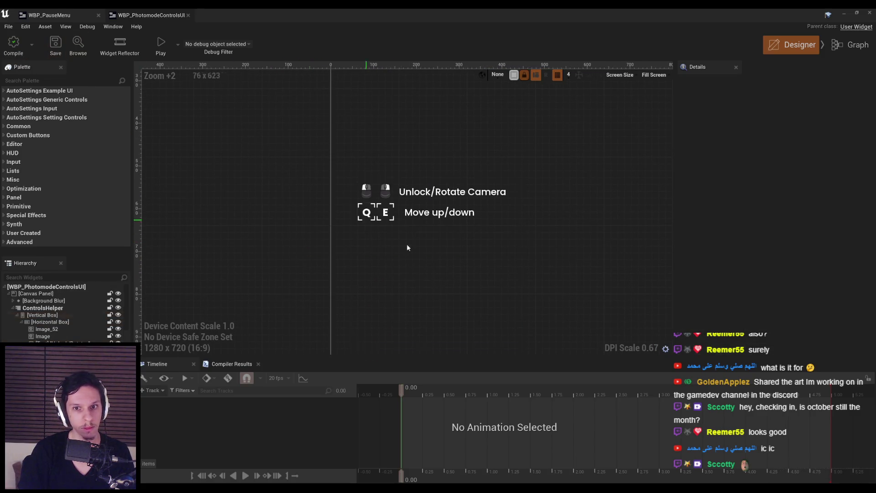
Reduce the Move up/down label's left padding to line up with Unlock/Rotate Camera.
left_click(393, 236)
scroll(388, 212, "up", 5)
scroll(302, 223, "up", 5)
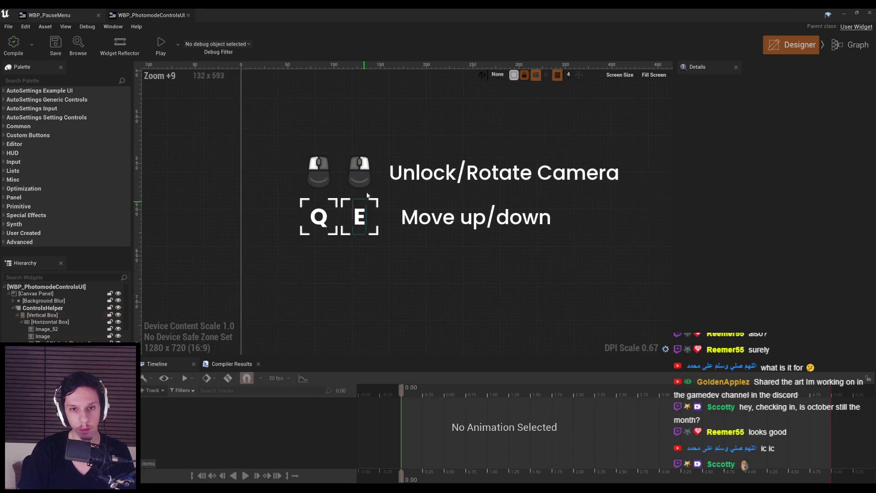
left_click(355, 182)
scroll(336, 230, "down", 11)
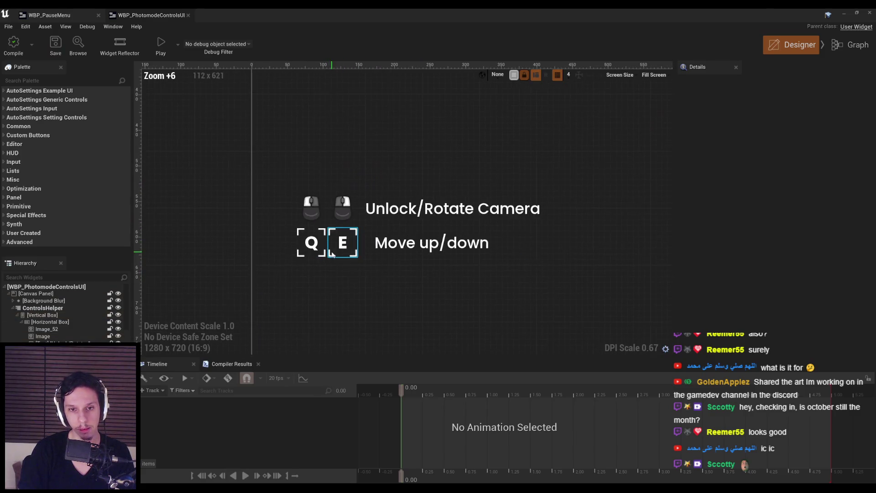
scroll(355, 250, "up", 7)
left_click(361, 246)
scroll(771, 190, "up", 5)
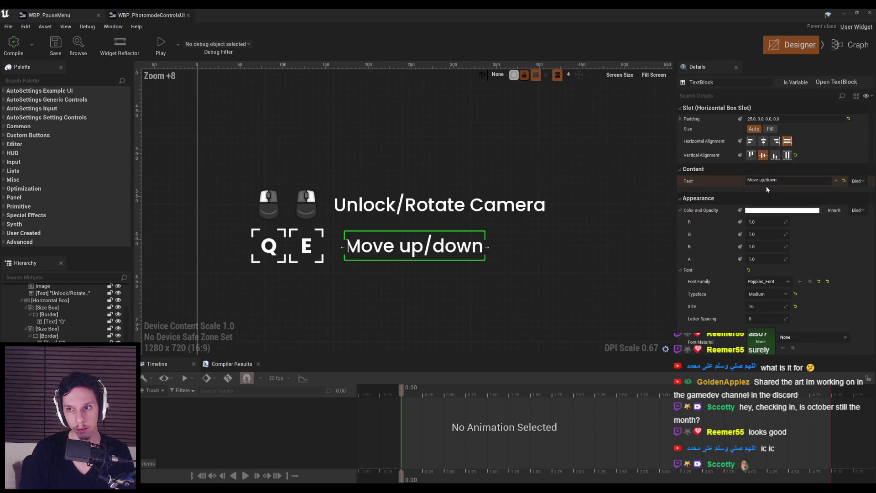
left_click(692, 120)
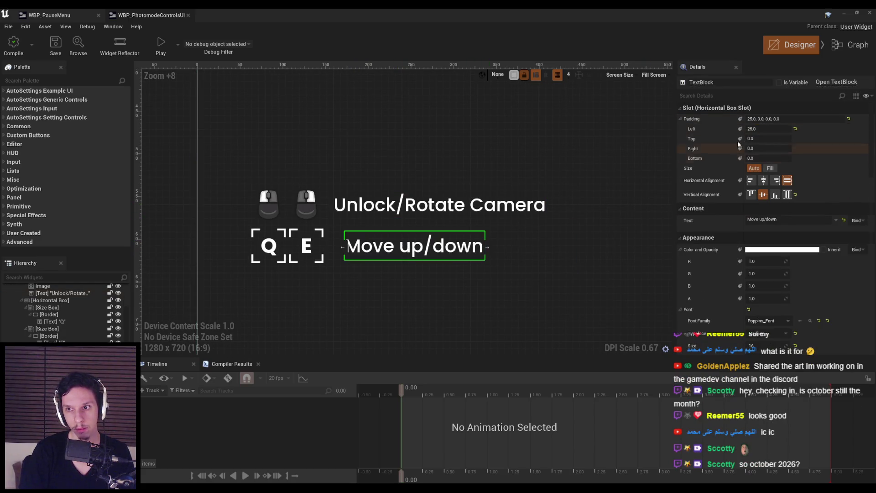
left_click(366, 294)
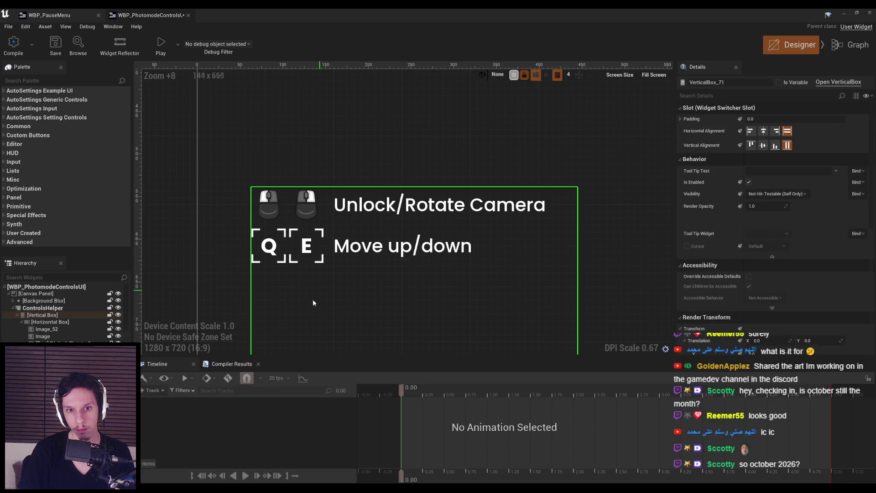
scroll(316, 294, "down", 5)
left_click(291, 306)
scroll(261, 284, "down", 4)
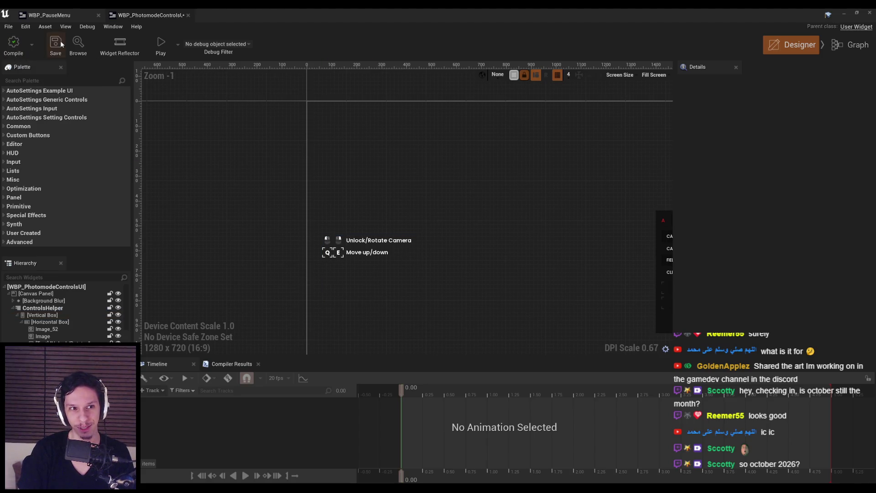
Enable Size To Content on ControlsHelper and set its Alignment Y to 1.
left_click(331, 292)
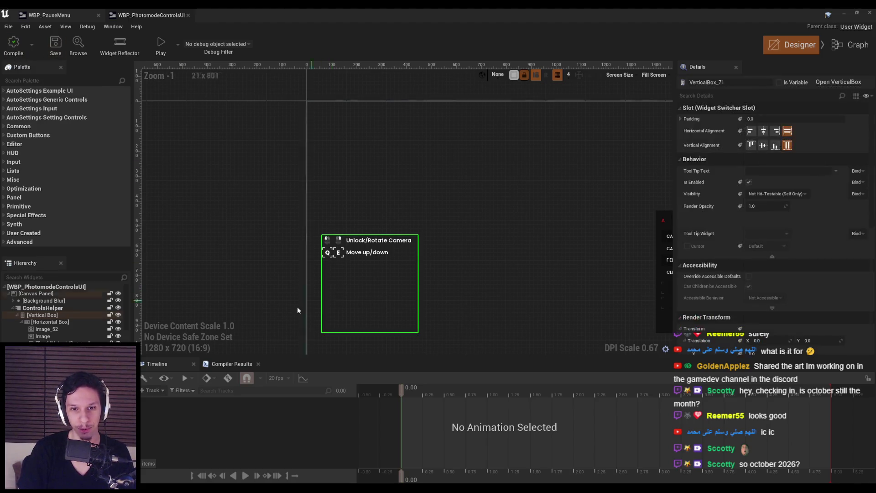
left_click(34, 311)
left_click(749, 199)
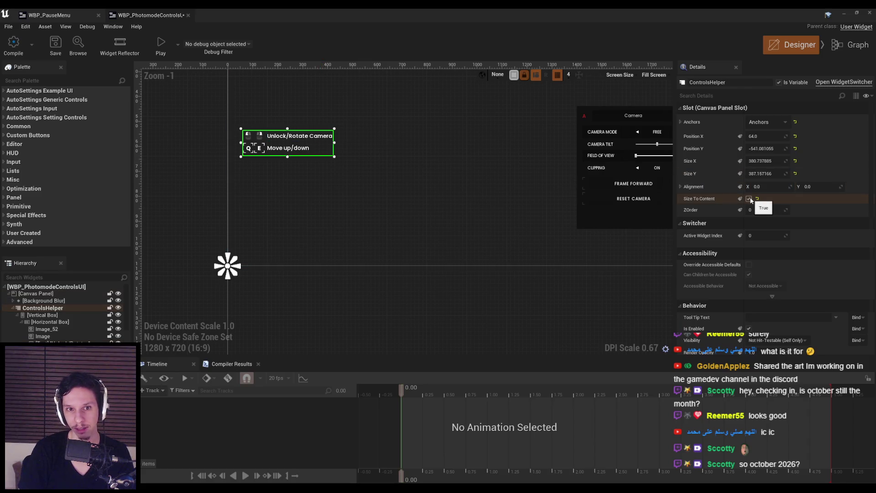
left_click(816, 187)
type("1")
key("Return")
Drag the controls helper lower on the canvas, then compile and save the widget.
left_click_drag(287, 147, 283, 232)
left_click(749, 199)
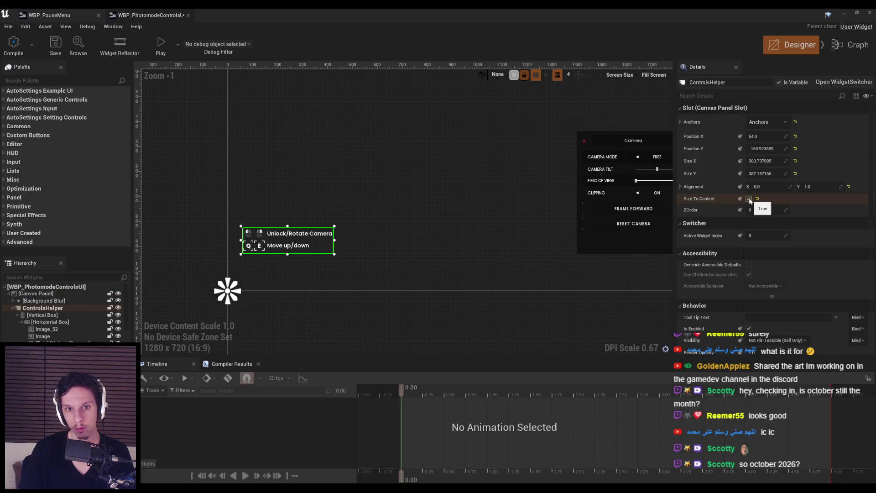
left_click(176, 187)
left_click(15, 53)
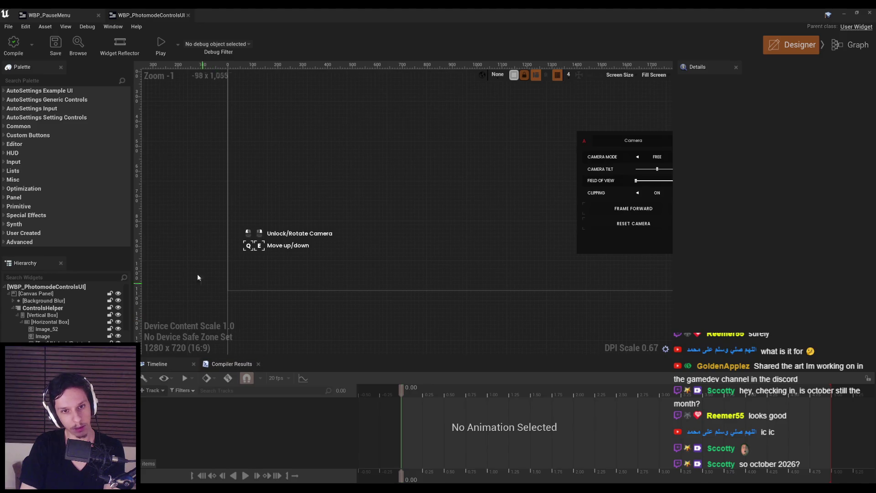
scroll(194, 268, "up", 1)
key("alt+Tab")
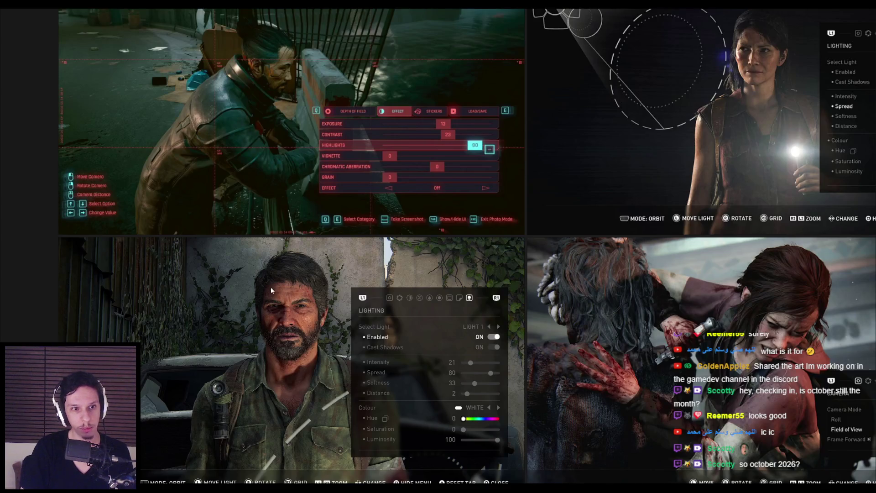
key("alt+Tab")
scroll(286, 280, "down", 3)
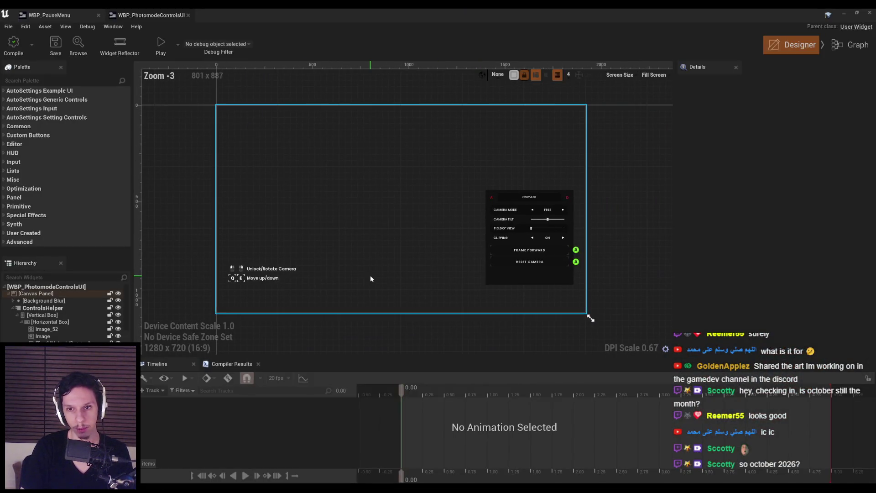
Give the Q and E key size boxes a 32 size override.
scroll(219, 282, "up", 4)
left_click(315, 258)
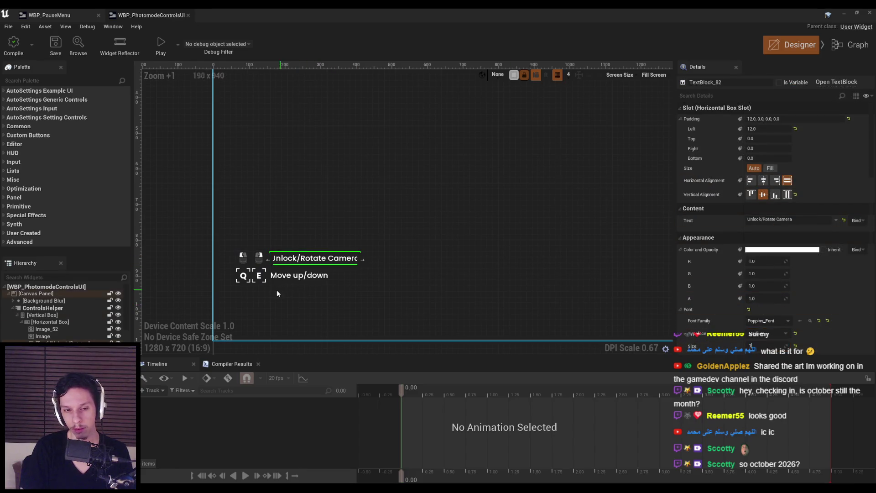
left_click(299, 275)
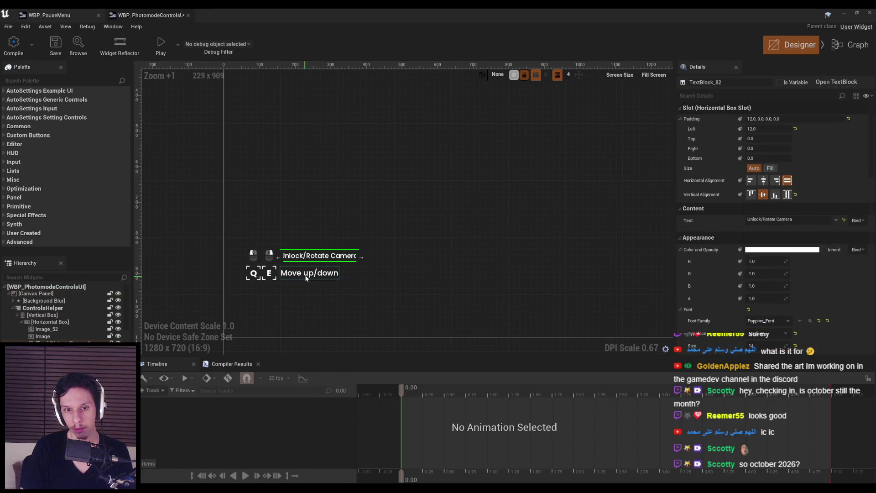
left_click(402, 319)
scroll(298, 270, "up", 8)
left_click(297, 270)
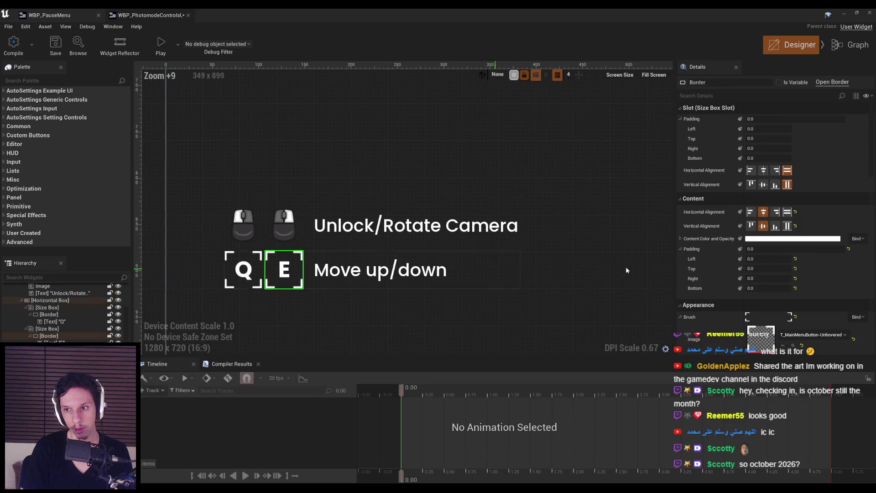
left_click(48, 328)
left_click(48, 307, "ctrl")
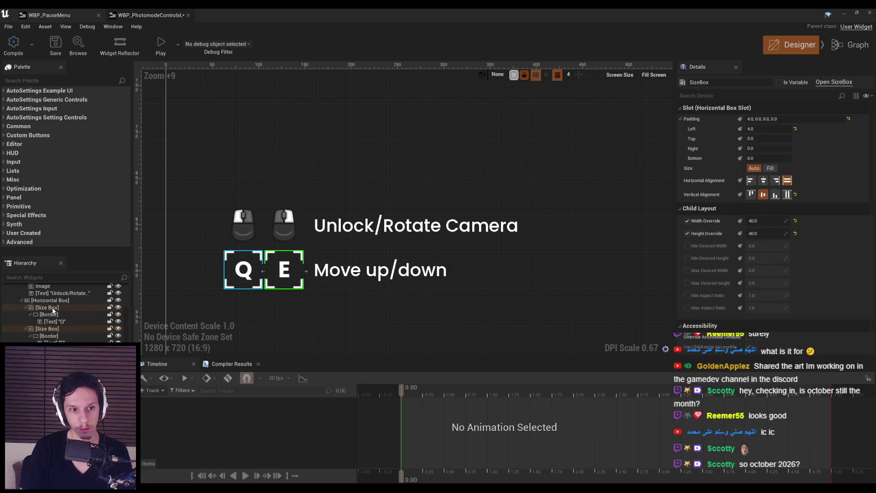
key("Return")
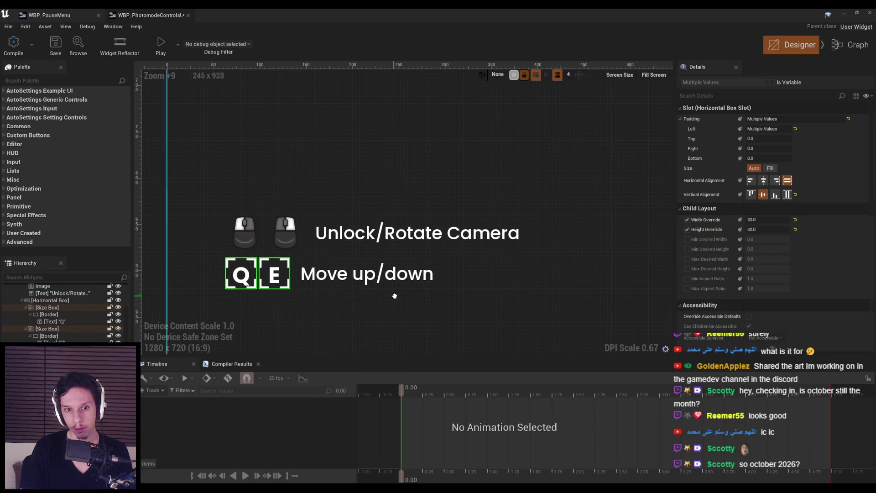
Set both mouse icon images to 32×32.
left_click(289, 233)
left_click(247, 233, "ctrl")
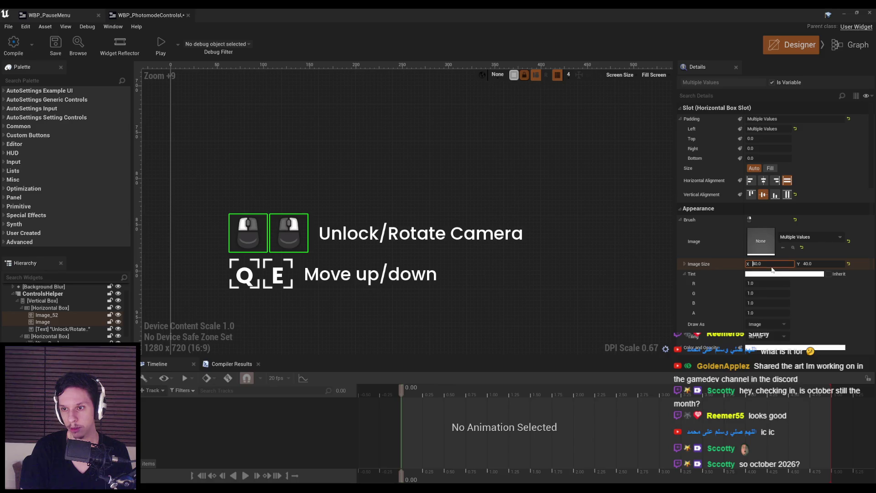
type("32")
key("Return")
left_click(815, 264)
type("32")
key("Return")
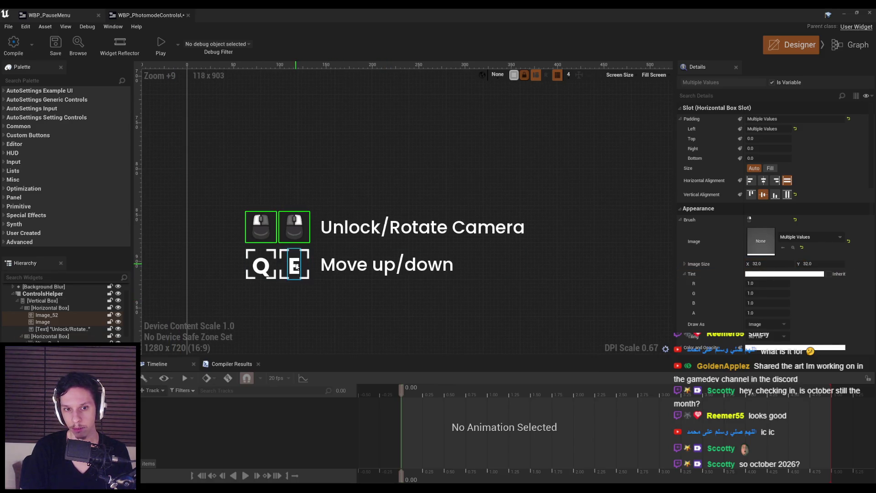
Set the Q and E letters' font size to 8.
left_click(296, 267)
left_click(263, 270, "ctrl")
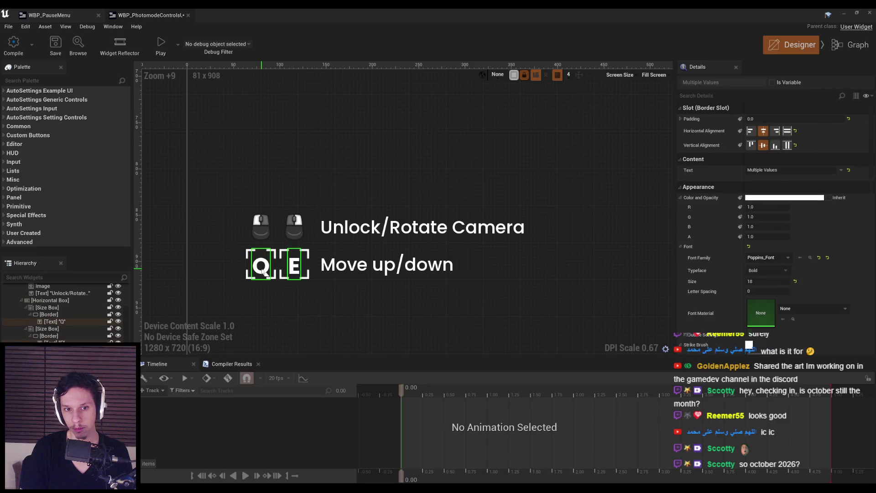
type("8")
left_click(382, 308)
scroll(382, 308, "down", 8)
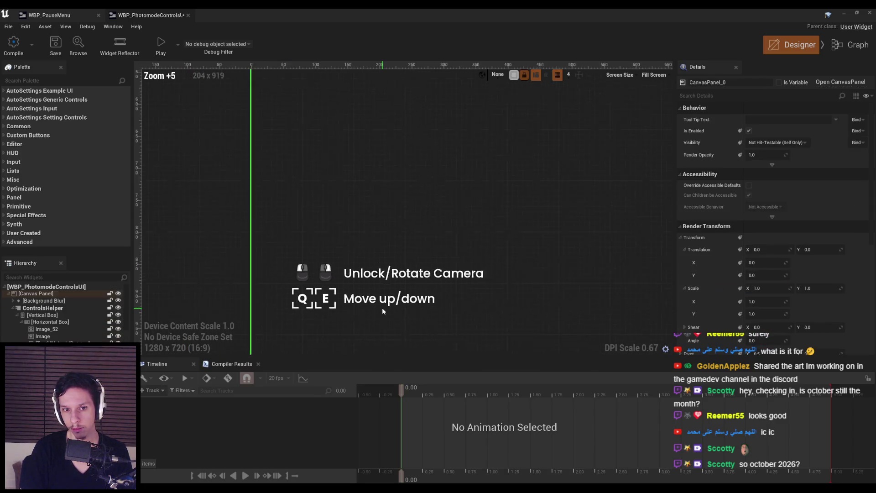
left_click(207, 278)
Save the photo-mode controls widget.
scroll(207, 286, "down", 3)
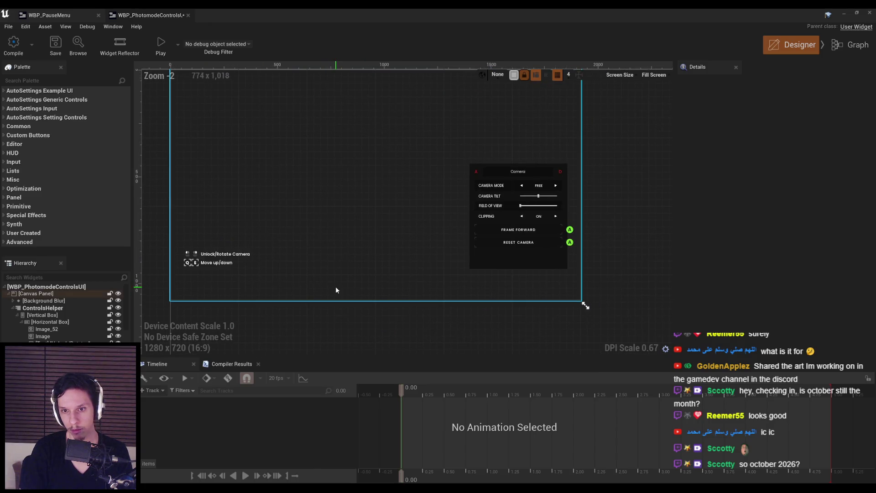
scroll(336, 290, "up", 1)
scroll(385, 237, "up", 7)
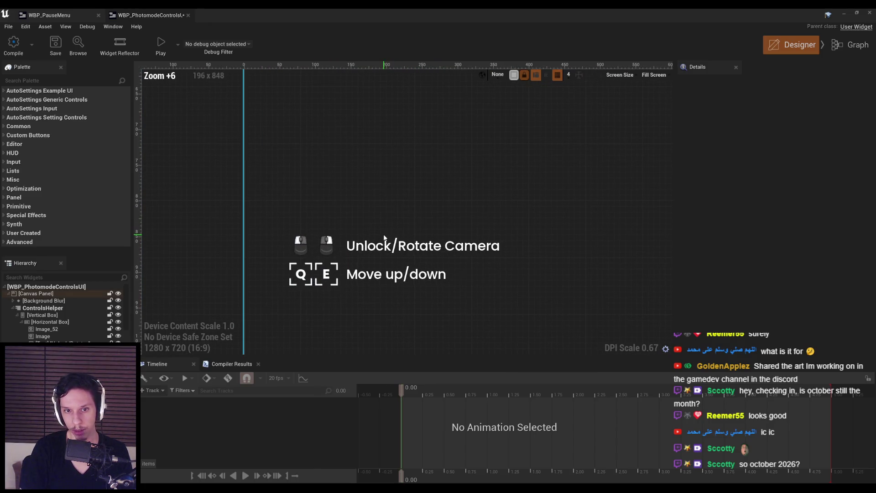
scroll(379, 228, "down", 6)
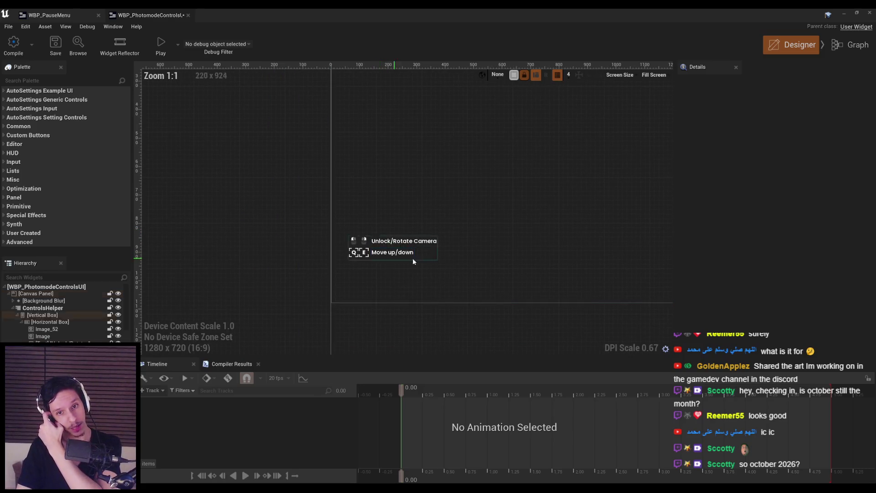
left_click_drag(375, 267, 332, 271)
left_click(54, 44)
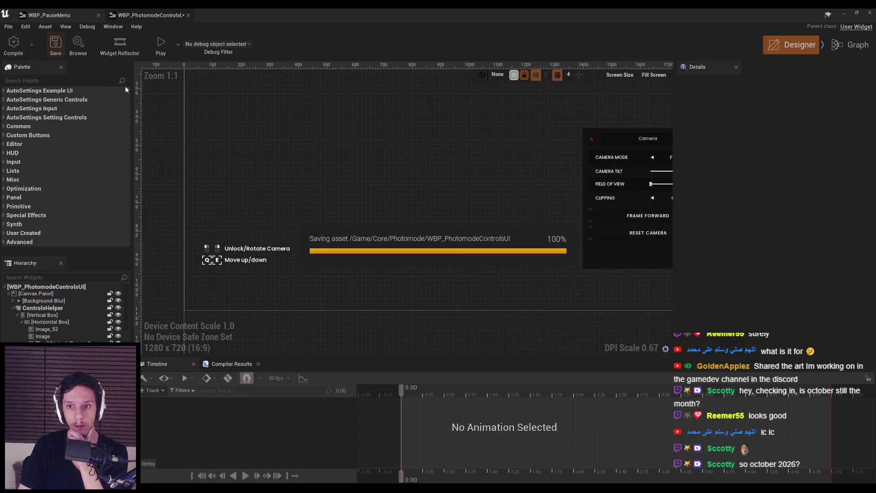
Set the Q and E key boxes' brush colour alpha to 0.5.
scroll(347, 228, "up", 10)
left_click(257, 207)
left_click(217, 214, "ctrl")
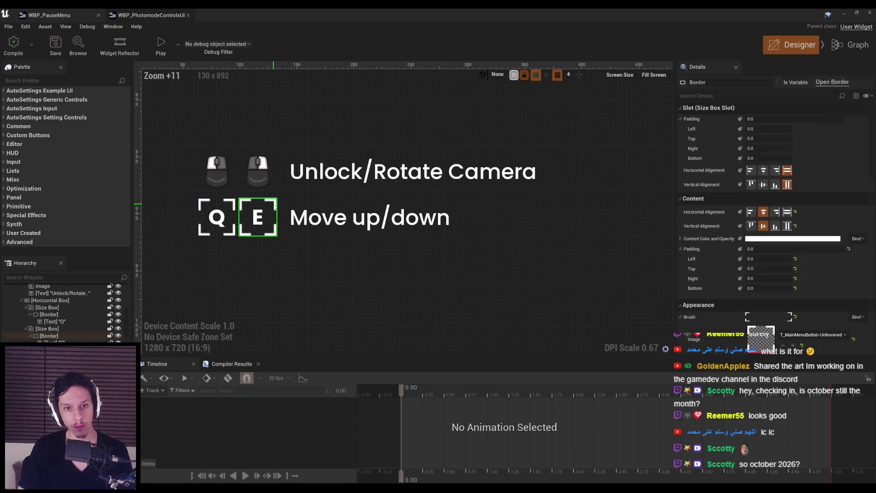
scroll(801, 302, "down", 3)
scroll(801, 303, "down", 3)
left_click(758, 280)
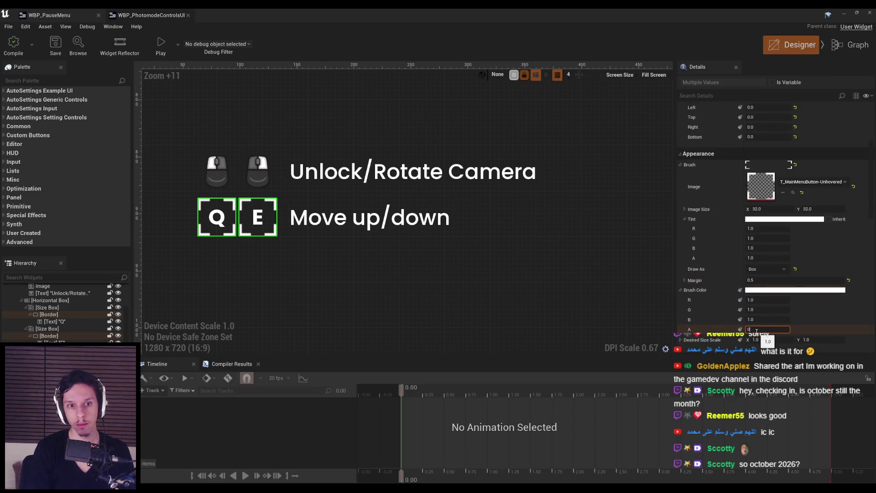
type(".5")
key("Return")
Darken the key boxes' brush colour to grey and compile the widget.
left_click(756, 290)
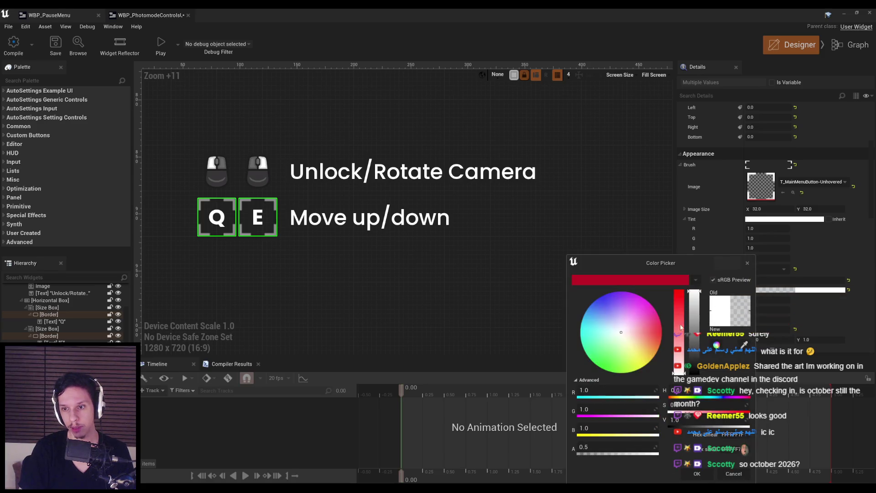
left_click(692, 325)
left_click(700, 472)
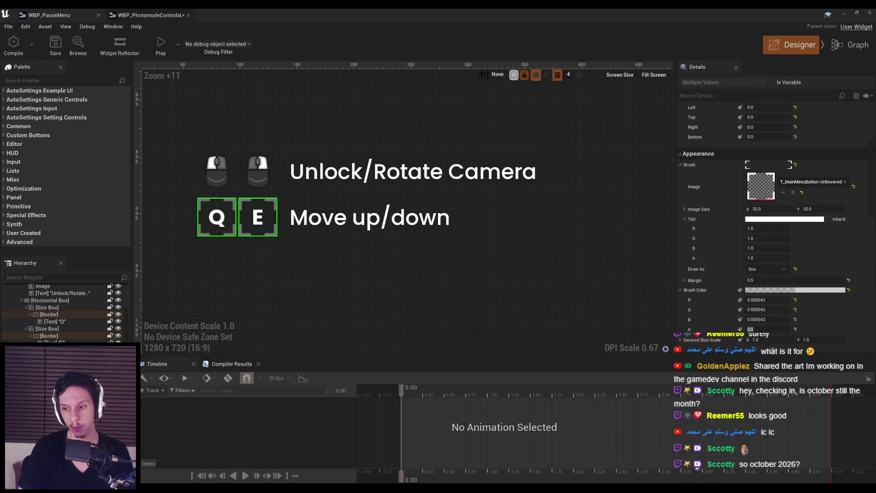
left_click(16, 52)
left_click(357, 269)
scroll(357, 269, "down", 12)
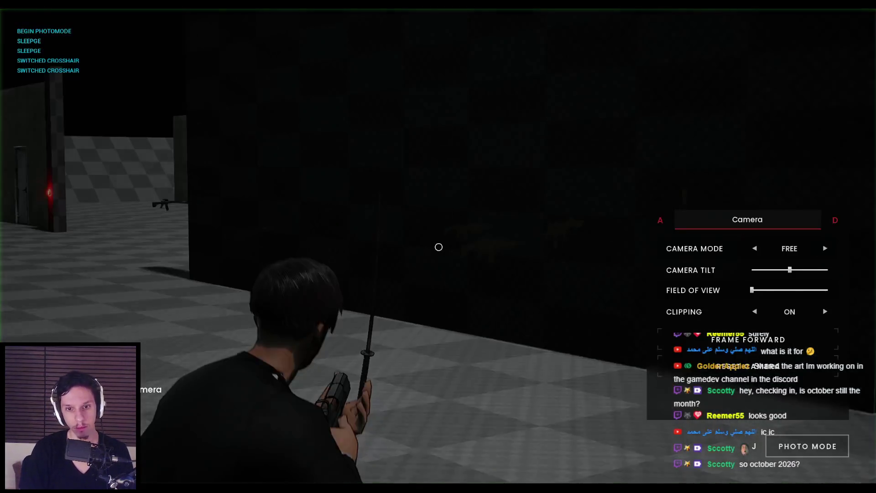
Orbit the photo-mode camera around the level and set Field of View to the middle.
mouse_move(439, 247)
left_mouse_down()
mouse_move(591, 354)
mouse_move(463, 333)
mouse_move(222, 363)
left_mouse_up()
mouse_move(394, 372)
left_mouse_down()
mouse_move(264, 404)
mouse_move(544, 353)
left_mouse_up()
left_click(700, 366)
left_click_drag(701, 366, 398, 326)
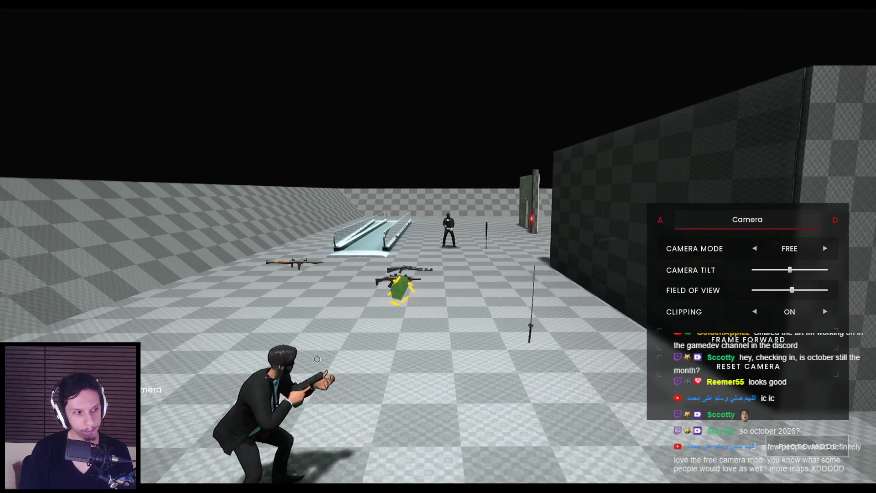
Toggle the camera panel with H, raise the camera over the player, then close the panel.
key("h")
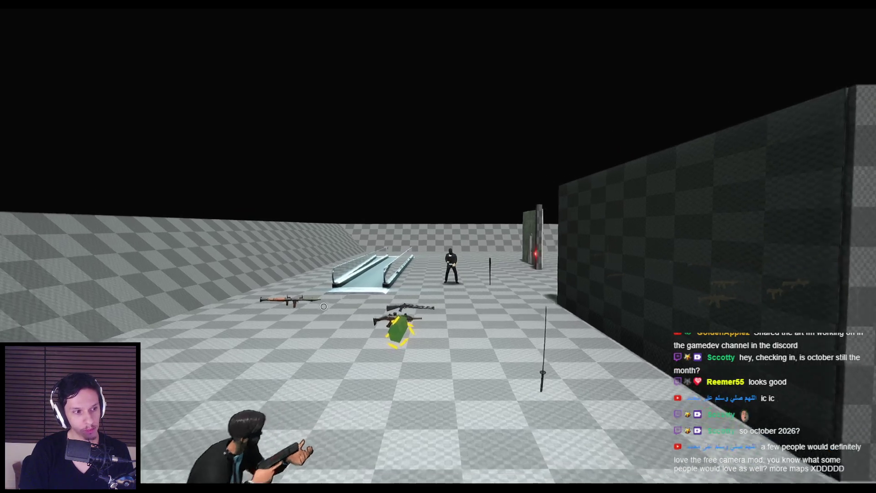
key("h")
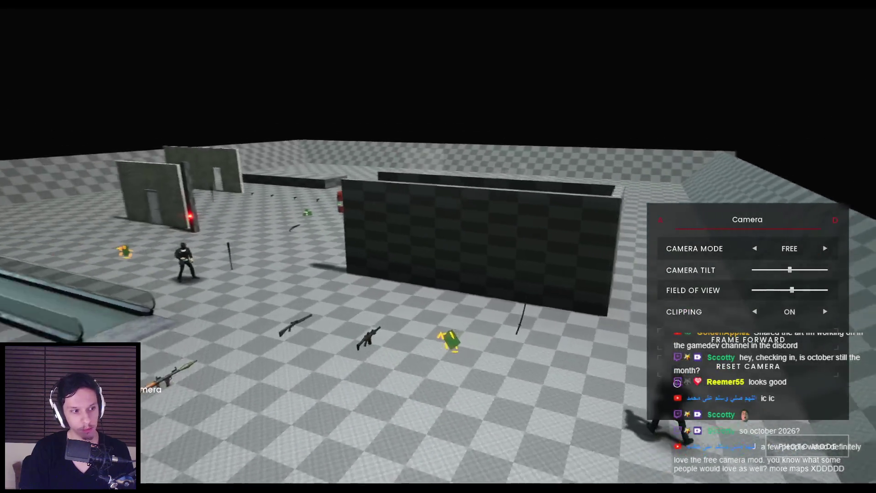
left_click_drag(677, 382, 424, 444)
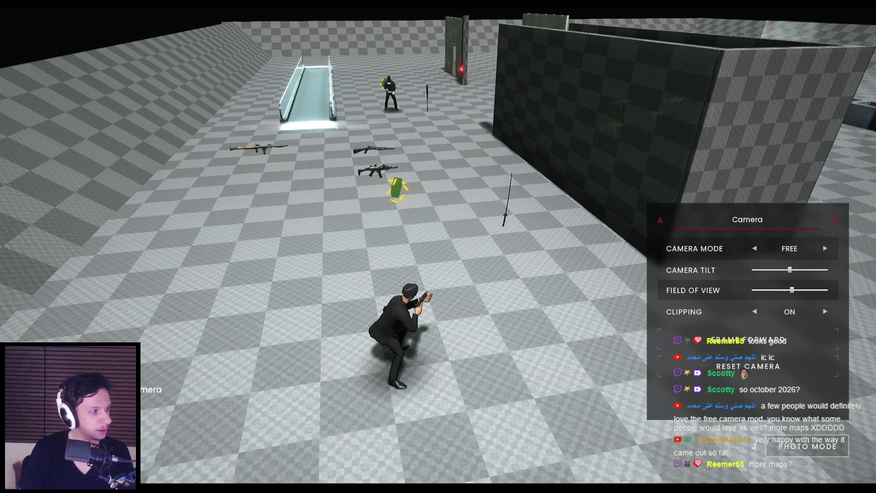
key("Escape")
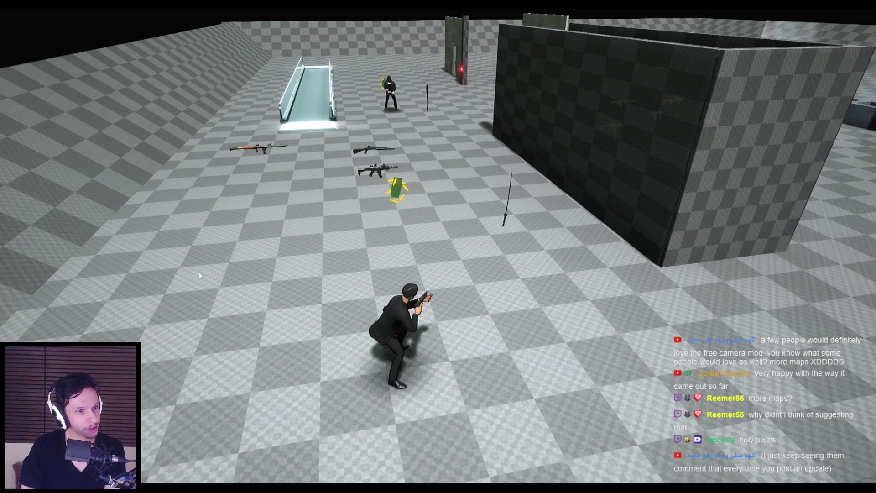
Reopen photo mode and fly the free camera up, in toward the level and back out.
key("j")
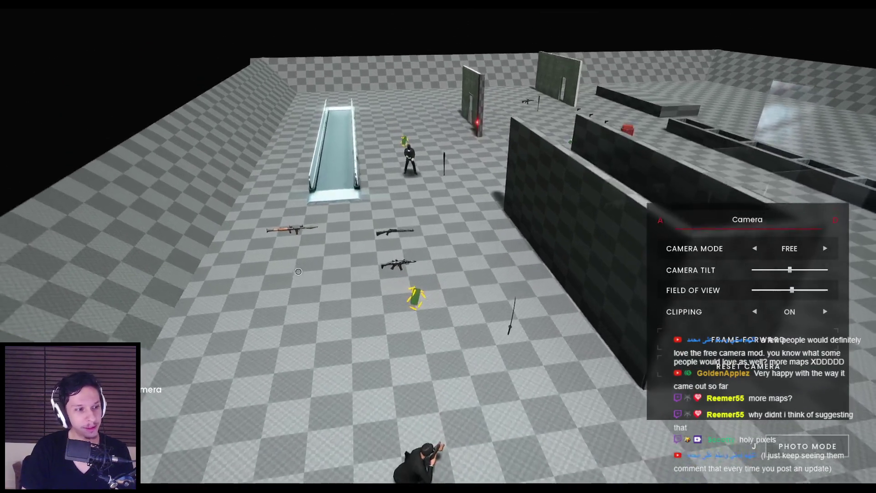
key("s")
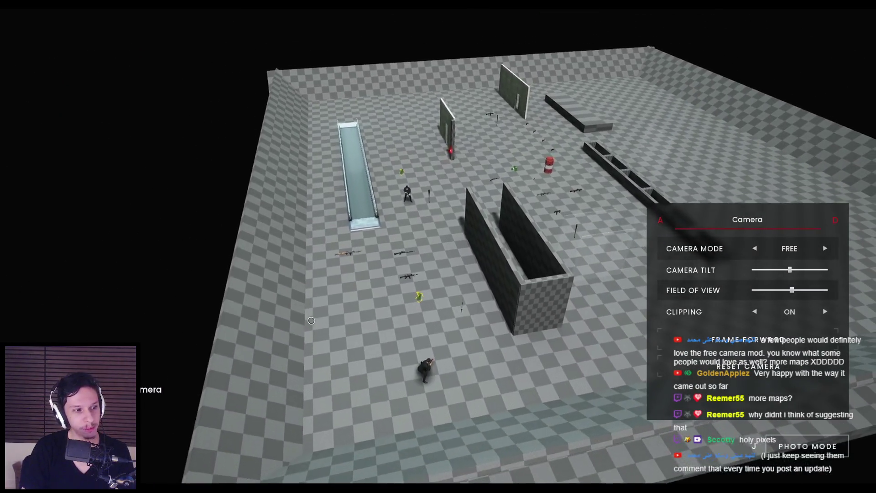
key("w")
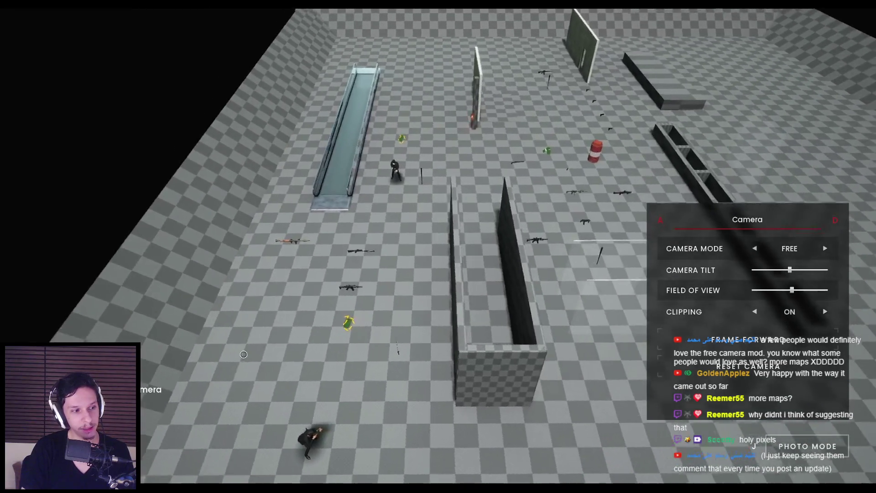
key("w")
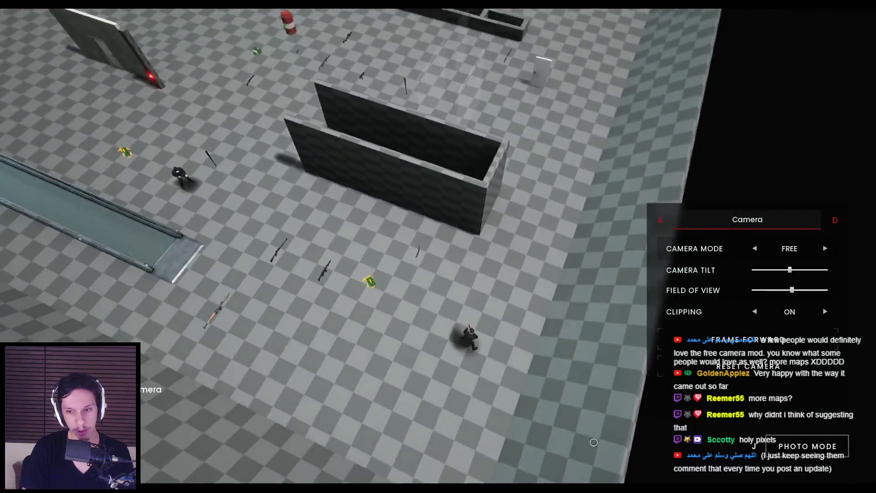
key("s")
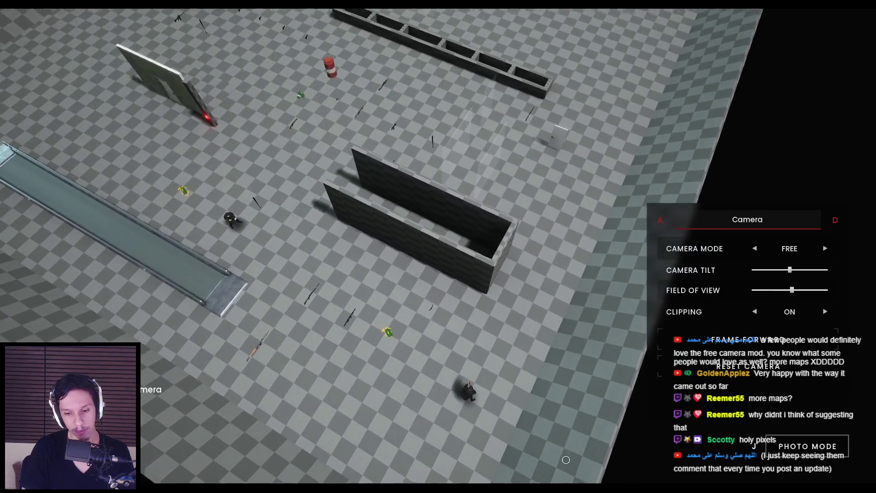
Hide and restore the camera settings panel, then turn the free camera across the level.
key("h")
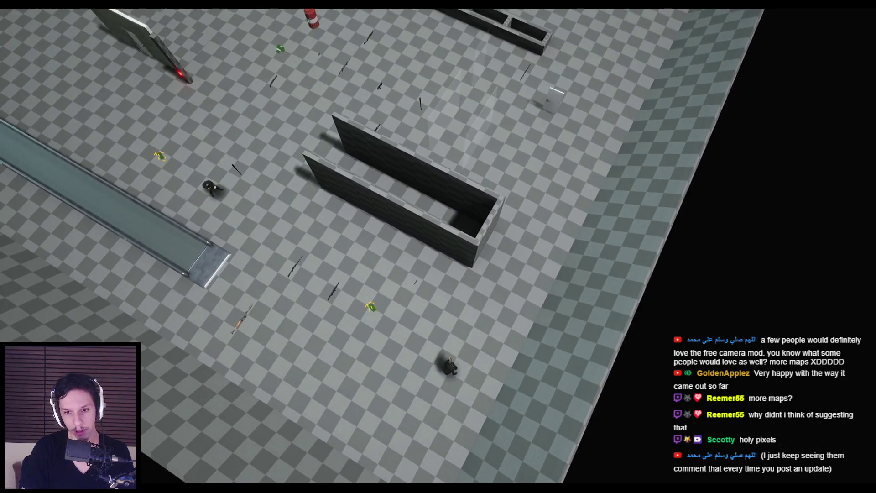
key("h")
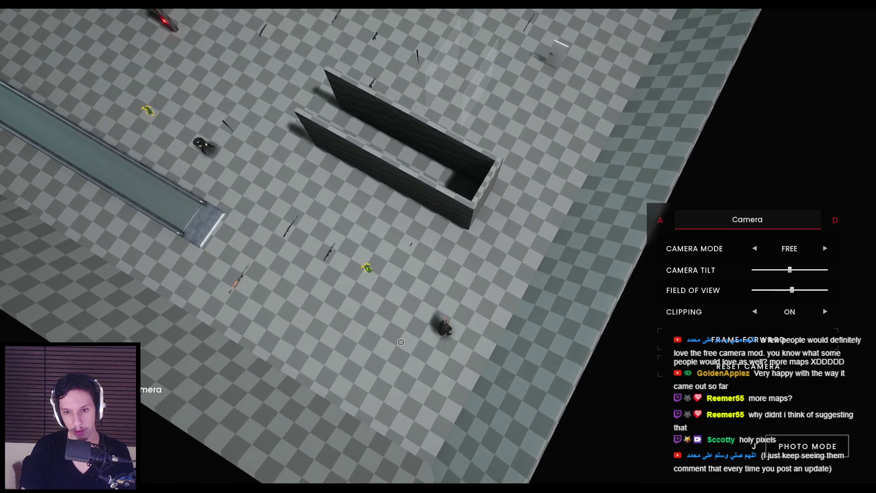
mouse_move(442, 360)
left_mouse_down()
mouse_move(410, 347)
mouse_move(190, 313)
mouse_move(323, 297)
left_mouse_up()
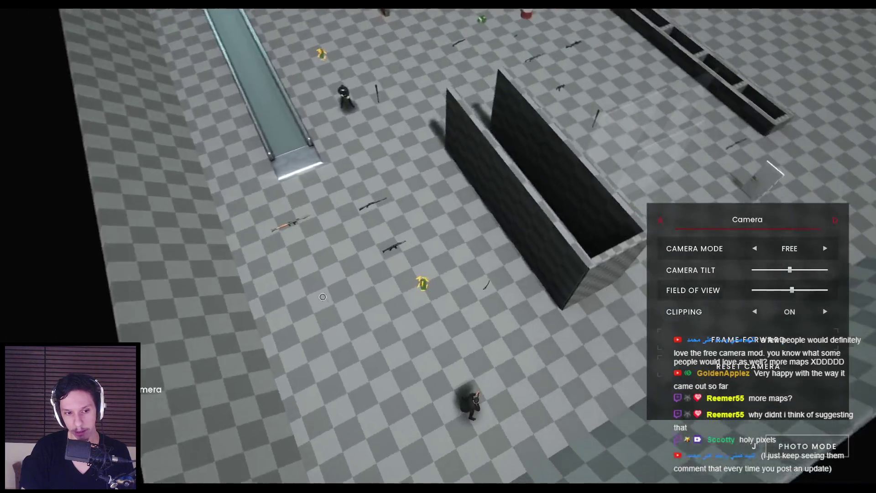
scroll(323, 296, "up", 10)
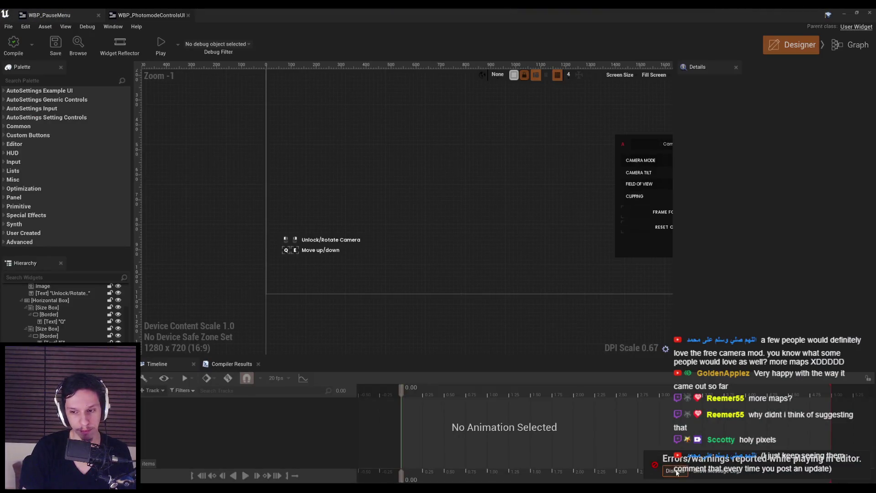
left_click(307, 230)
left_click(314, 251, "ctrl")
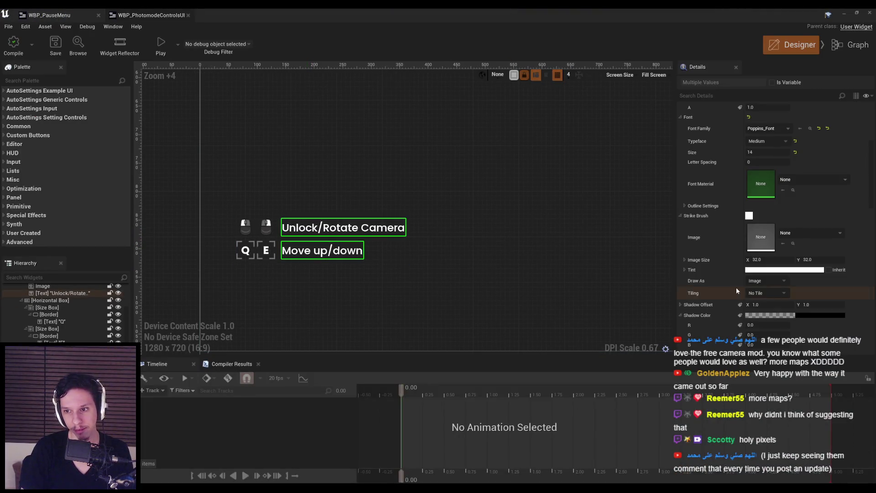
scroll(735, 286, "up", 2)
left_click(491, 274)
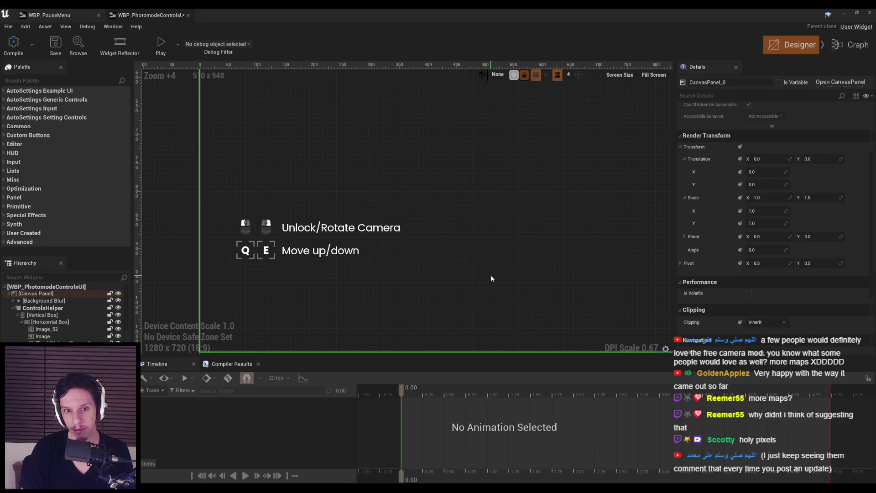
scroll(491, 278, "down", 4)
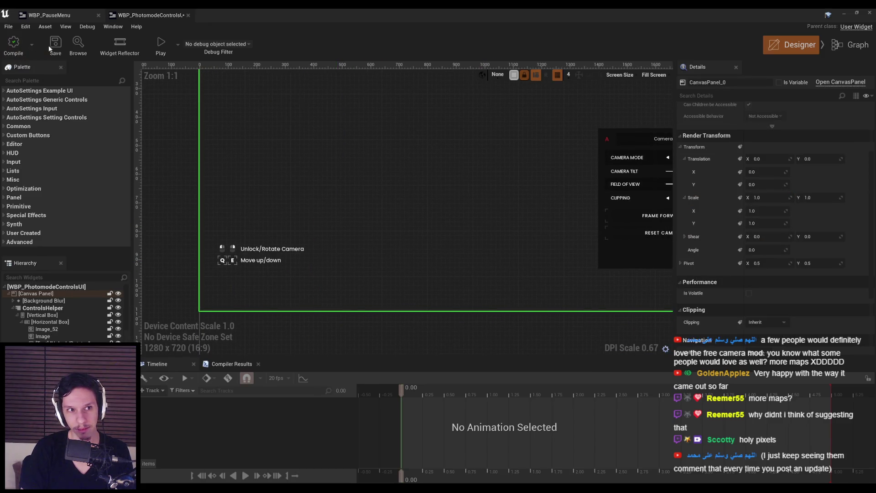
scroll(277, 292, "up", 3)
scroll(277, 292, "down", 5)
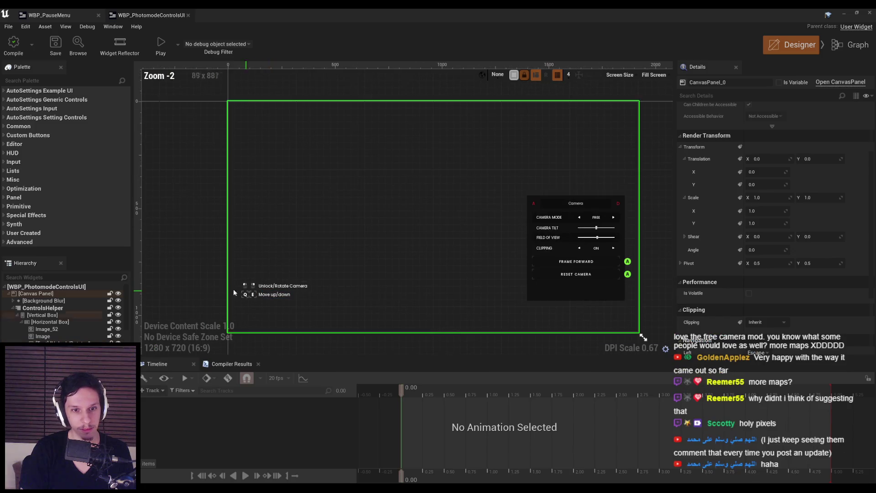
left_click(197, 289)
scroll(377, 294, "down", 1)
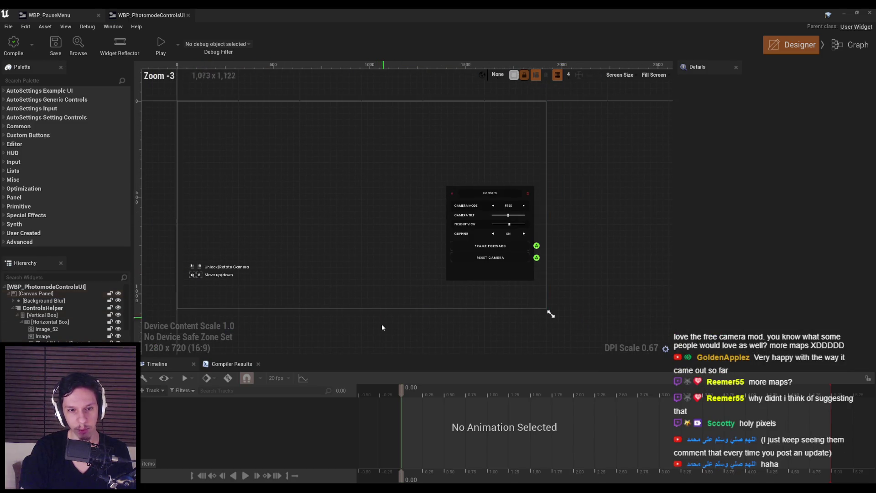
scroll(330, 270, "up", 8)
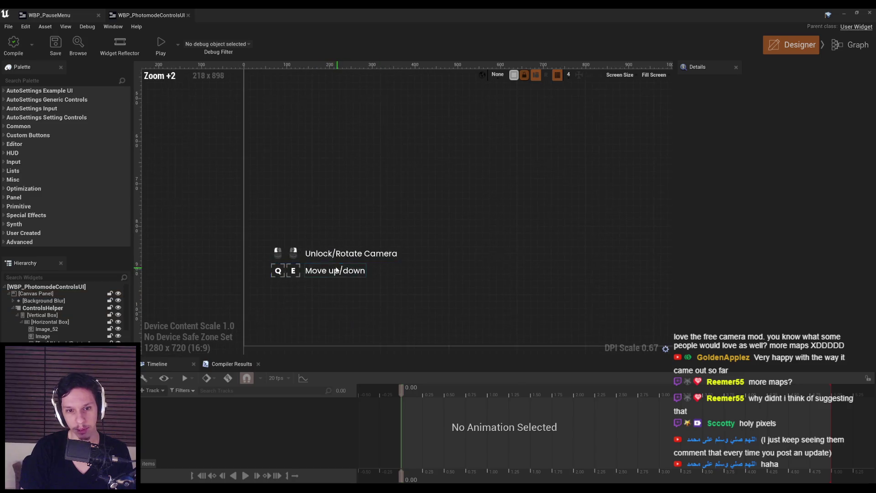
left_click(333, 251)
left_click(332, 281, "ctrl")
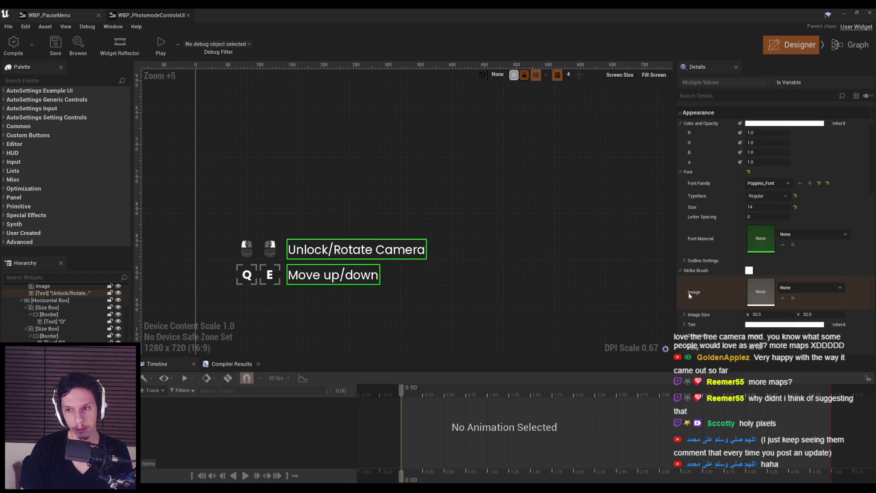
left_click(776, 183)
left_click(766, 305)
left_click(494, 317)
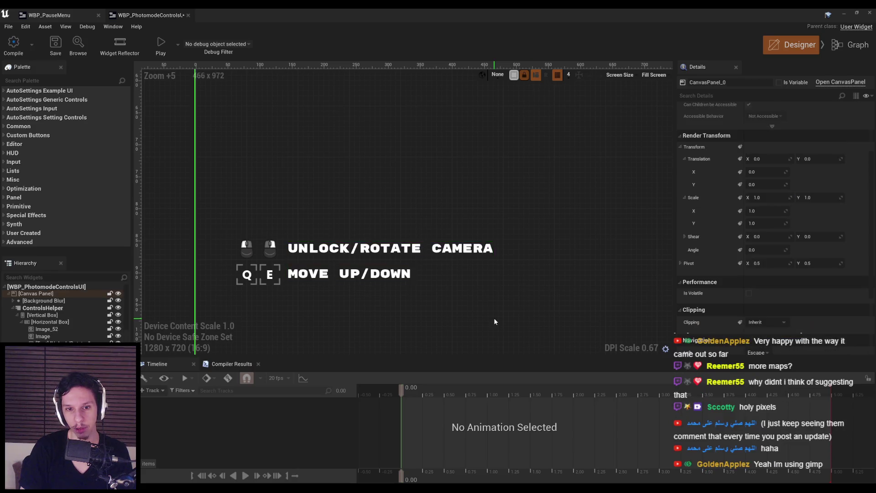
scroll(493, 317, "down", 5)
scroll(500, 313, "down", 3)
left_click_drag(500, 313, 387, 240)
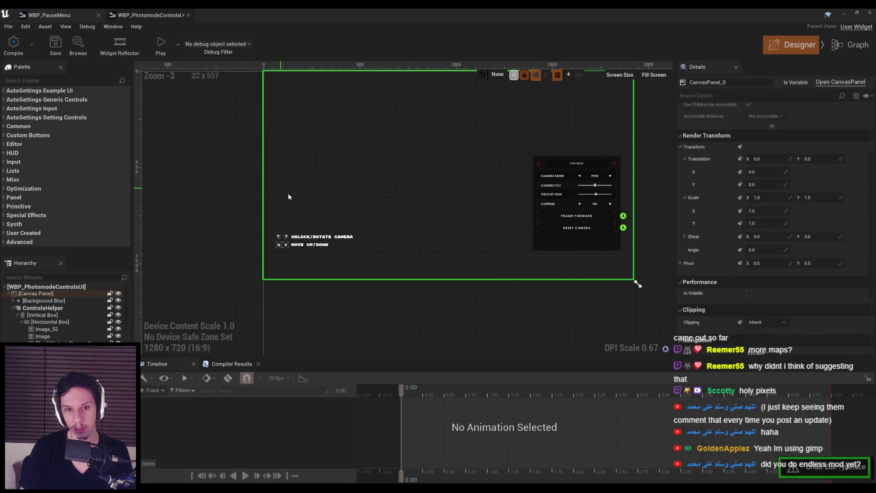
scroll(316, 227, "up", 1)
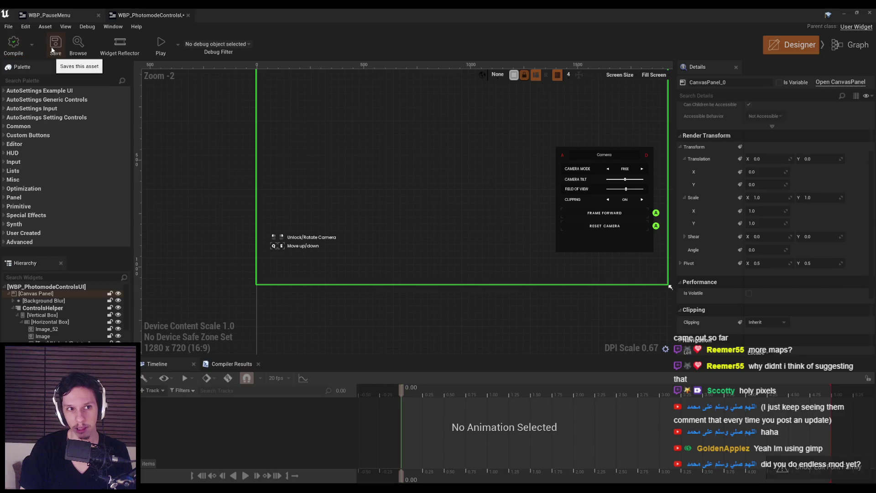
scroll(297, 244, "up", 4)
left_click(267, 243)
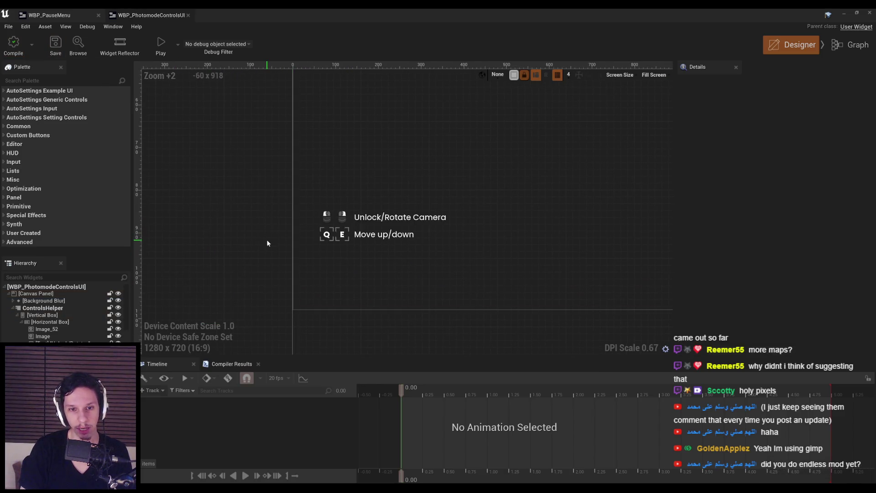
left_click_drag(220, 242, 203, 237)
scroll(285, 203, "up", 1)
scroll(355, 203, "down", 3)
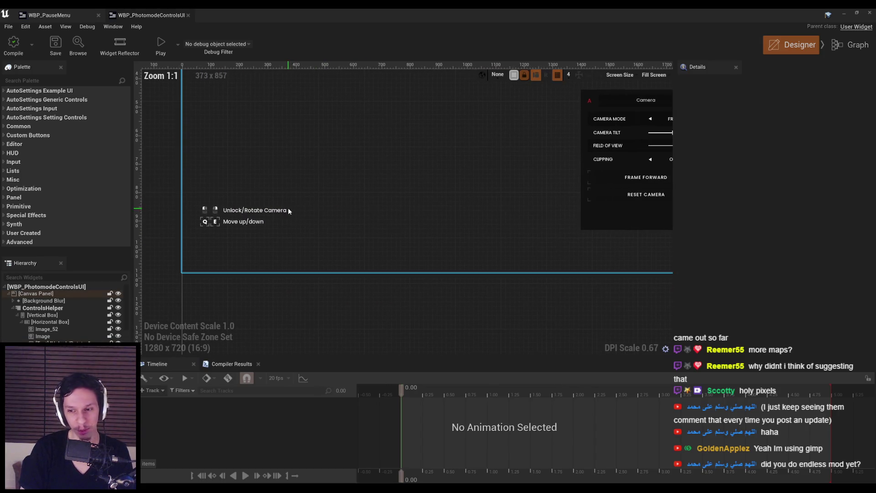
scroll(261, 225, "up", 6)
scroll(258, 223, "down", 1)
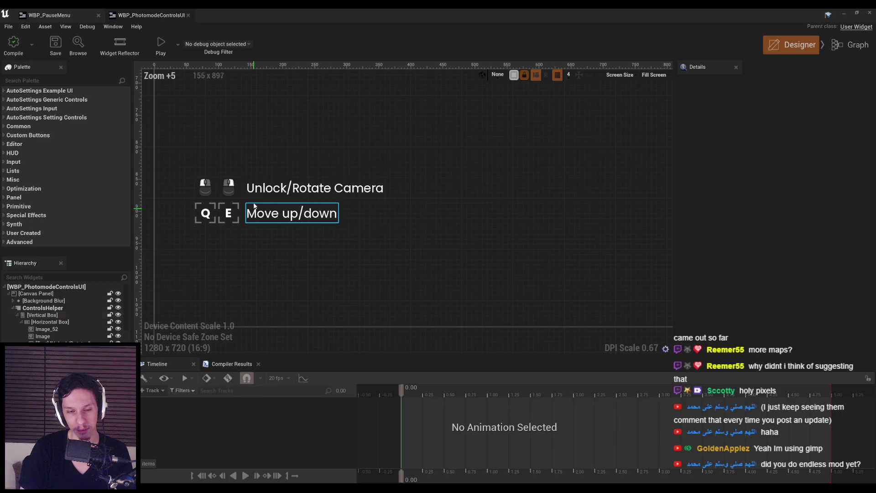
scroll(218, 218, "up", 4)
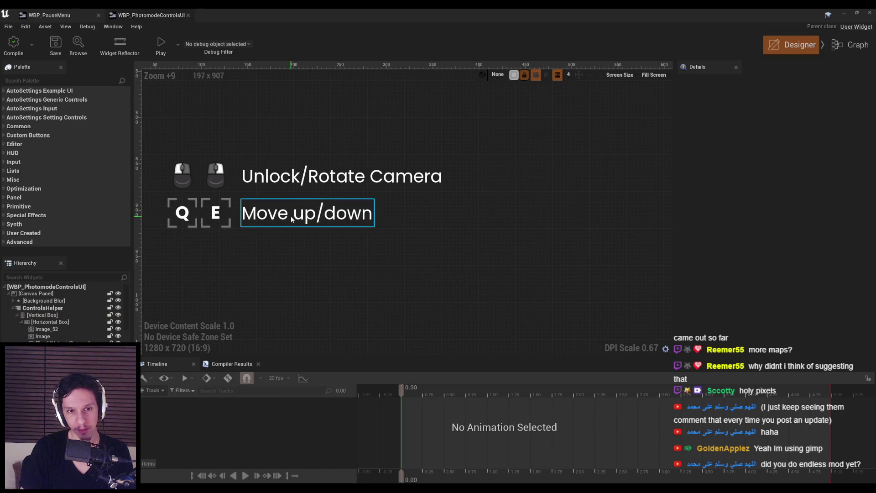
left_click(218, 217)
left_click(231, 253)
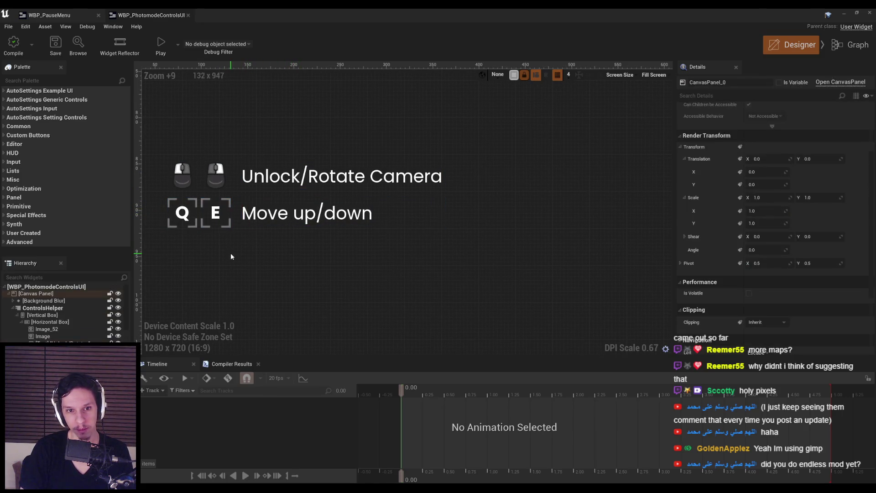
scroll(231, 253, "down", 10)
scroll(184, 277, "down", 2)
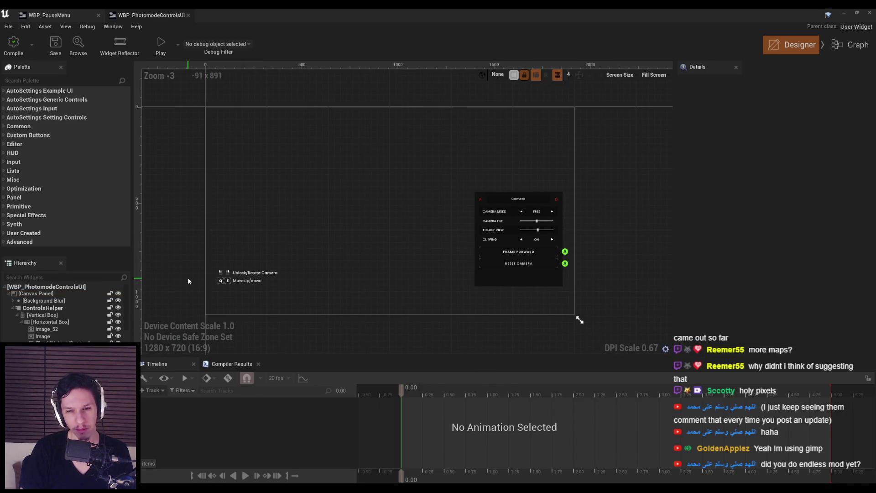
scroll(188, 281, "up", 5)
scroll(188, 278, "down", 1)
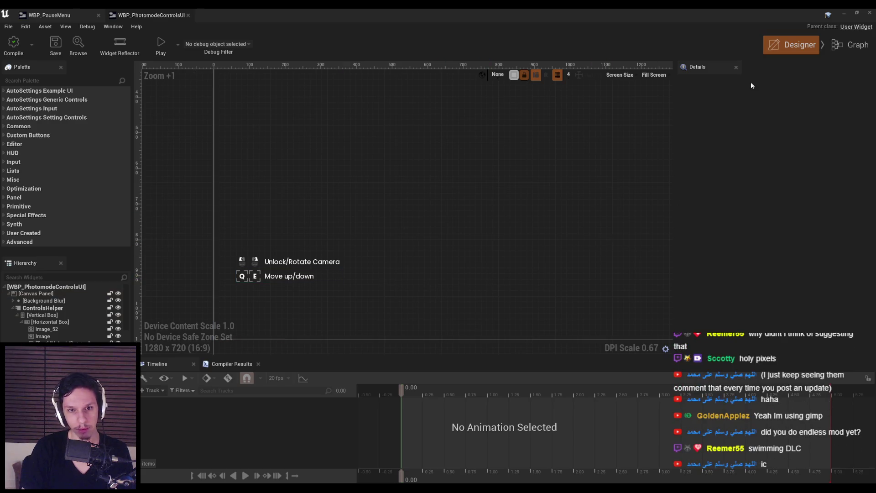
left_click(843, 15)
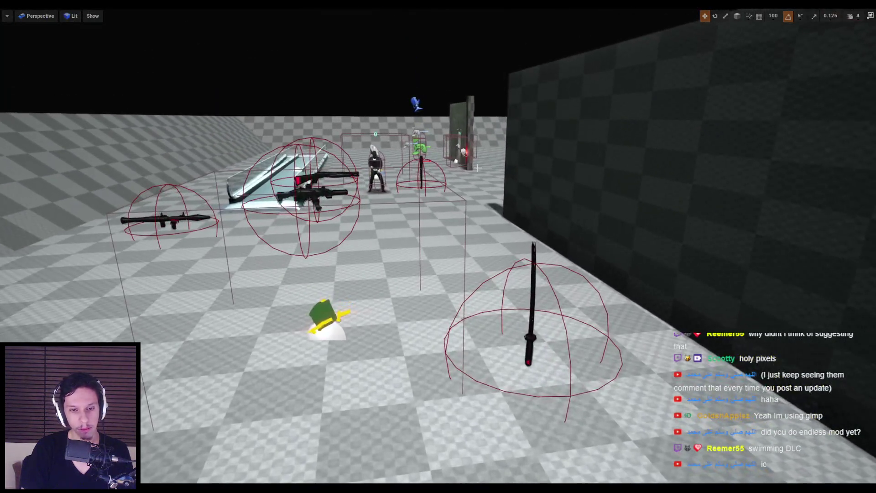
Start Play In Editor and re-enter photo mode from the pause menu.
key("alt+p")
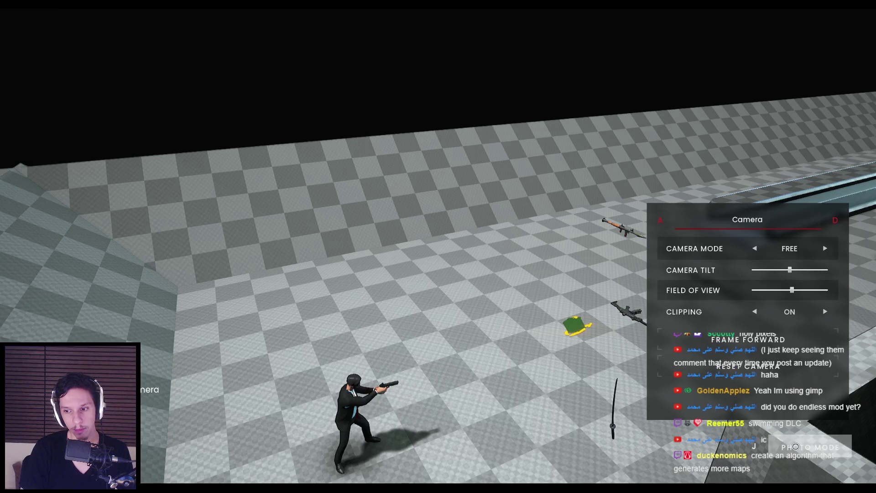
left_click(795, 447)
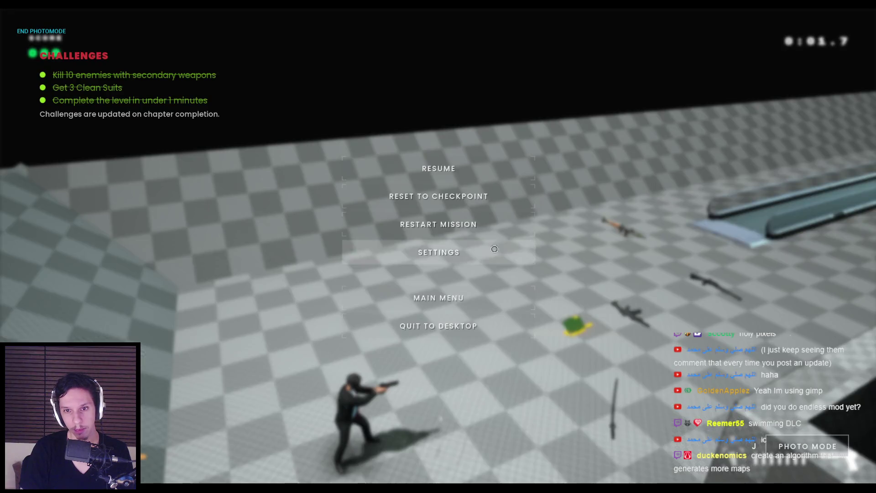
left_click(802, 457)
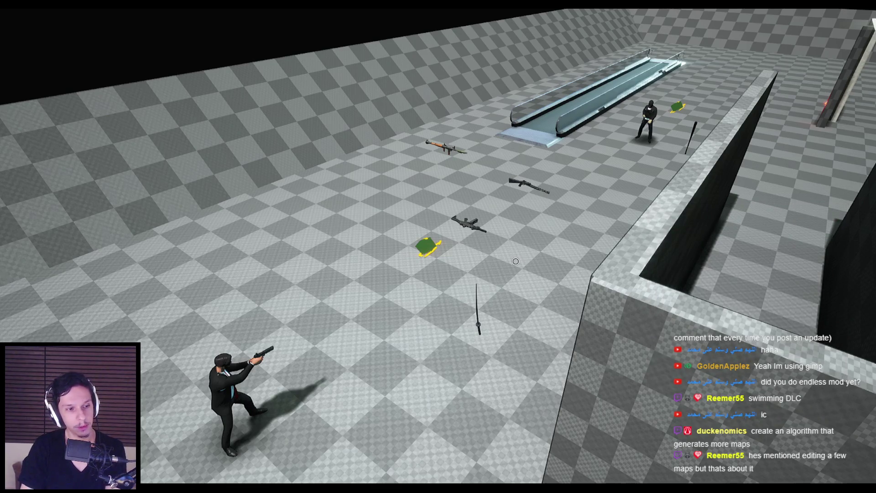
Fly the photo-mode camera around the level to frame the gunman and weapons.
key("a")
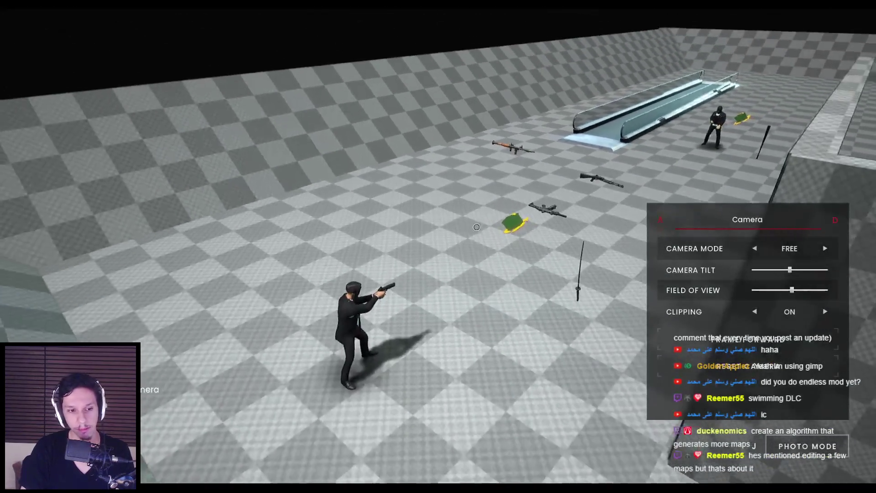
key("w")
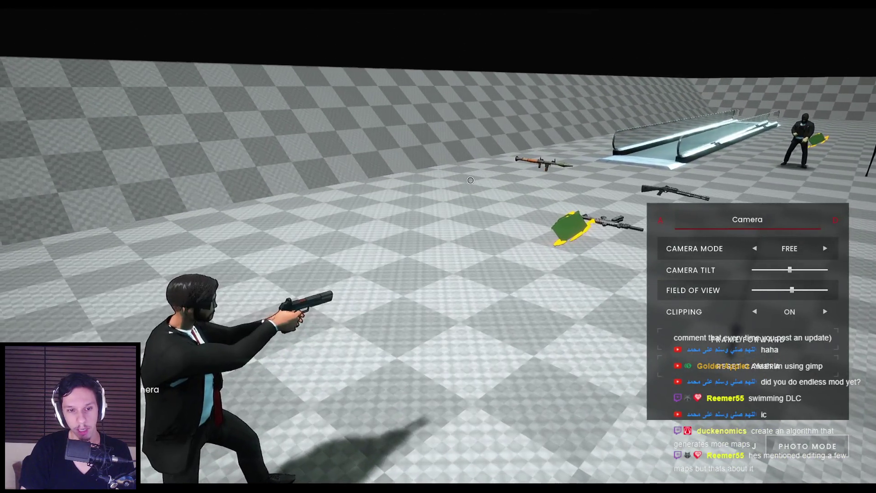
key("s")
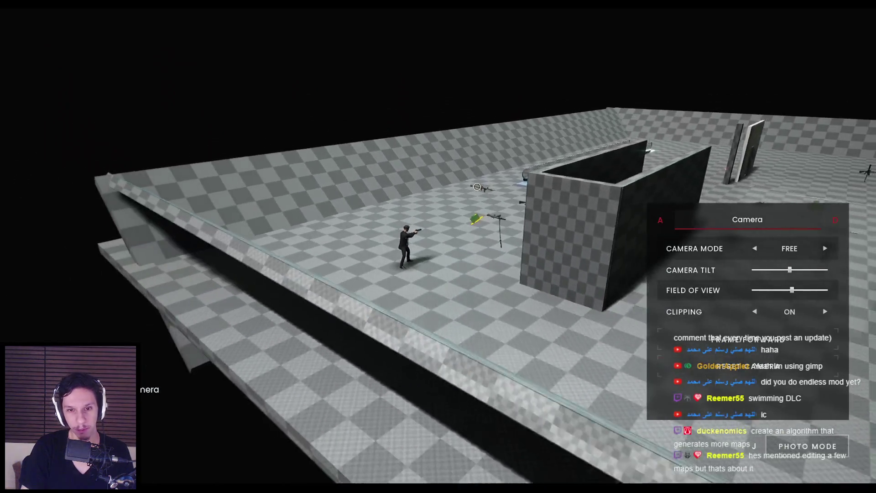
key("w")
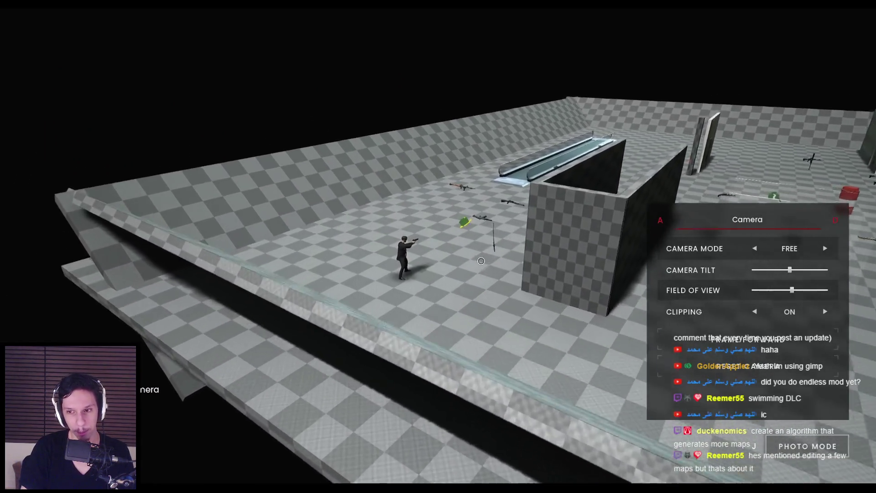
key("w")
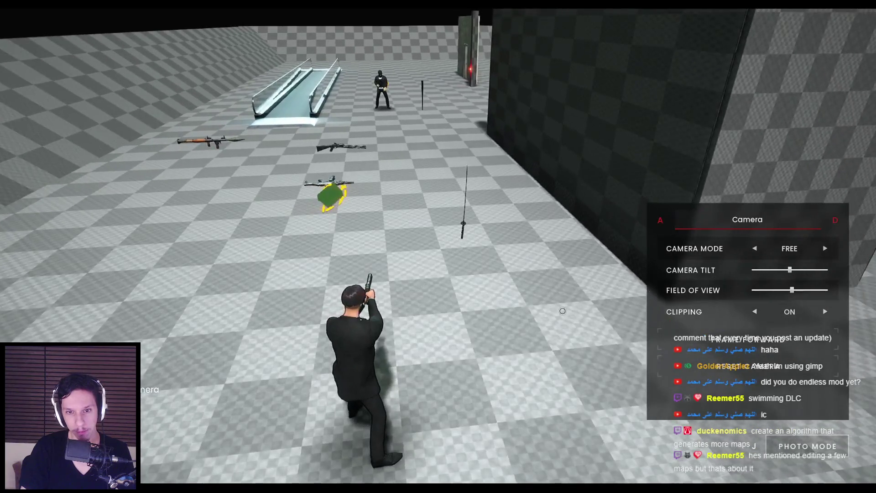
key("s")
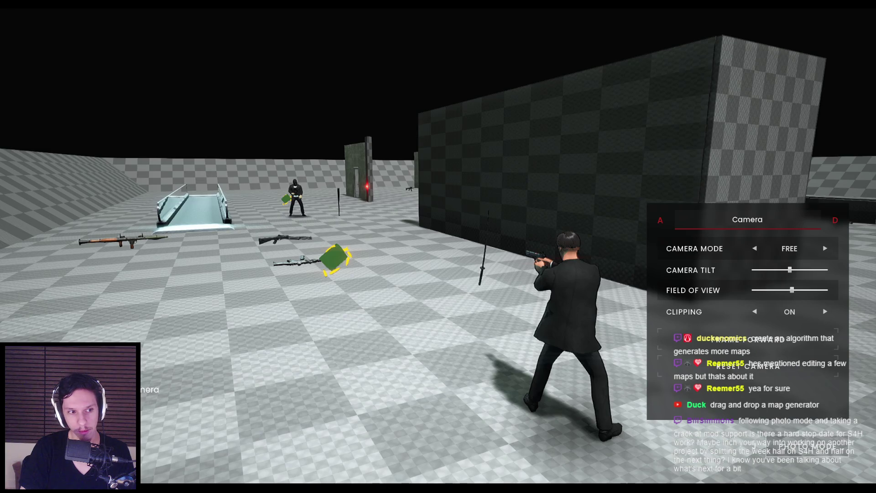
Hide the camera panel, end the play session and select ControlsHelper in the designer.
key("h")
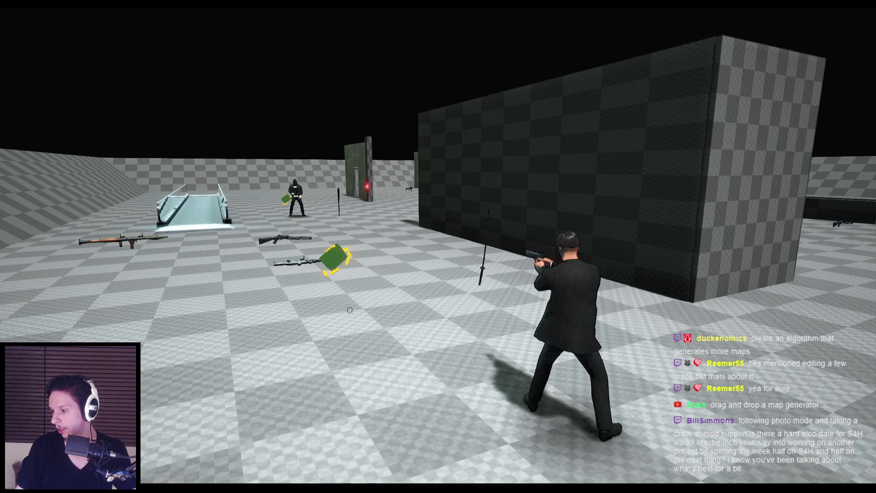
key("Escape")
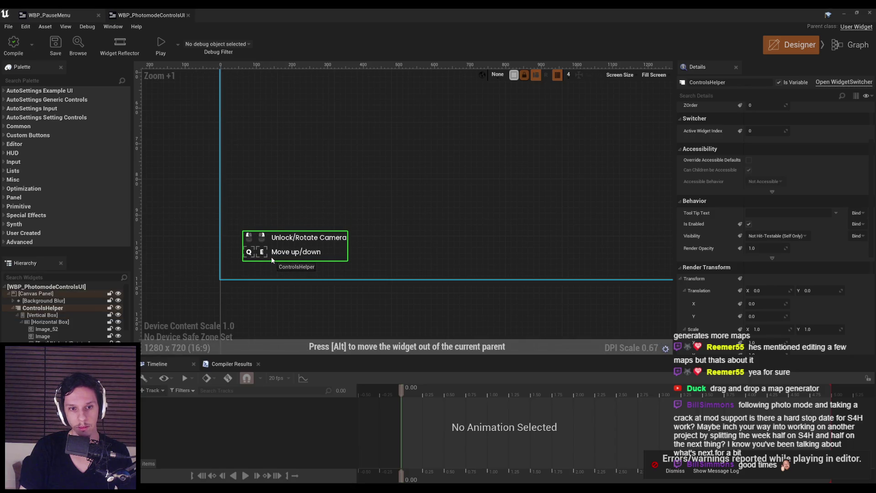
left_click(270, 255)
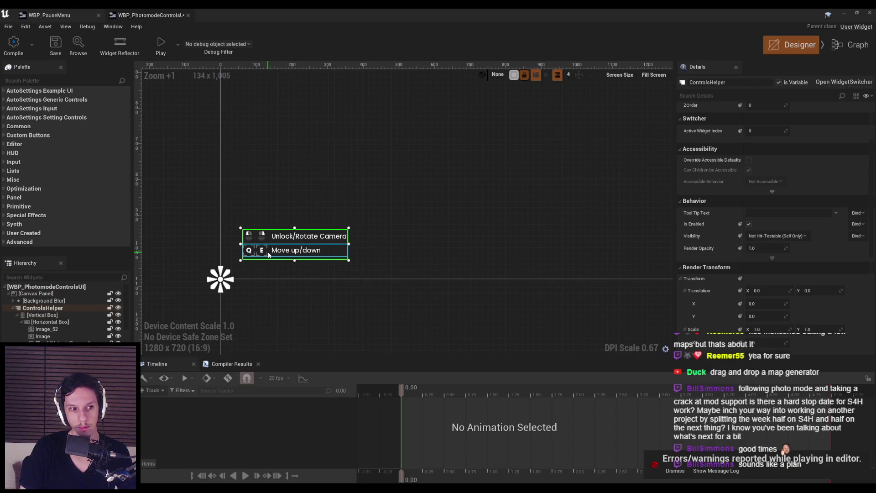
Save the WBP_PhotomodeControlsUI widget blueprint and dismiss the play-session error notice.
left_click(187, 255)
scroll(188, 254, "down", 3)
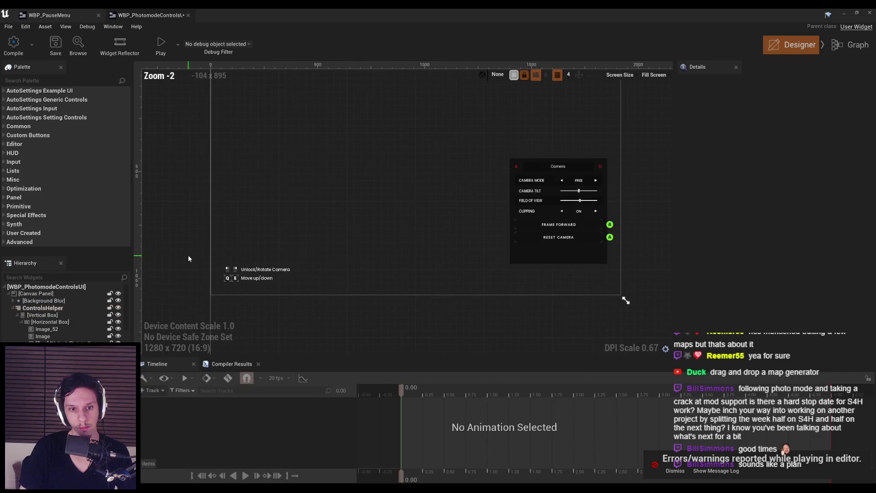
left_click(46, 48)
scroll(212, 325, "up", 4)
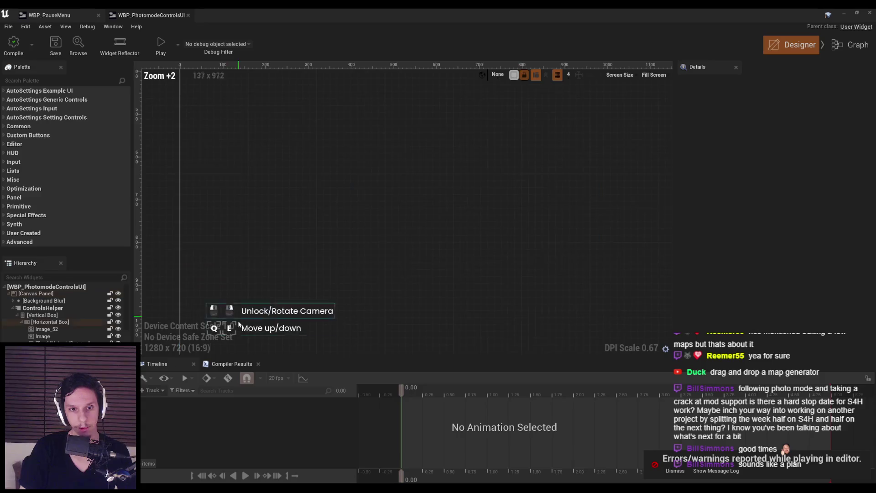
left_click(684, 471)
Select the FRAME FORWARD button widget, then minimize the widget editor back to the level.
scroll(303, 248, "down", 3)
left_click(601, 215)
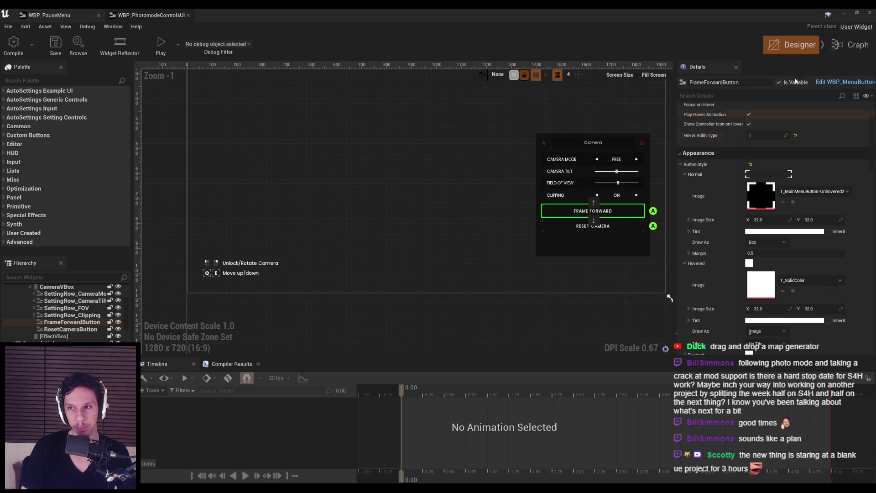
left_click(846, 15)
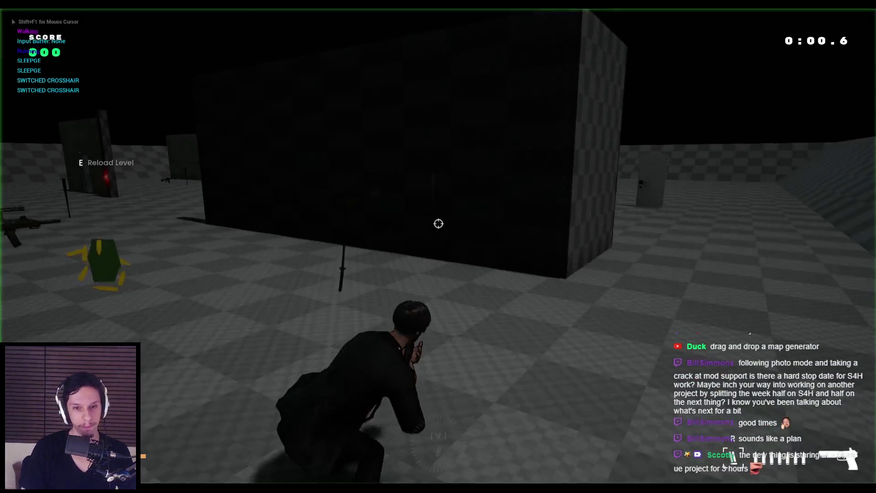
Rotate the photo-mode camera to a side view of the character, then end play and dismiss the error.
right_click(438, 224)
left_click_drag(639, 292, 481, 323)
key("s")
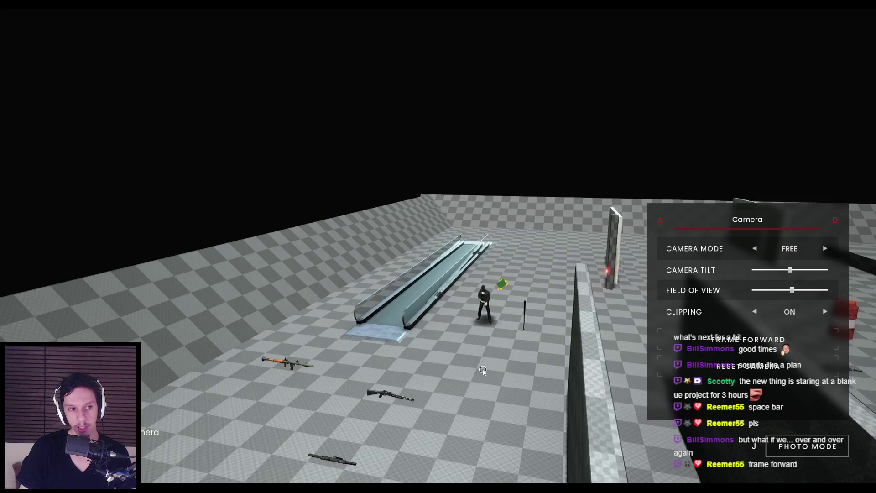
key("Escape")
left_click(667, 473)
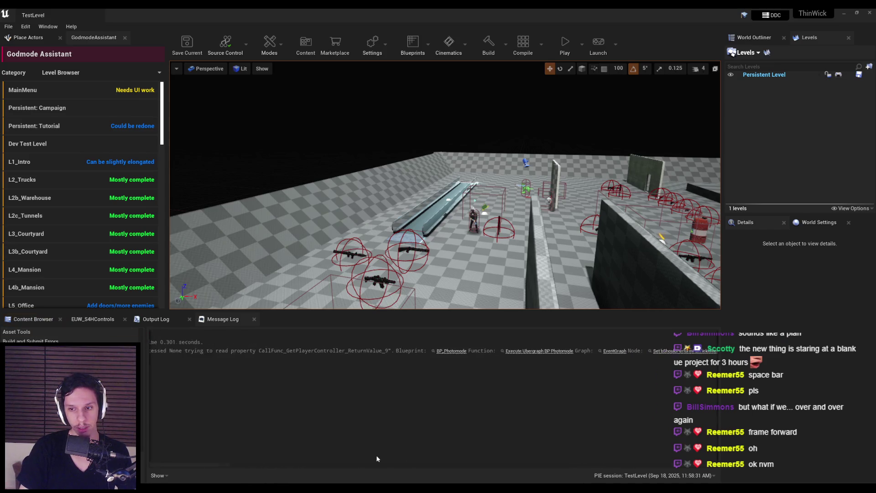
Browse the ButtonIcons > KeyboardMouse icons, return to the Content root, then go back to the controls widget.
left_click(91, 329)
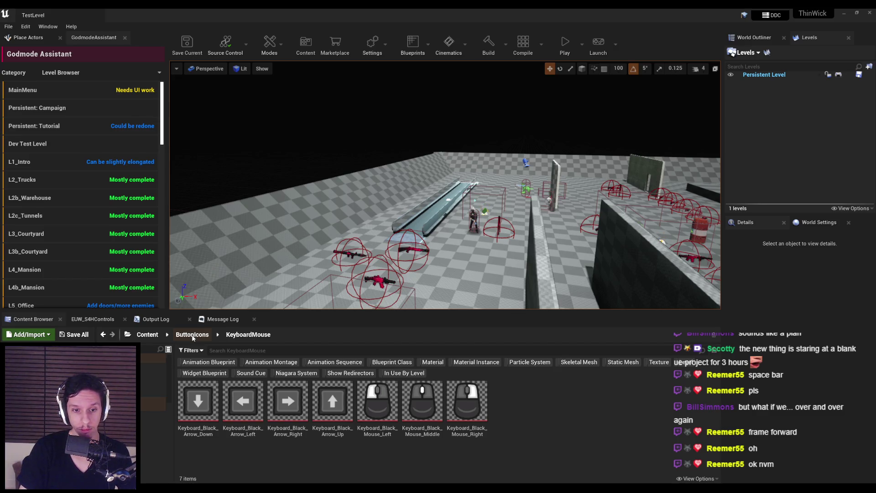
left_click(192, 337)
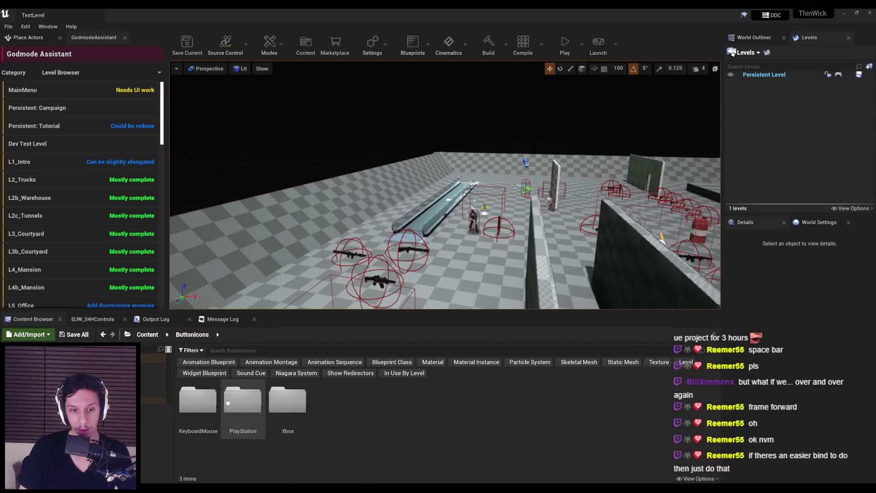
double_click(192, 410)
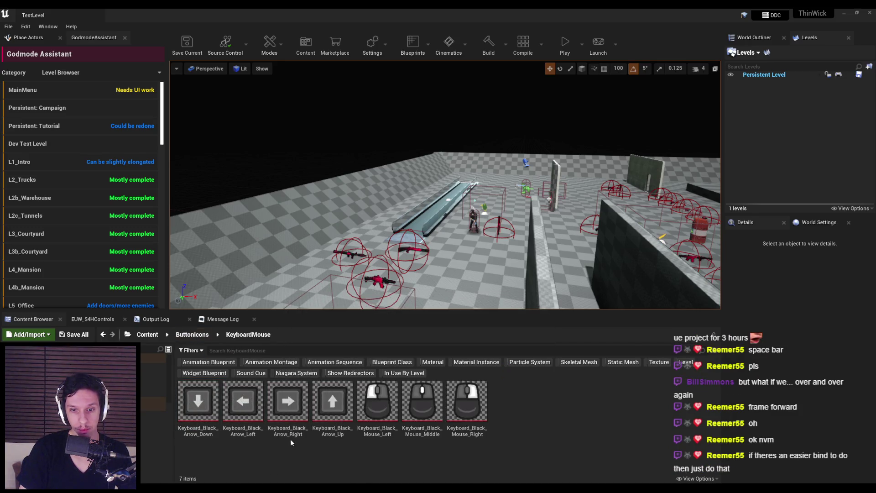
key("alt+Left")
key("alt+Left")
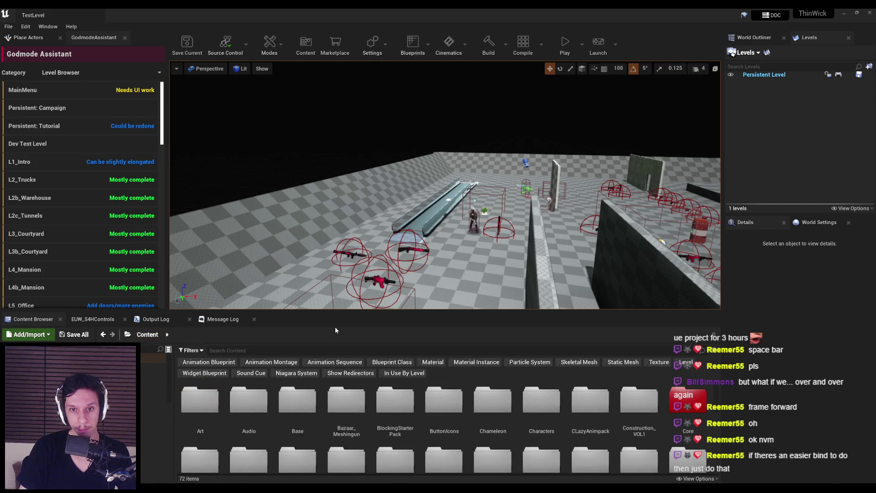
key("alt+Tab")
left_click(536, 323)
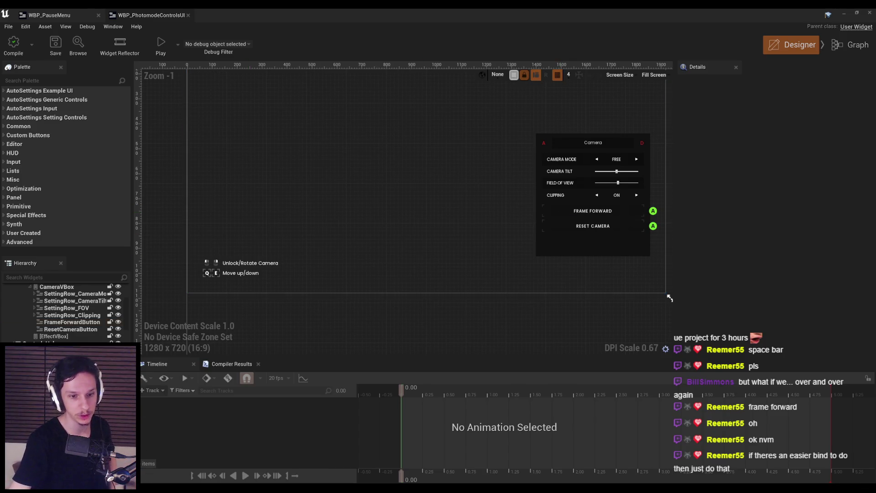
Check the patch notes to-do page, then select the FRAME FORWARD button in the designer.
key("alt+Tab")
key("alt+Tab")
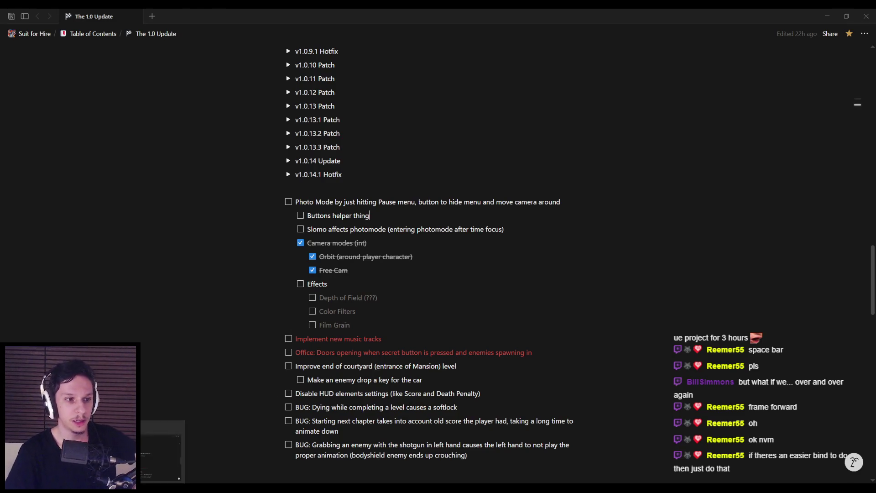
key("alt+Tab")
left_click(220, 274)
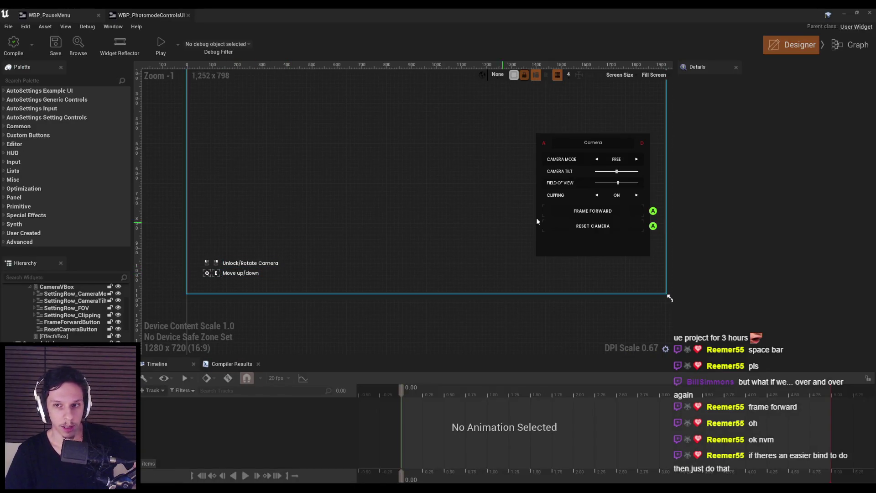
left_click(571, 213)
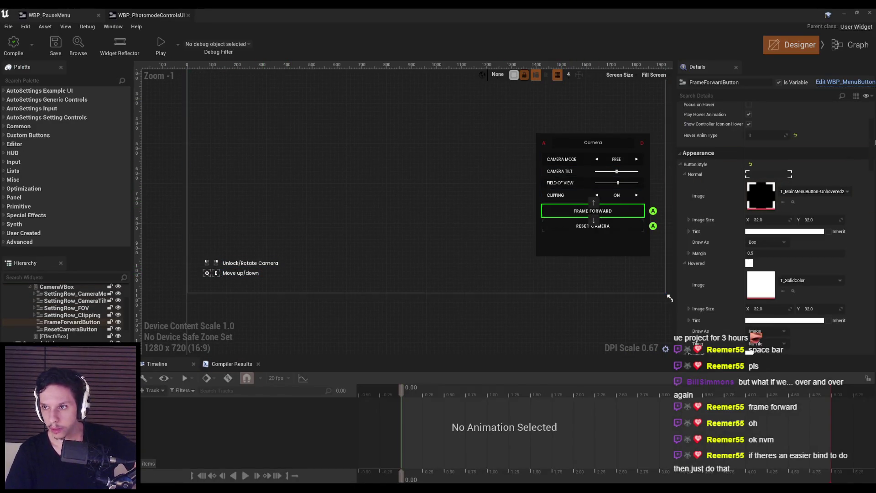
Inspect FRAME FORWARD's OnClicked logic in the Event Graph, then open Project Settings.
left_click(851, 45)
scroll(364, 277, "down", 7)
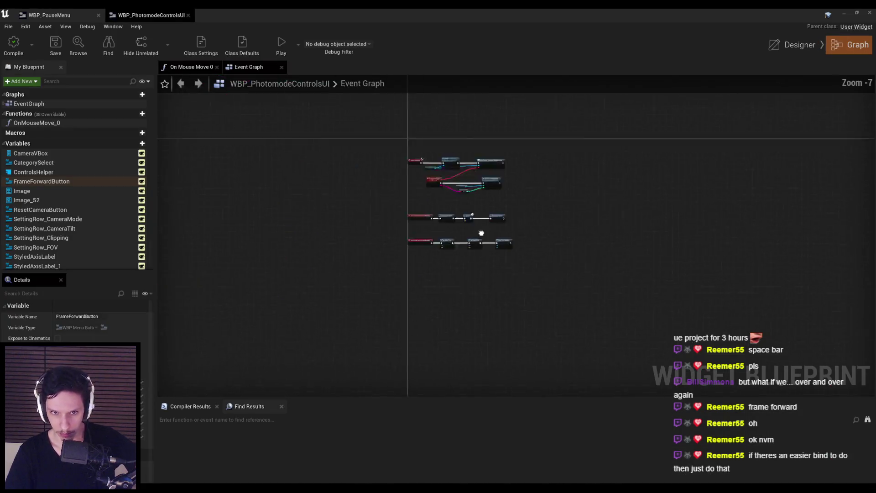
scroll(380, 283, "up", 7)
scroll(380, 283, "down", 2)
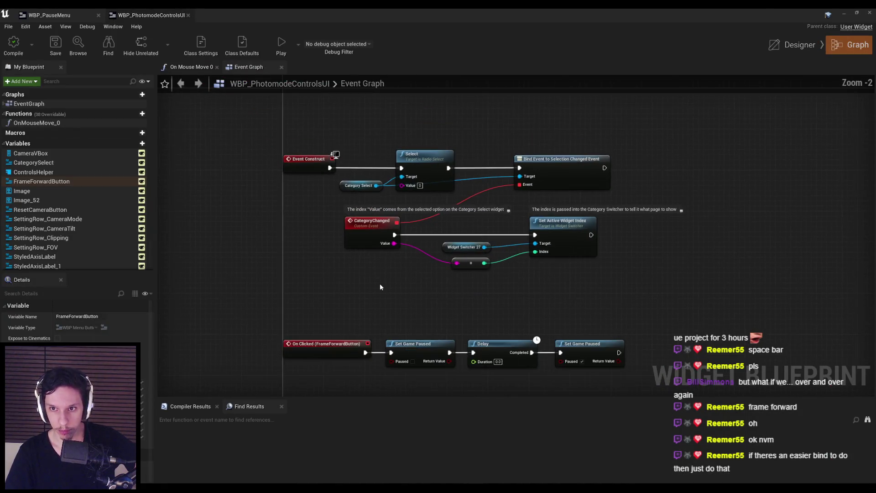
left_click(26, 26)
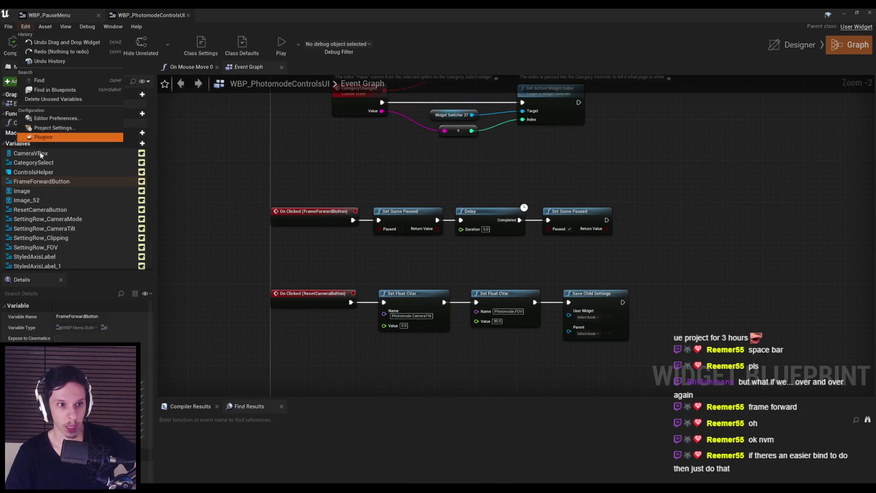
left_click(55, 127)
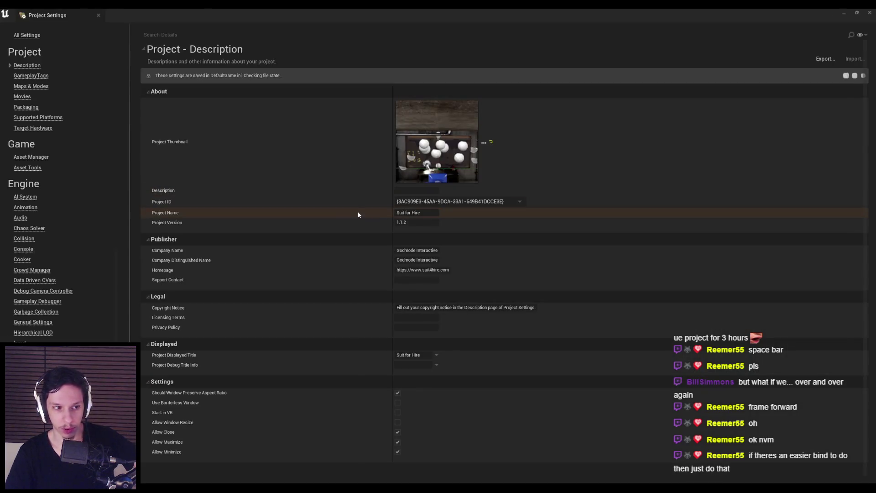
Go to the Input settings page and locate the Action Mappings list.
left_click(20, 343)
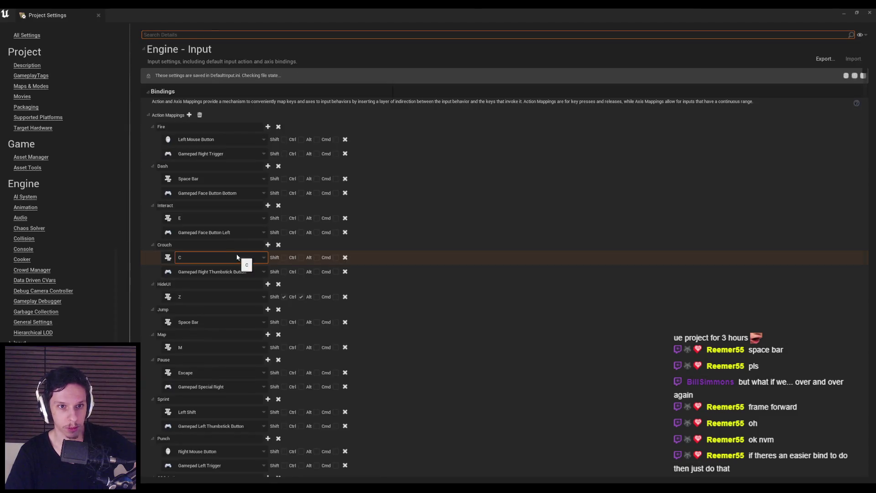
scroll(201, 232, "down", 5)
scroll(144, 205, "down", 15)
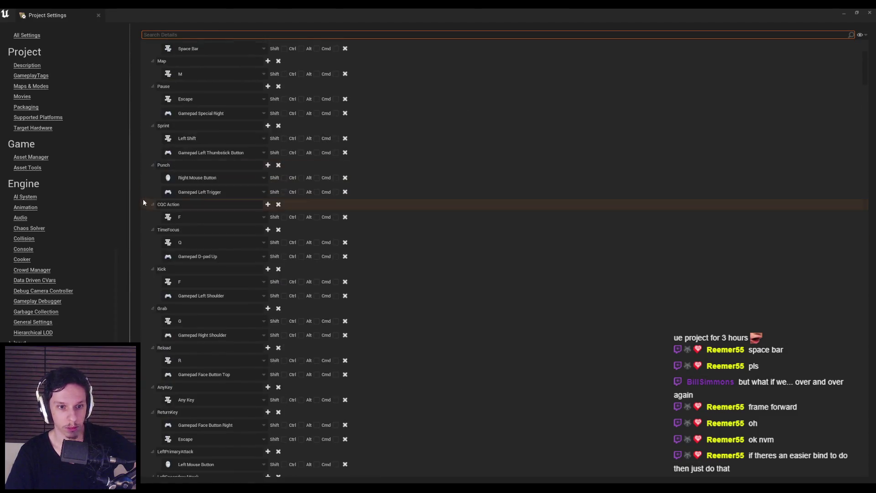
scroll(144, 201, "down", 15)
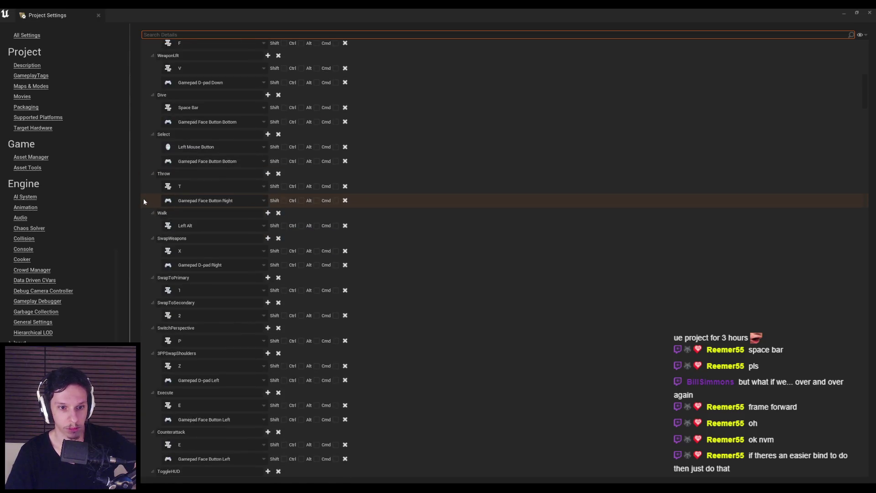
scroll(144, 202, "down", 5)
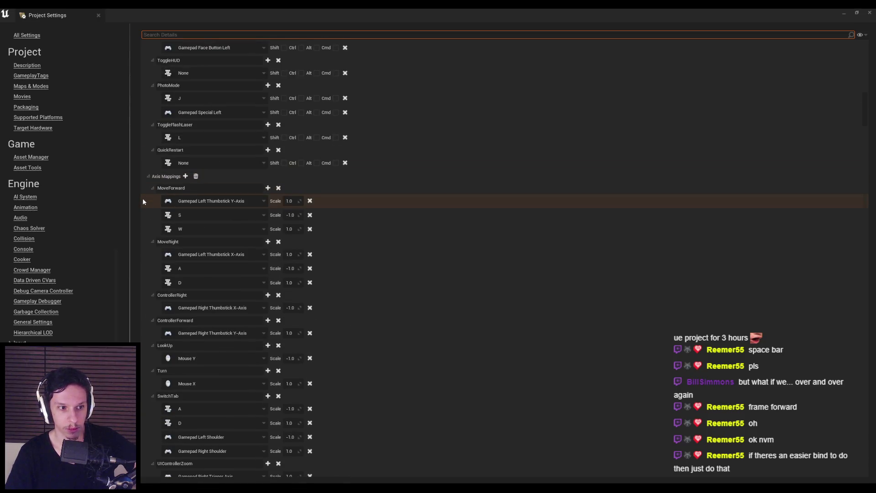
scroll(142, 200, "up", 8)
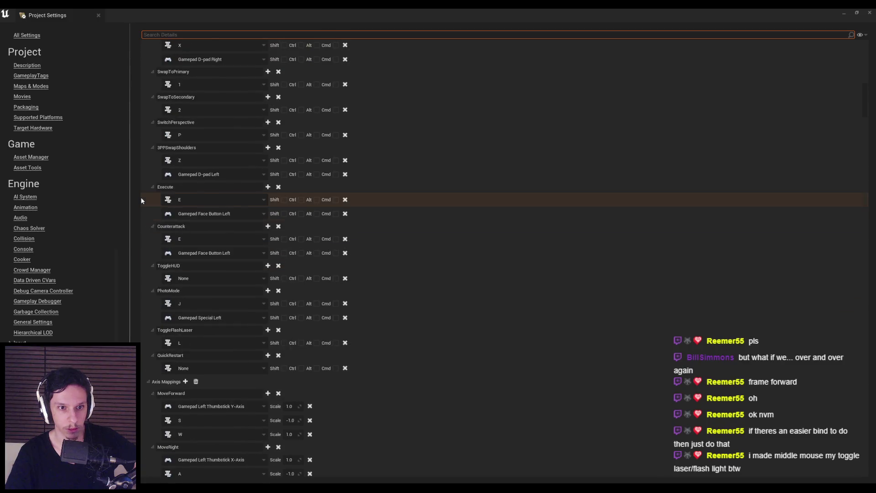
scroll(142, 201, "up", 15)
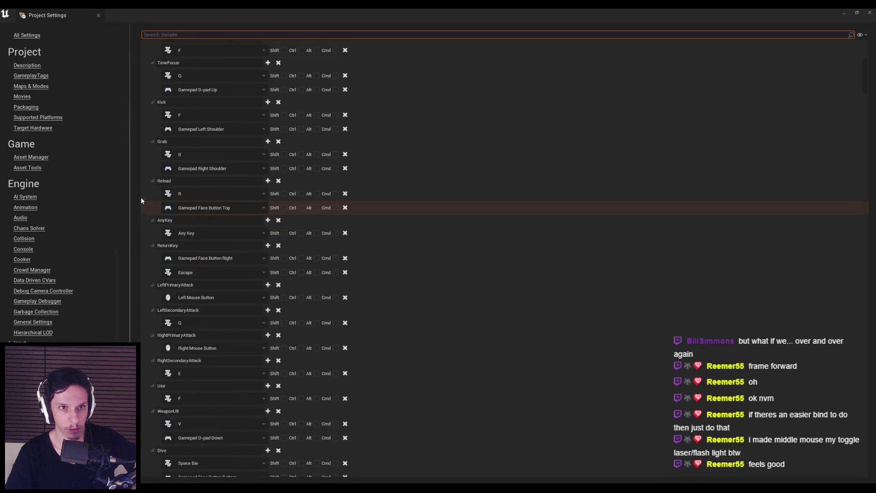
scroll(141, 200, "up", 7)
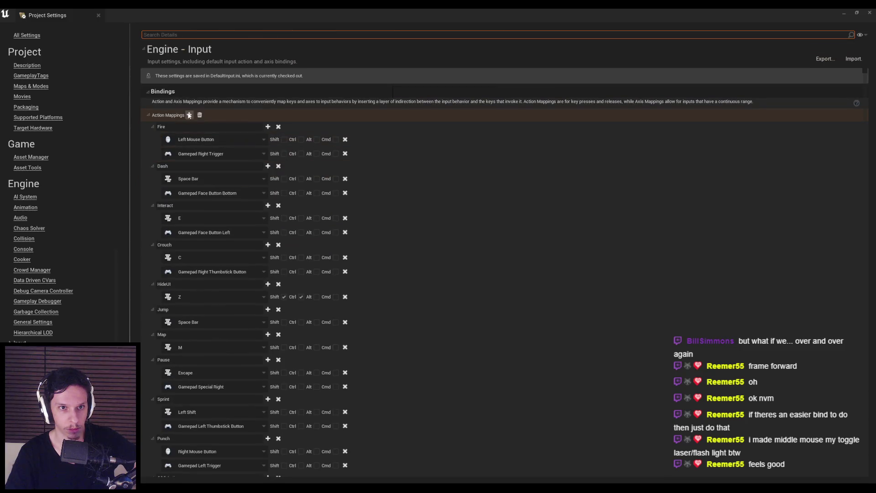
scroll(189, 258, "down", 15)
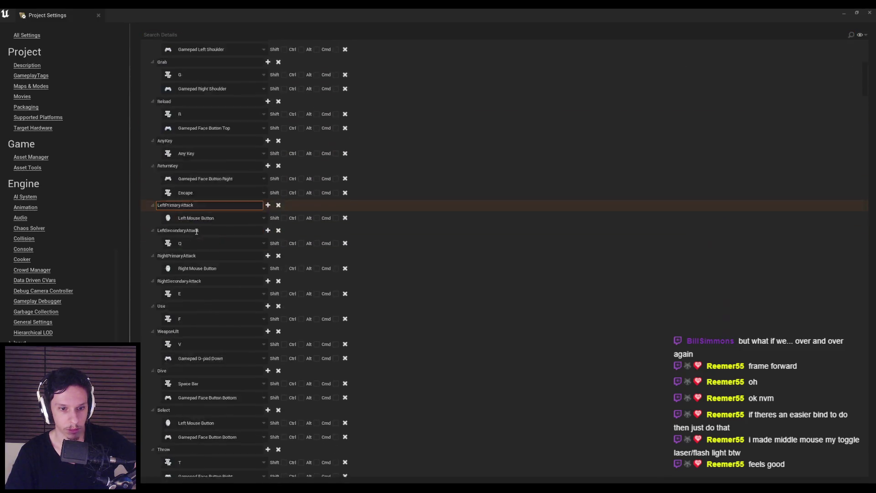
scroll(195, 233, "down", 15)
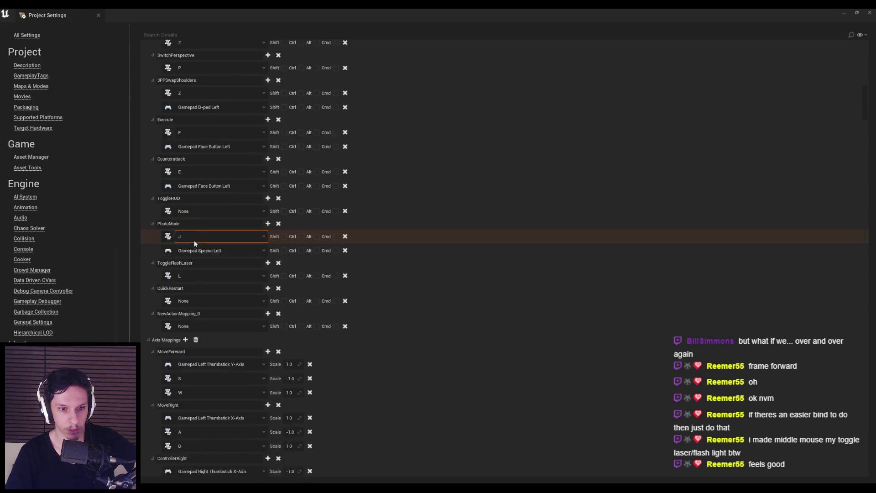
Name the new action mapping PhotomodeFrameForward, bound to F and Gamepad Face Button Top.
left_click(208, 300)
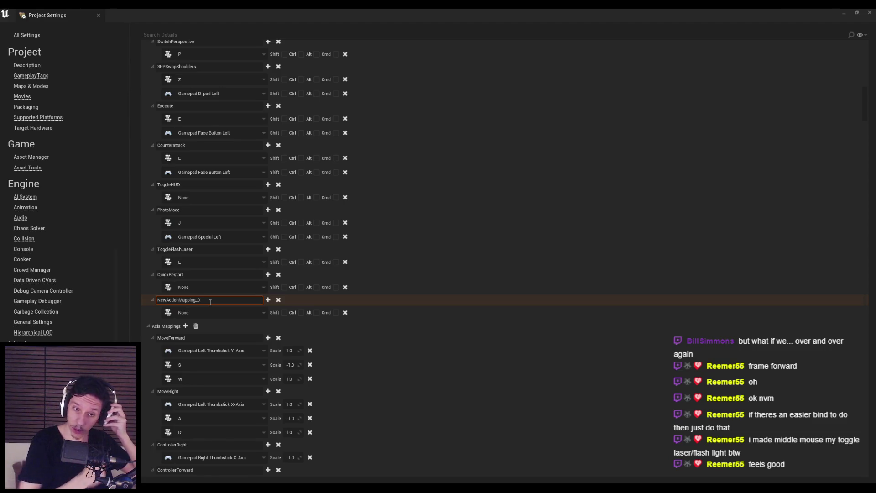
key("ctrl+a")
type("P")
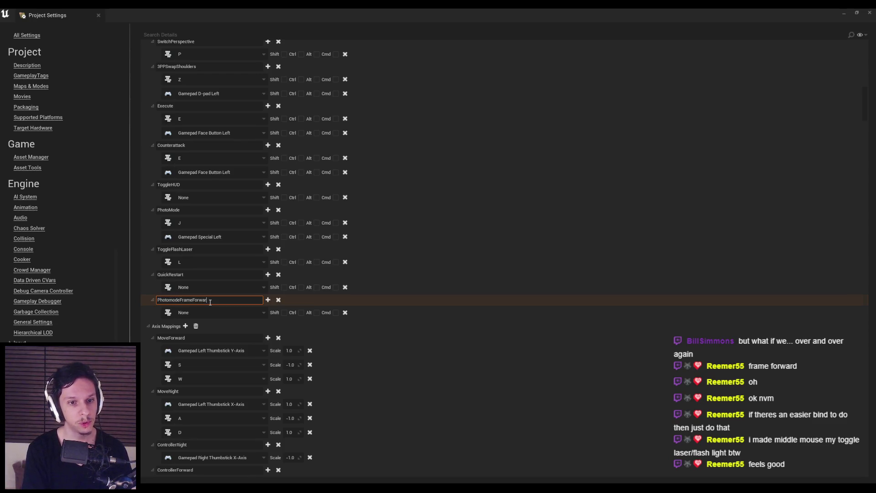
key("Return")
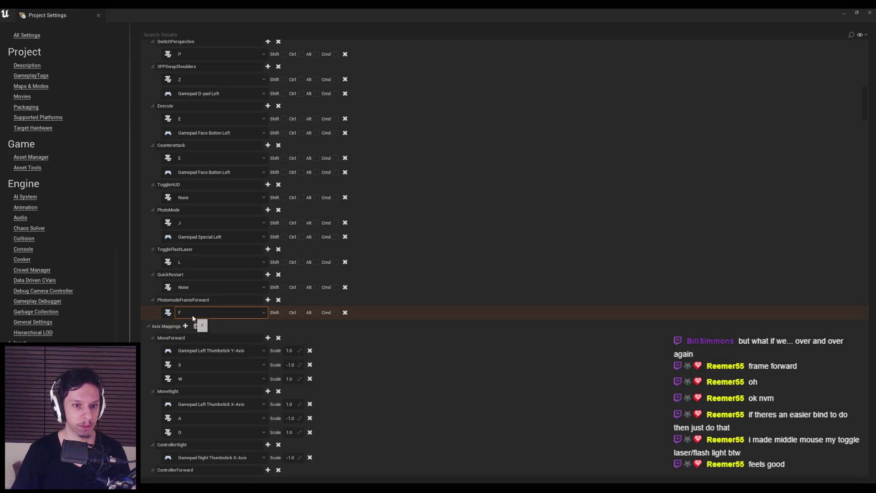
left_click(267, 300)
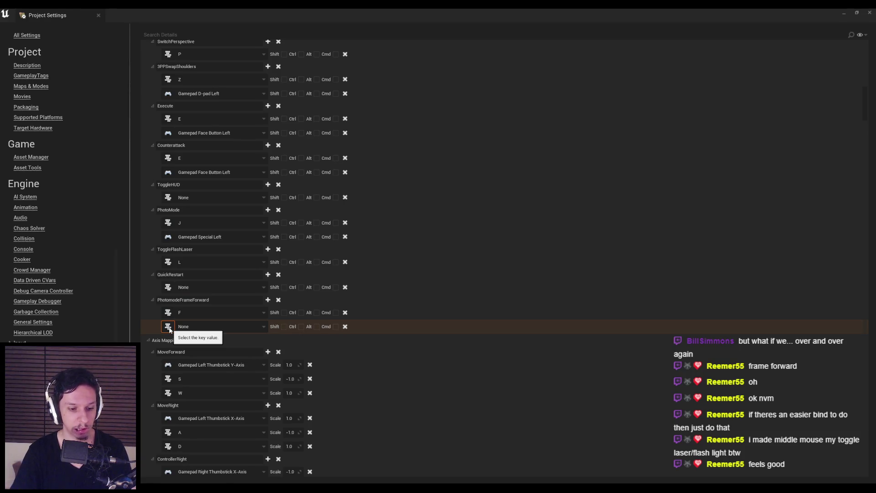
left_click(168, 326)
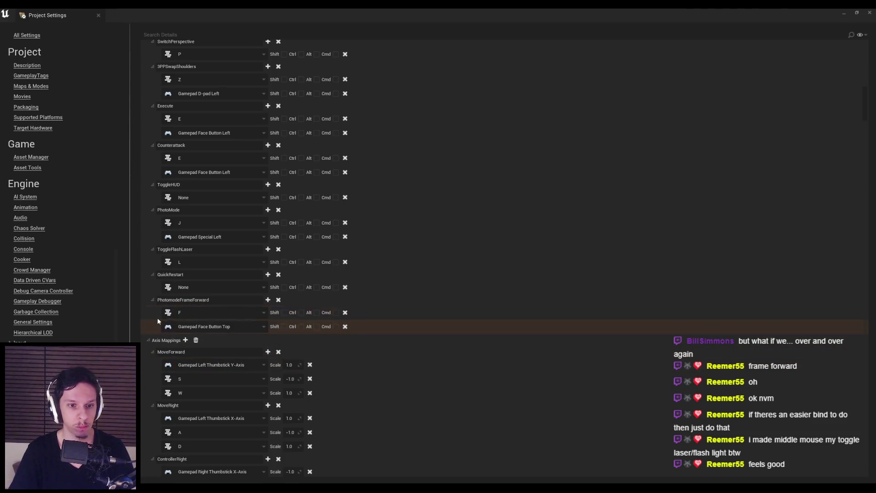
Close Project Settings and search the Content Browser for 'photo'.
left_click(843, 15)
scroll(325, 273, "down", 3)
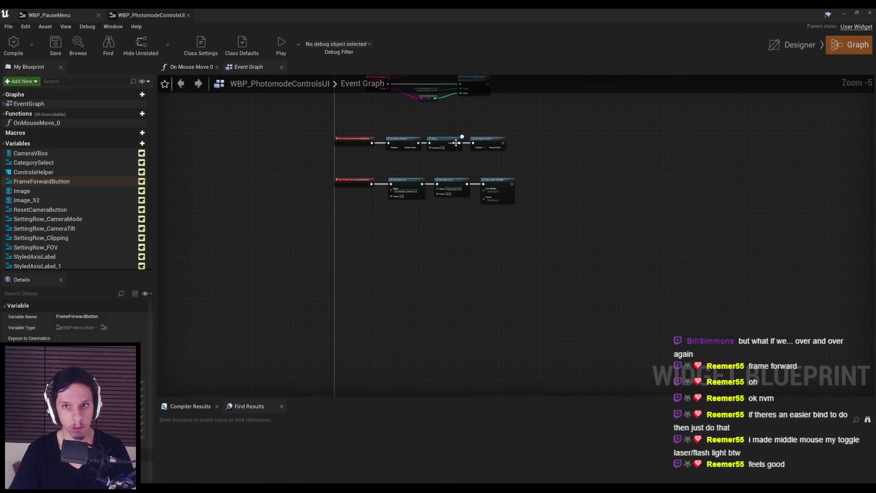
scroll(356, 133, "up", 3)
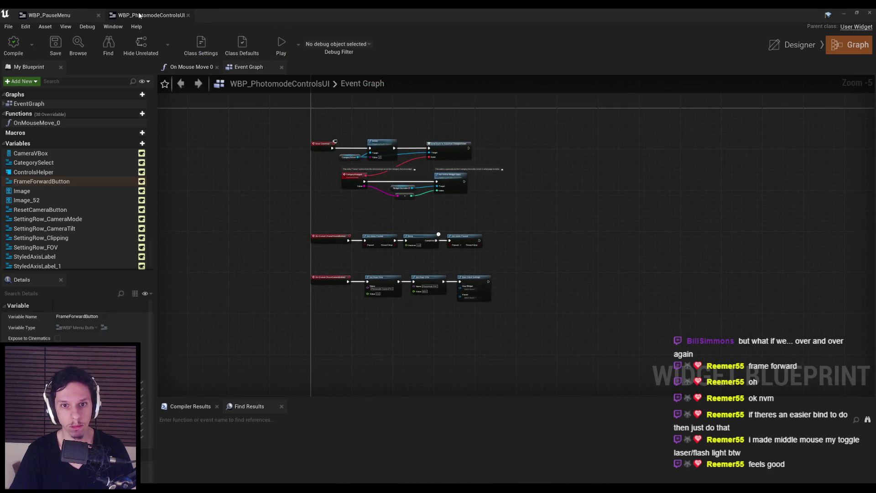
left_click(51, 15)
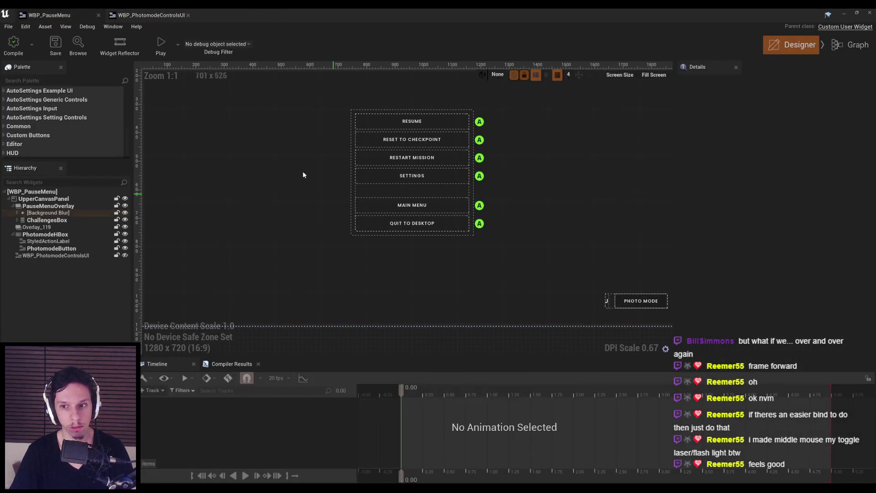
left_click(139, 11)
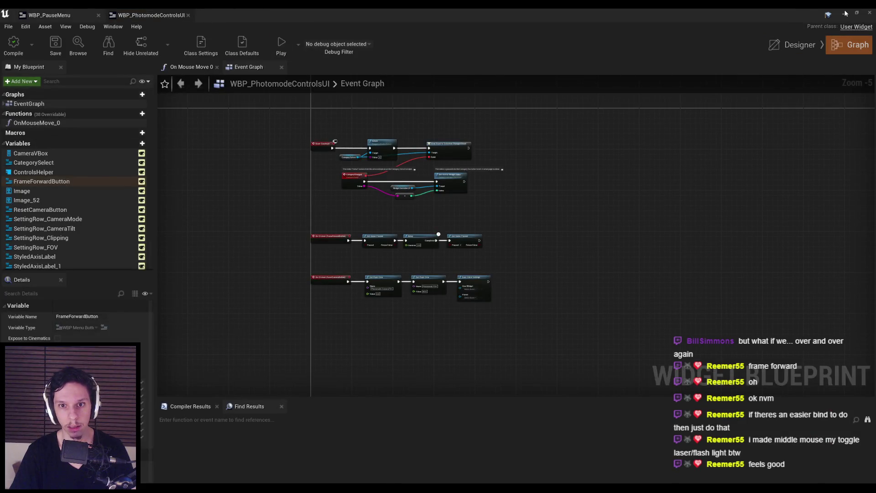
left_click(846, 13)
left_click(236, 352)
type("photo")
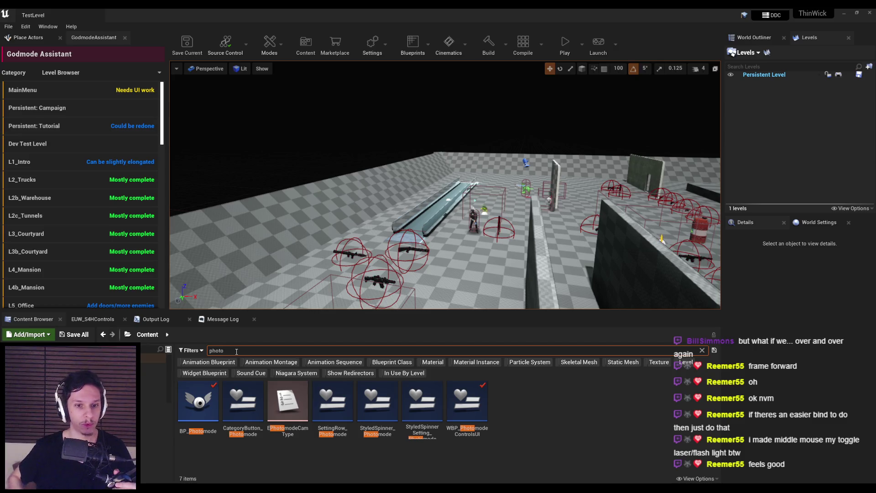
Open BP_Photomode and review the frame forward button nodes in the controls widget graph.
key("alt+Tab")
scroll(310, 247, "down", 4)
scroll(392, 182, "up", 2)
left_click(150, 15)
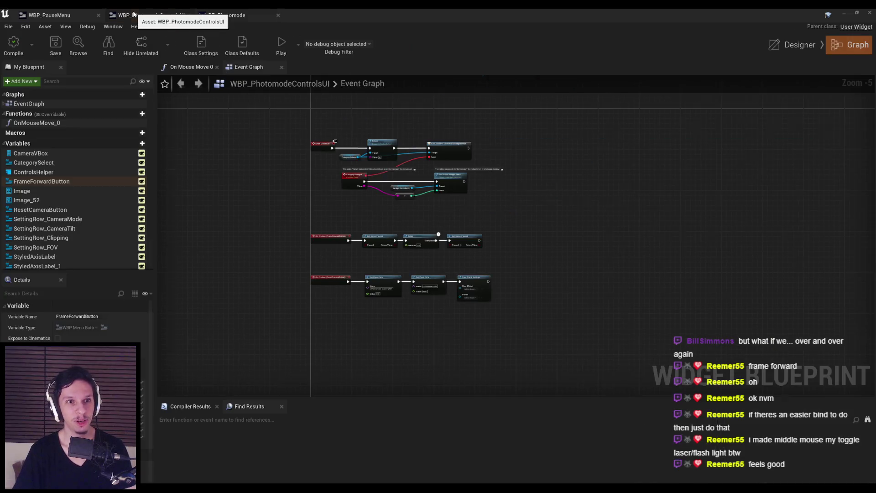
scroll(355, 219, "up", 4)
mouse_move(181, 189)
left_mouse_down()
mouse_move(574, 273)
mouse_move(700, 286)
left_mouse_up()
left_click(700, 286)
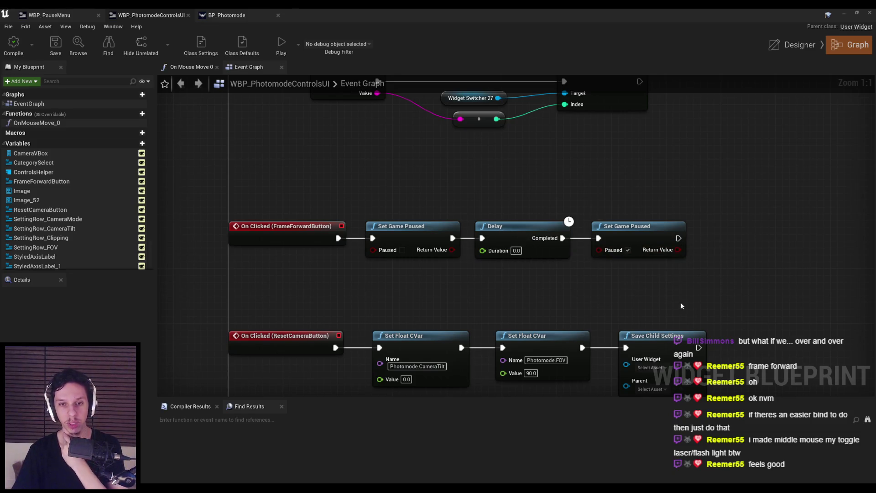
scroll(425, 178, "down", 2)
Switch to BP_Photomode's Event Graph and bring up its add-node menu.
left_click(227, 16)
scroll(544, 195, "down", 3)
scroll(351, 197, "up", 3)
right_click(362, 266)
Add an InputAction PhotomodeFrameForward event and wire the copied pause, Delay and unpause nodes to Pressed.
type("frame forward")
key("Return")
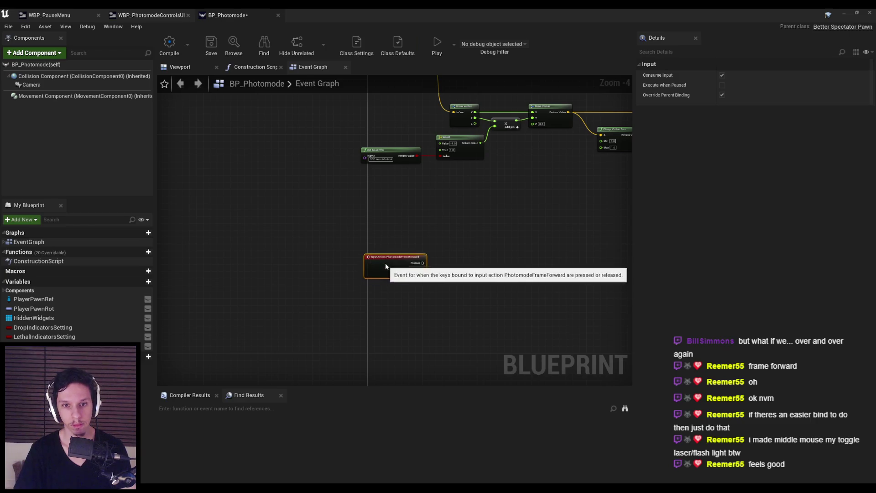
left_click(151, 15)
left_click_drag(365, 197, 476, 243)
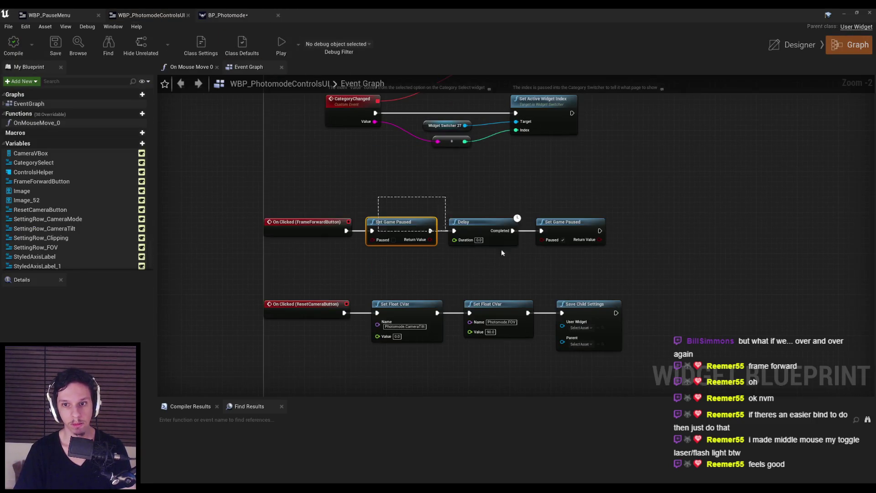
left_click(274, 15)
left_click(537, 242)
scroll(537, 242, "up", 4)
key("ctrl+v")
left_click_drag(435, 260, 344, 260)
left_click_drag(470, 263, 429, 264)
left_click(379, 276)
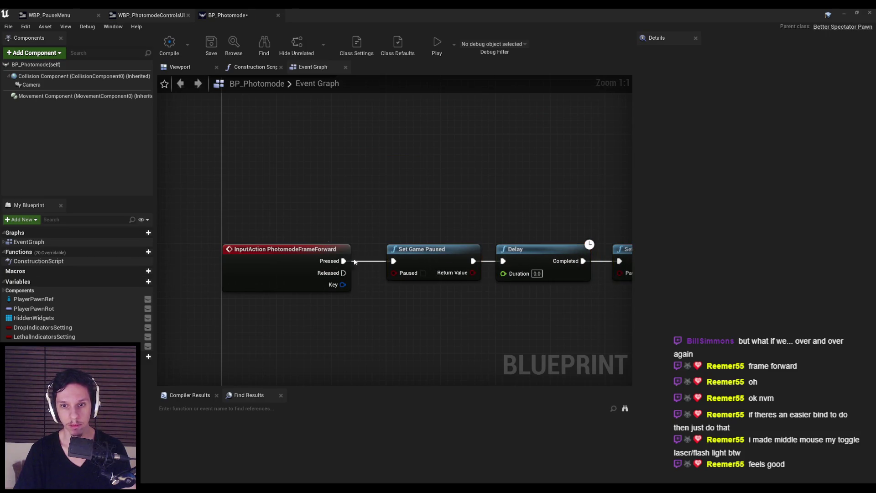
Save BP_Photomode, then briefly switch to the chat window and back.
left_click(210, 53)
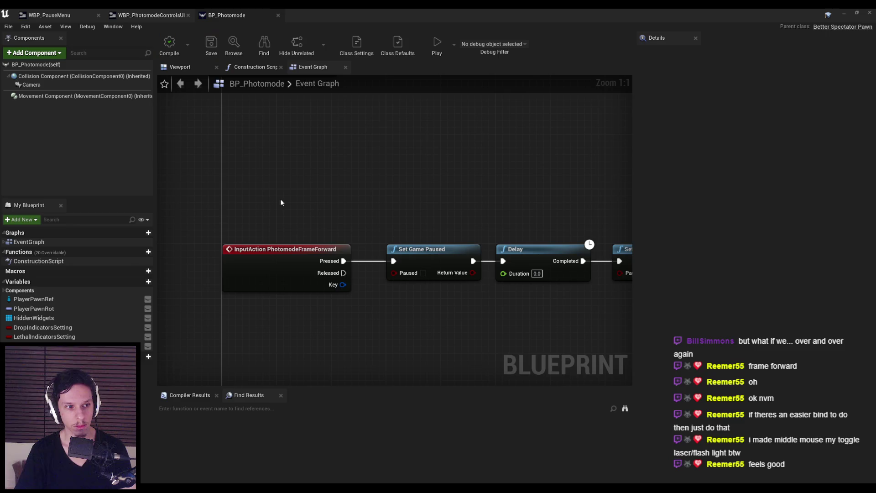
scroll(283, 199, "down", 4)
mouse_move(266, 195)
left_mouse_down()
mouse_move(235, 255)
mouse_move(217, 223)
mouse_move(454, 201)
left_mouse_up()
scroll(216, 224, "up", 5)
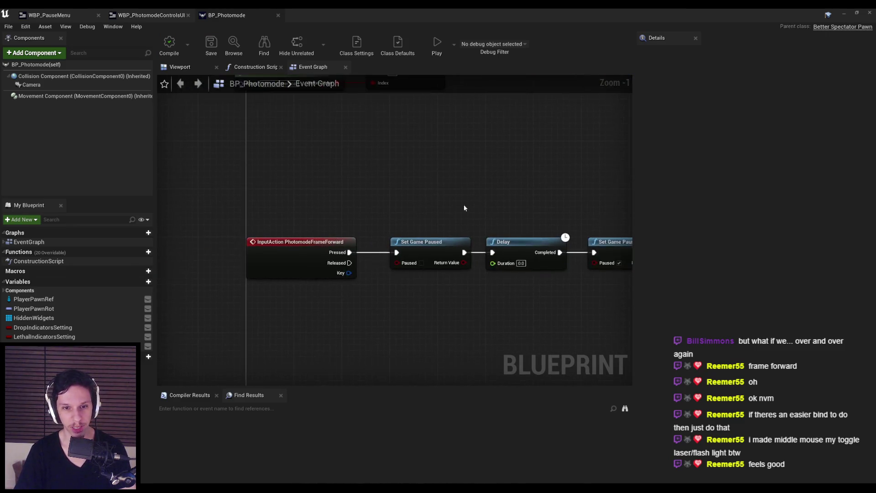
scroll(535, 278, "down", 1)
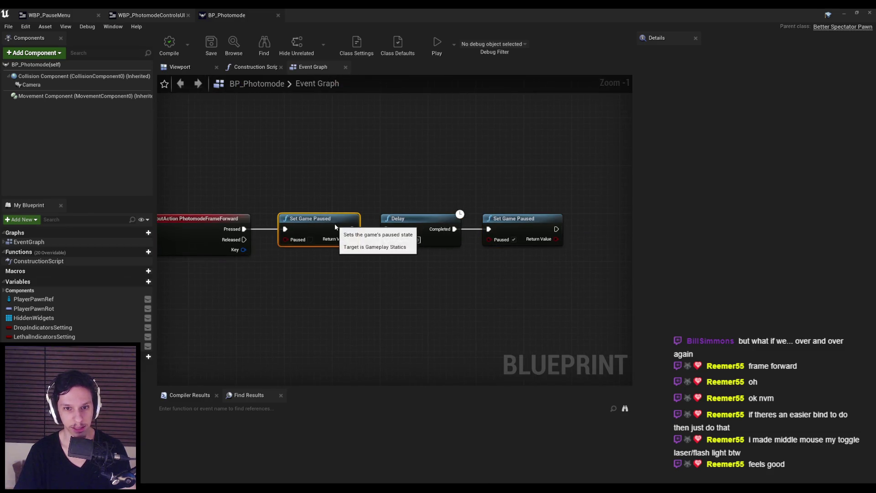
left_click(206, 49)
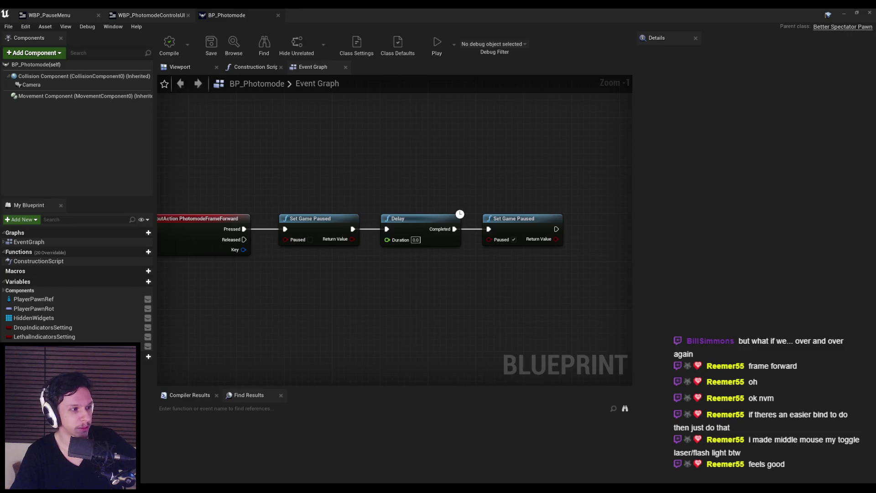
key("alt+Tab")
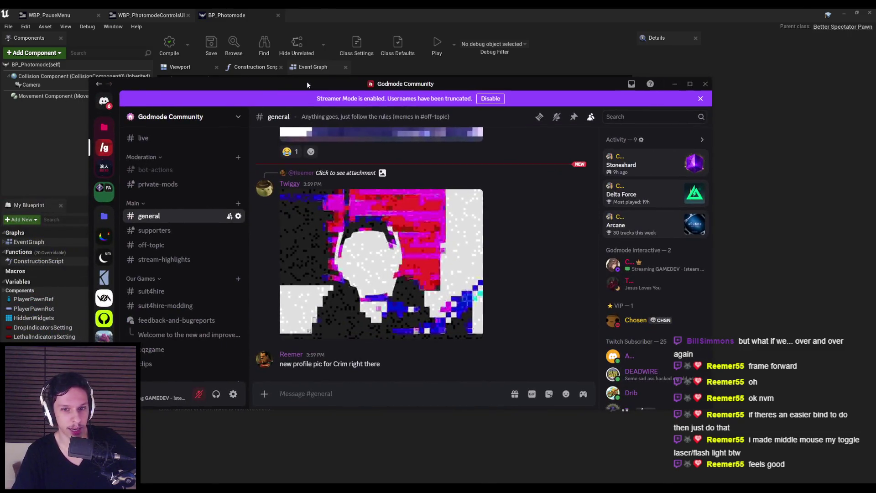
key("alt+Tab")
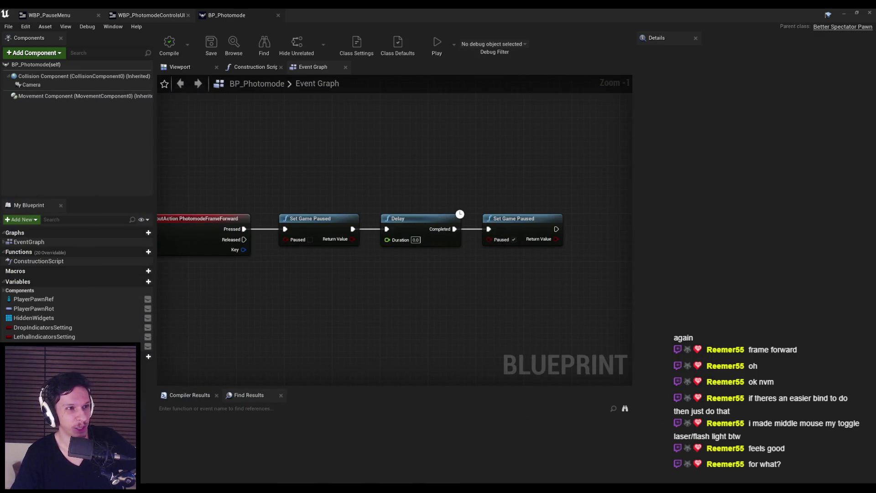
Play the level in the editor and fire the weapon twice.
scroll(338, 281, "down", 2)
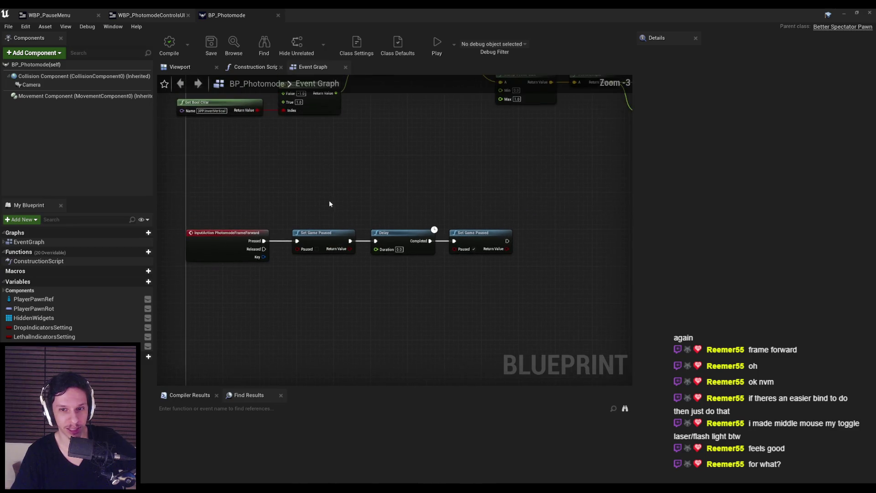
left_click(844, 12)
left_click(566, 43)
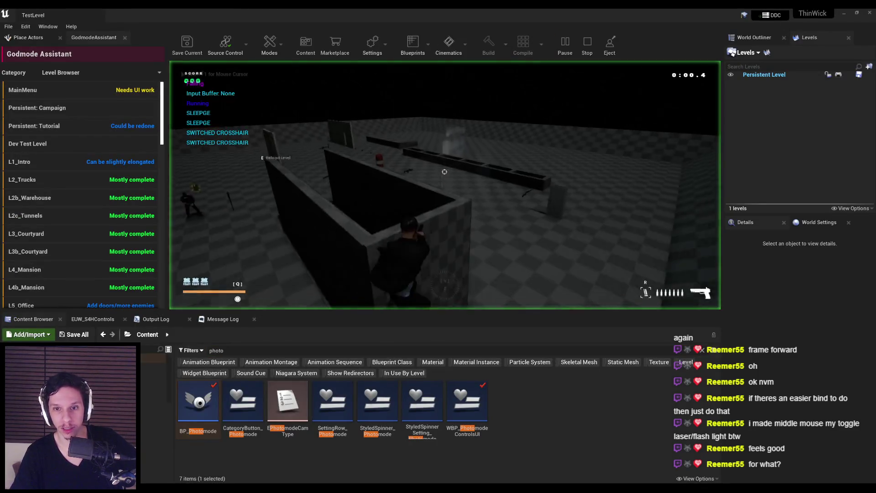
left_click(444, 171)
left_click(443, 172)
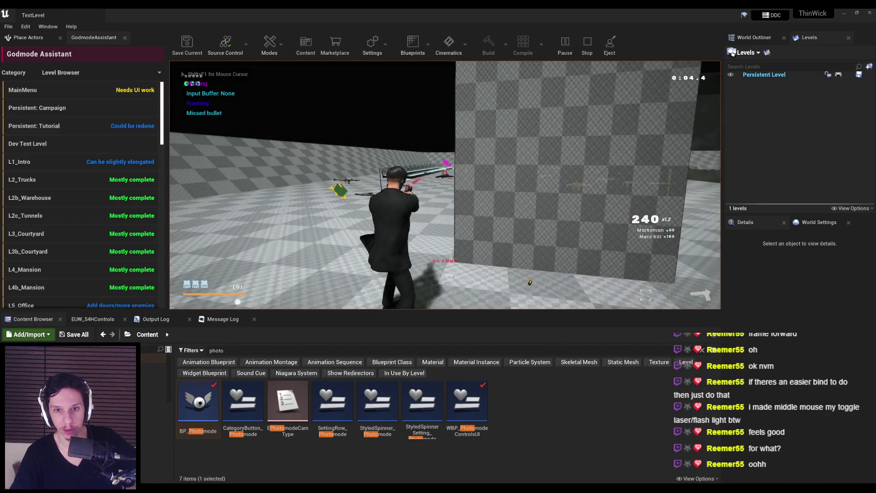
Stop the play session and bring up the photo-mode controls widget in BP_Photomode's window.
key("Escape")
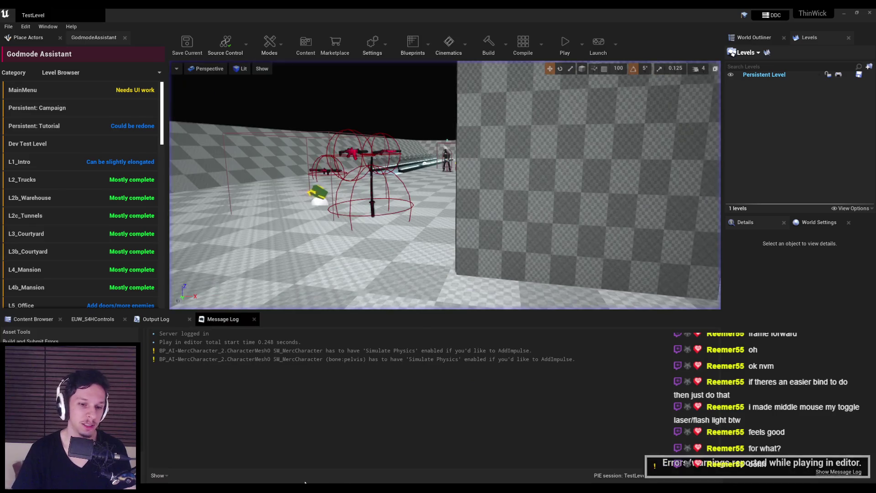
left_click(269, 479)
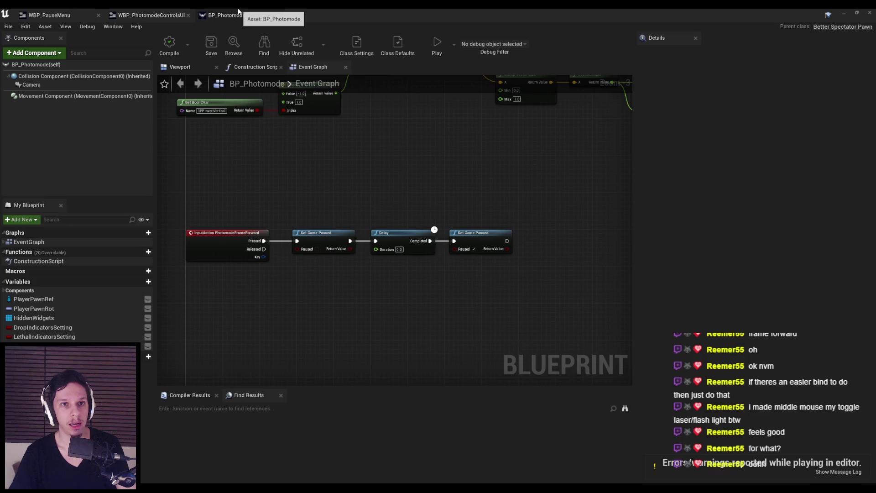
left_click(150, 15)
Duplicate the Move up/down row and relabel the copy 'Frame Forward'.
left_click(49, 15)
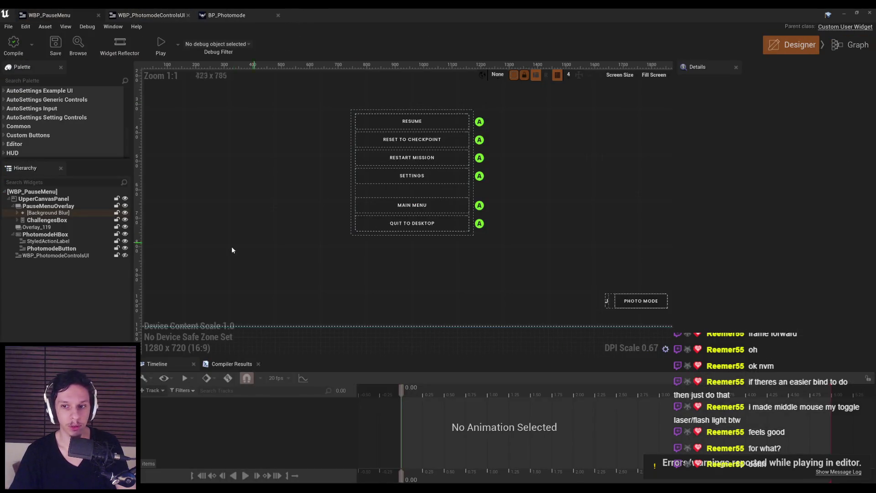
left_click(151, 15)
left_click(792, 45)
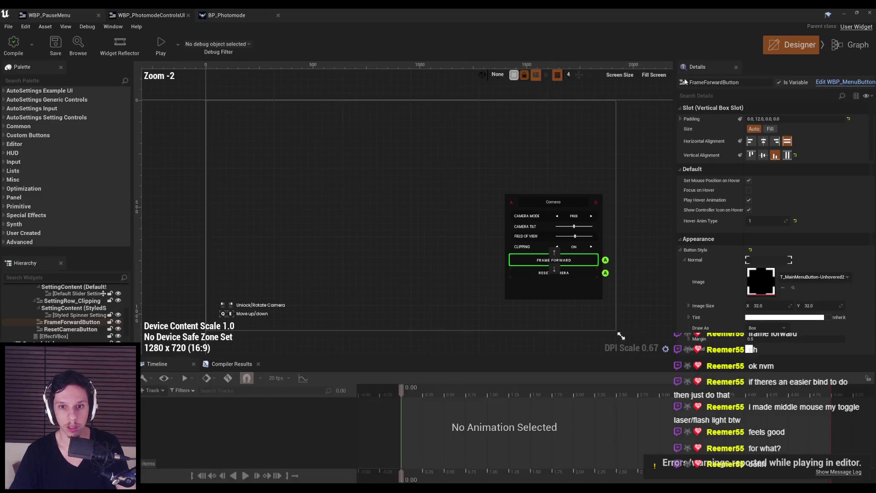
scroll(409, 108, "up", 6)
left_click(334, 219)
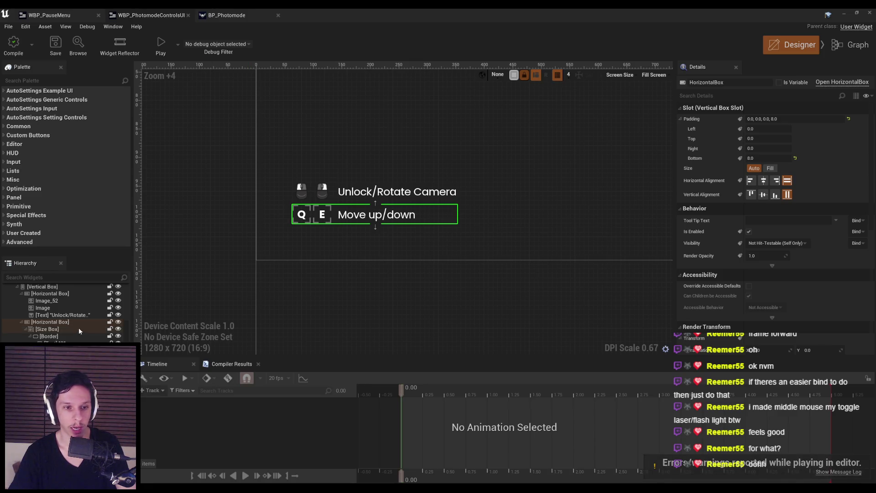
right_click(51, 322)
left_click(75, 360)
double_click(377, 214)
type("Frame Forward")
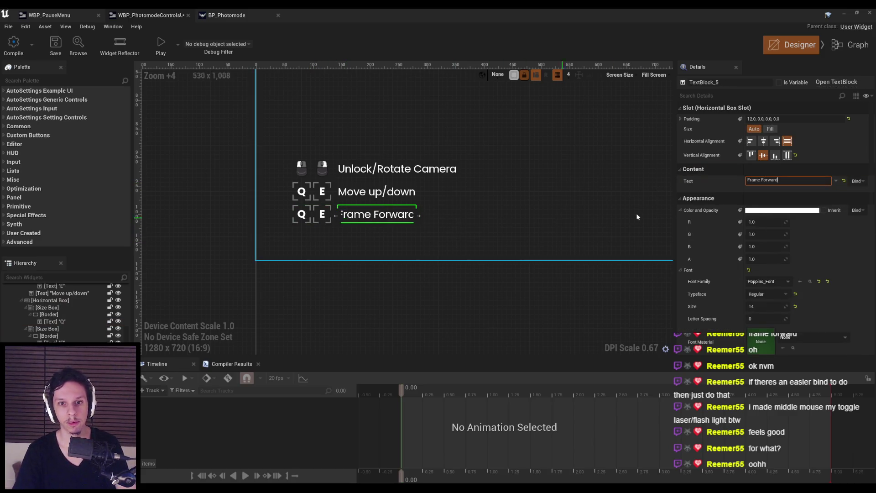
Remove the box holding the E key badge from the Frame Forward row.
left_click(323, 214)
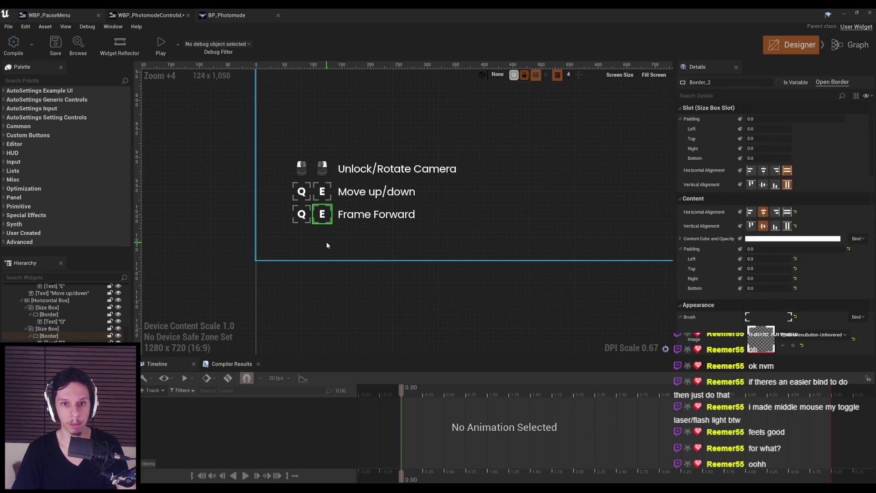
left_click(323, 216)
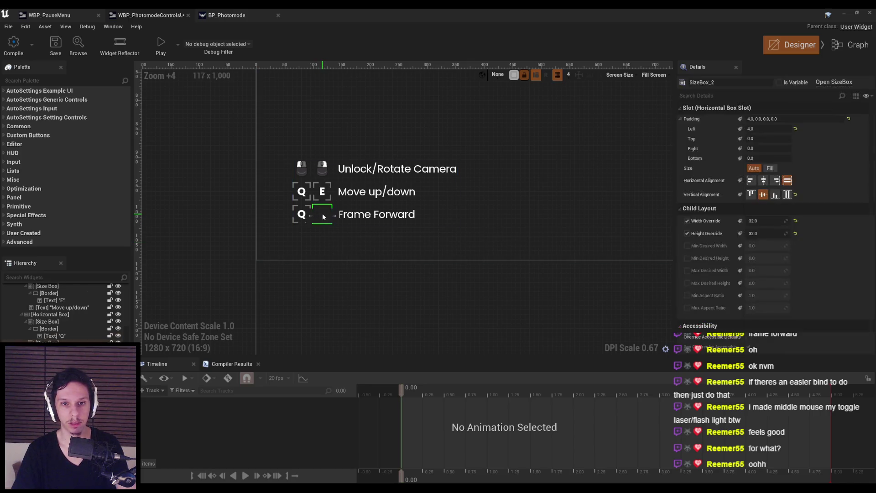
left_click(232, 298)
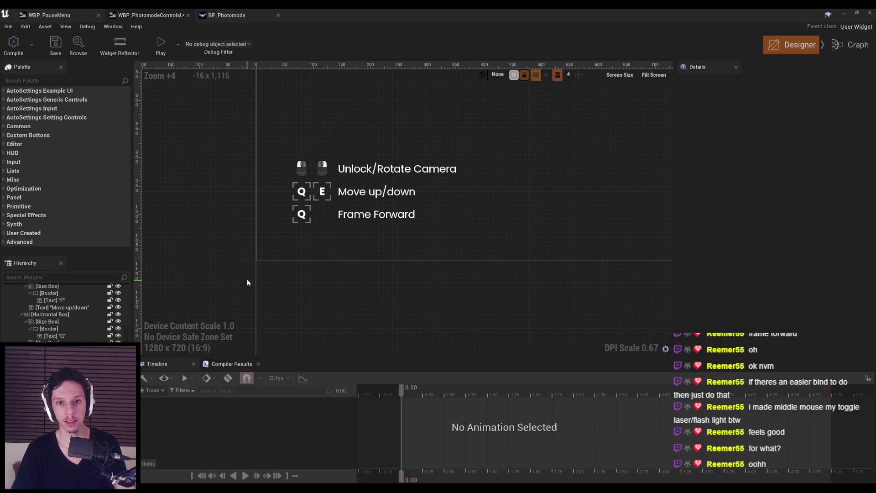
scroll(247, 278, "down", 5)
scroll(247, 279, "up", 1)
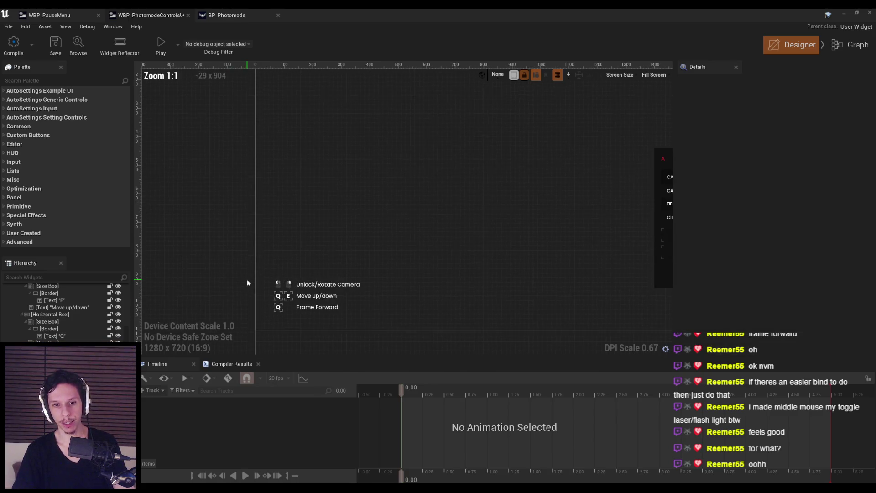
scroll(246, 280, "up", 9)
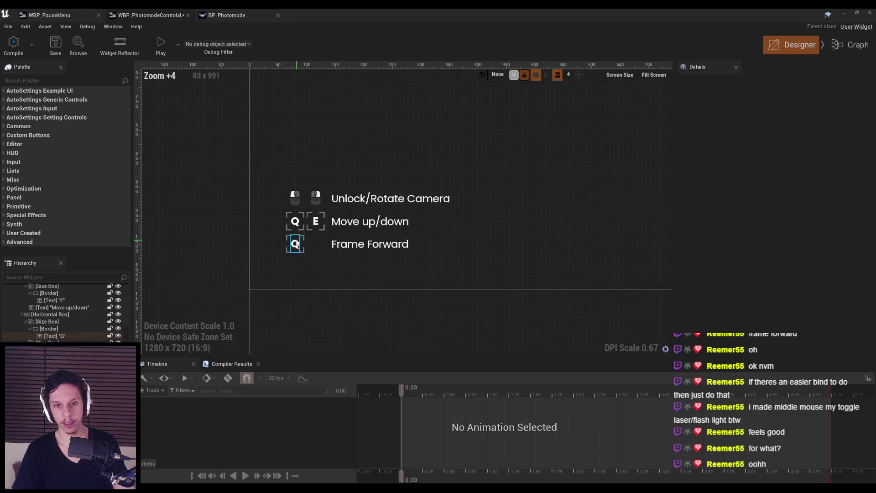
Change the Frame Forward row's Q key letter to F.
left_click(291, 310)
left_click(776, 171)
type("F")
key("Return")
scroll(418, 278, "down", 5)
left_click(402, 297)
scroll(402, 297, "down", 6)
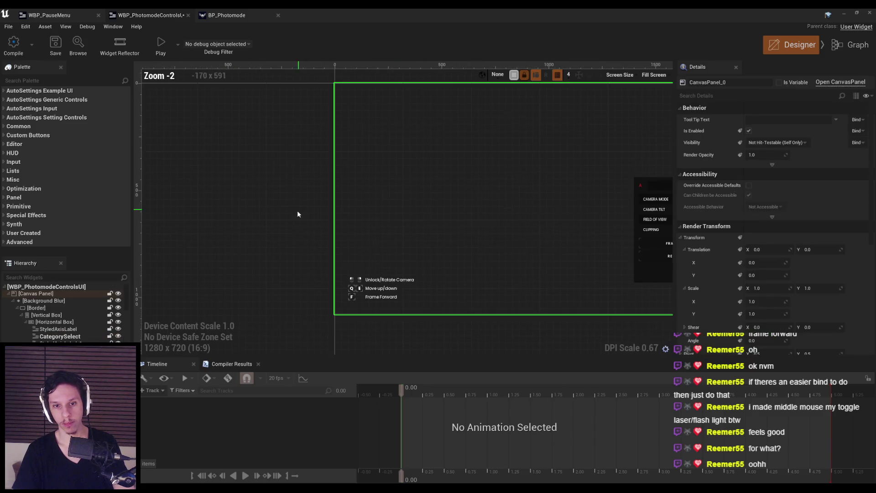
Enlarge the canvas and Hierarchy panel, then select the controls helper's vertical box.
left_click(428, 277)
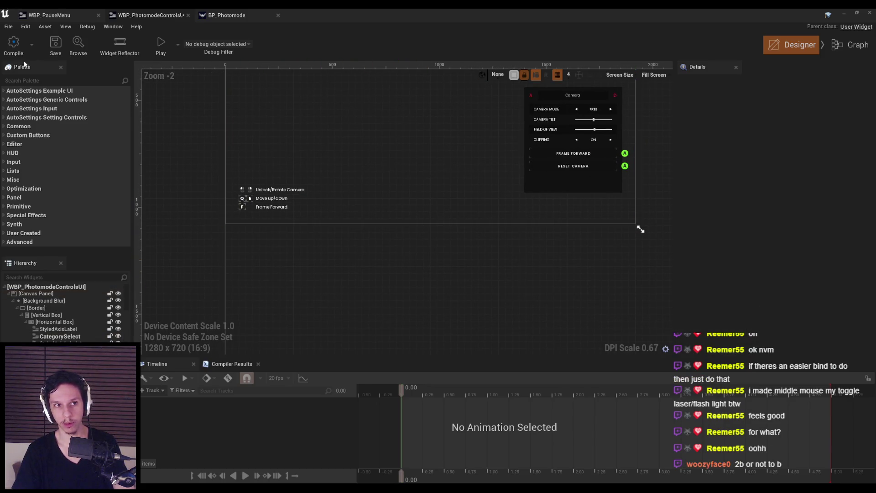
scroll(252, 251, "up", 4)
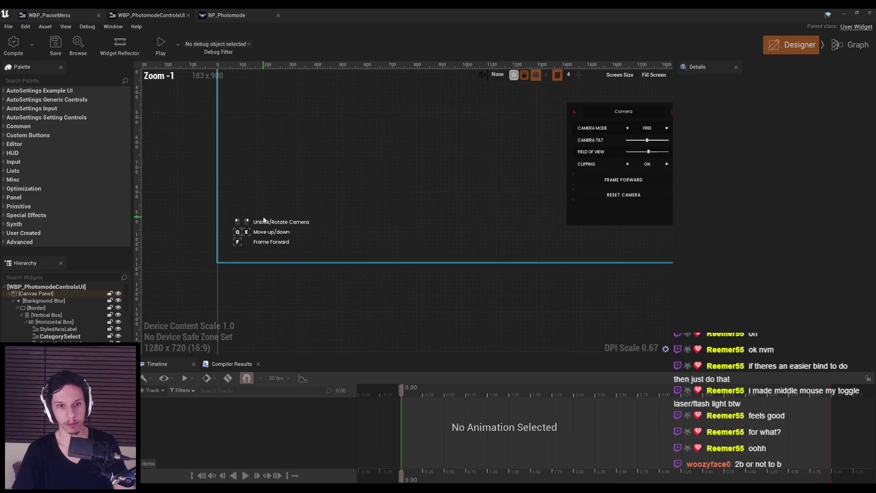
left_click_drag(252, 250, 287, 167)
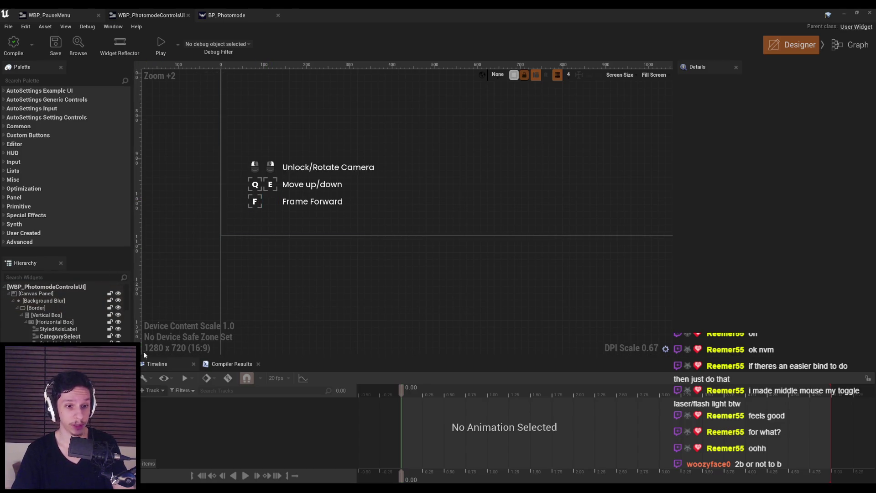
left_click_drag(171, 357, 172, 408)
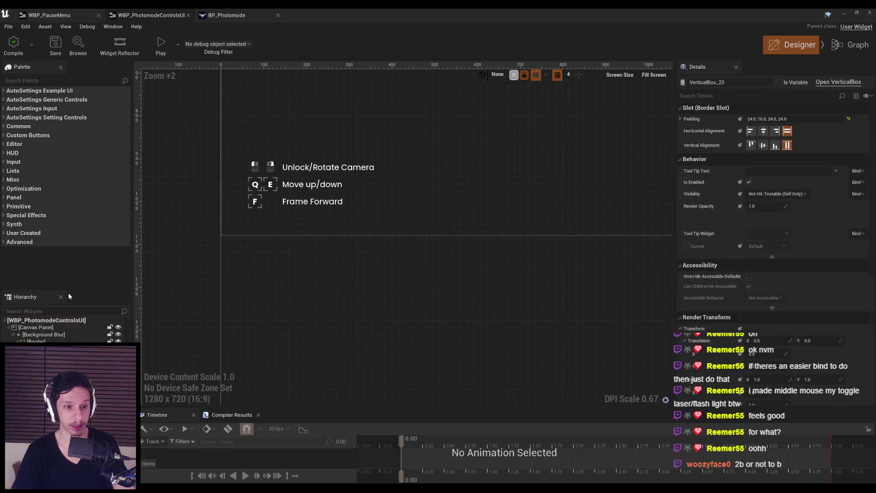
left_click_drag(75, 291, 111, 198)
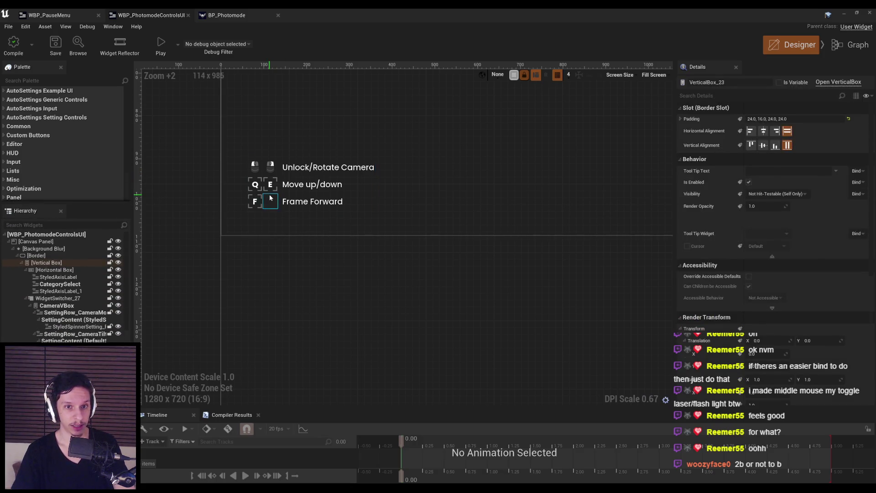
left_click(271, 201)
left_click(27, 274)
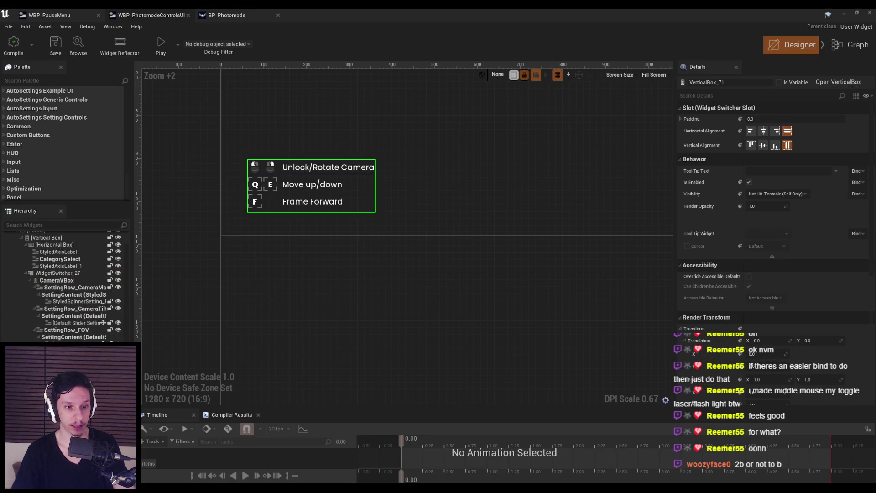
scroll(27, 296, "down", 3)
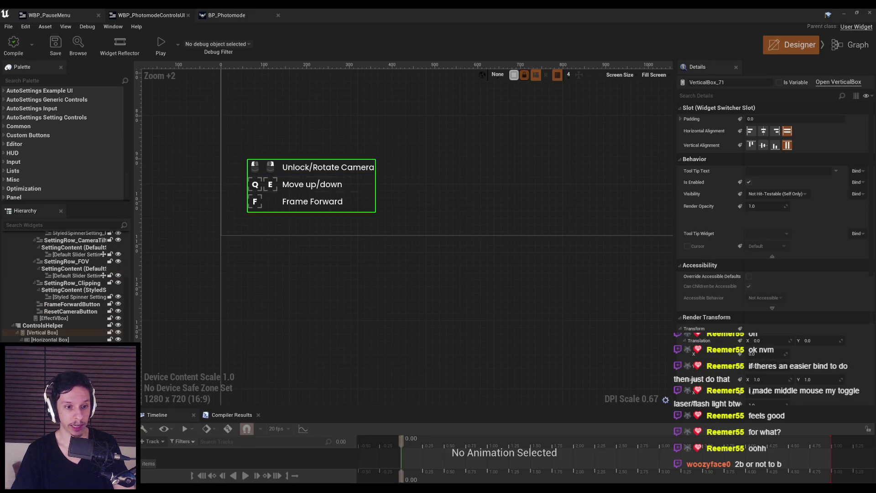
Rename the ControlsHelper vertical box to CHKeyboard.
double_click(39, 333)
type("Co")
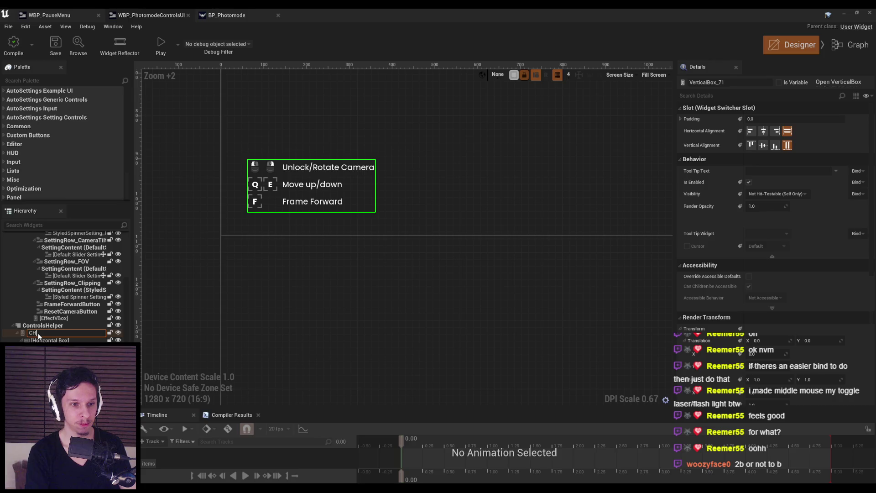
key("Return")
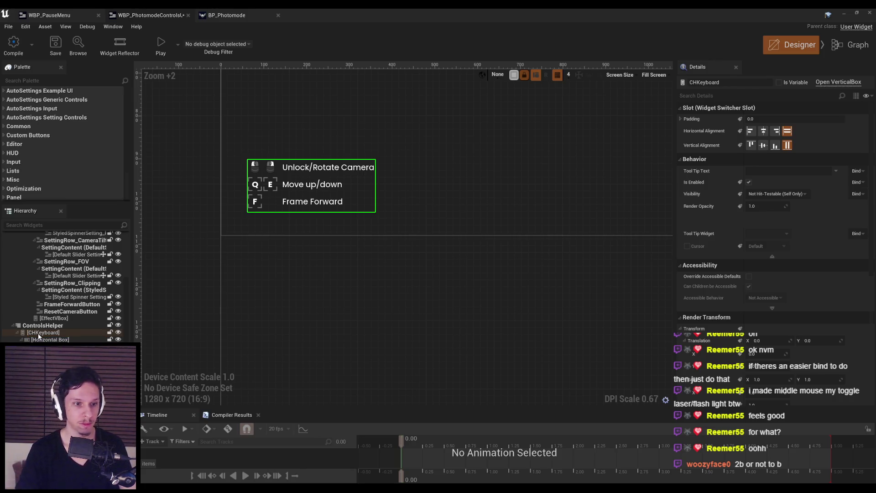
scroll(16, 335, "up", 3)
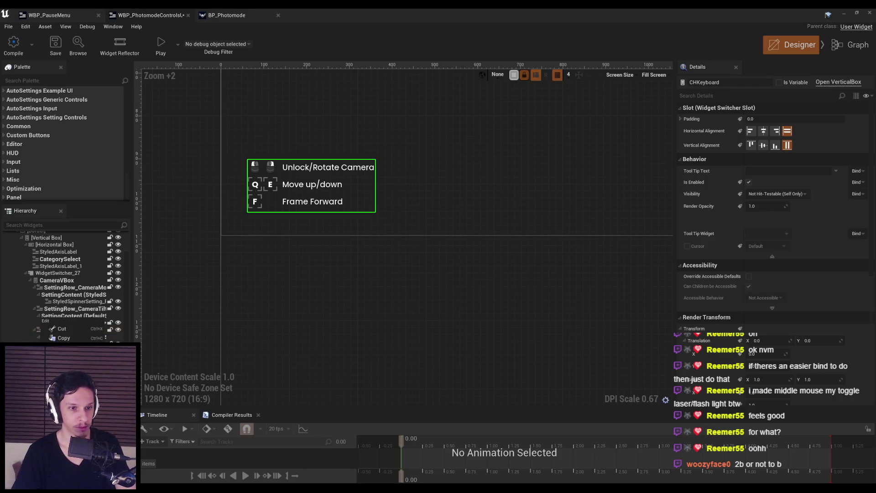
Duplicate CHKeyboard as CHGamepad, then return to the TestLevel editor.
key("ctrl+d")
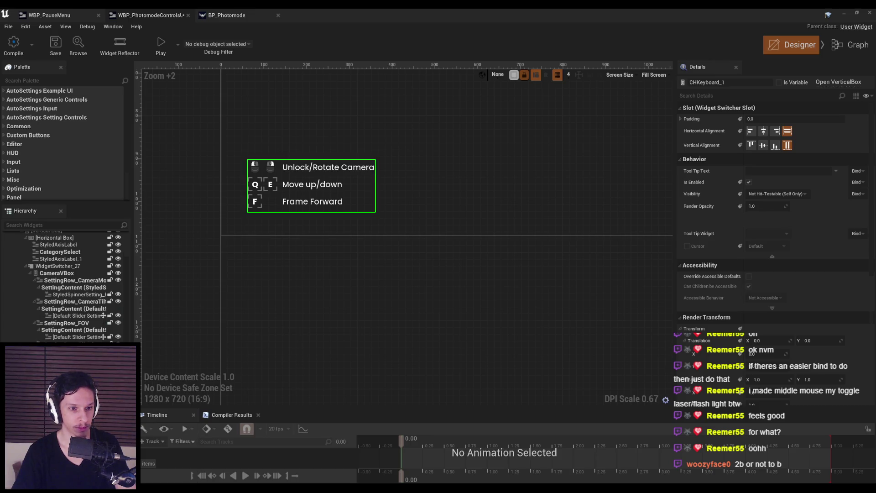
type("CHGamepad")
key("Return")
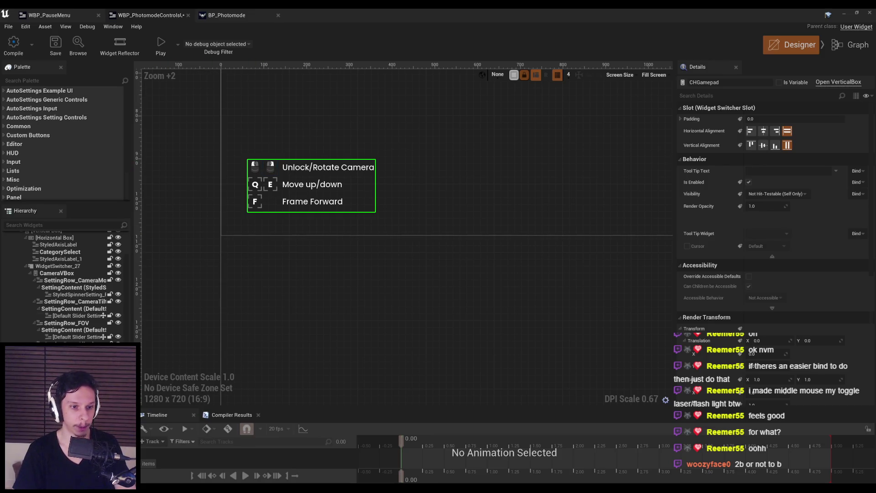
scroll(69, 274, "down", 1)
scroll(69, 283, "down", 1)
left_click(270, 166)
scroll(273, 162, "up", 4)
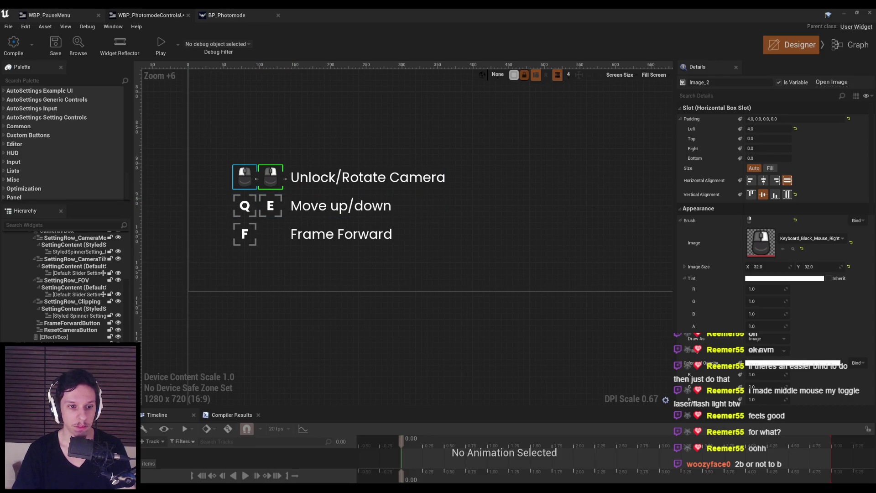
key("alt+Tab")
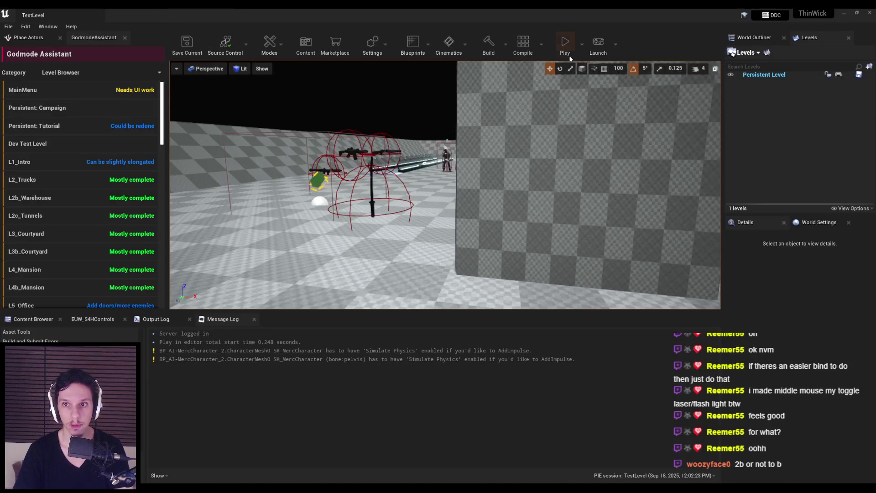
Play the level fullscreen, enter photo mode with P, and orbit the free camera around the character.
left_click(569, 59)
key("F11")
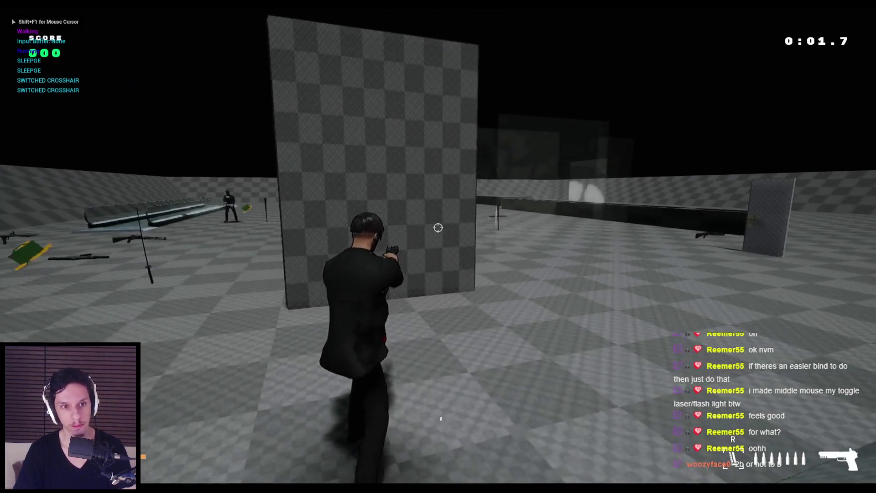
key("d")
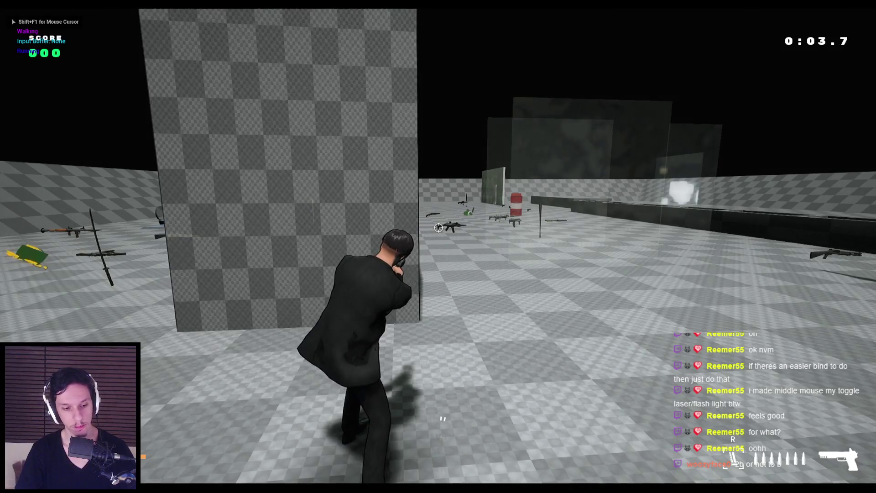
key("p")
key("d")
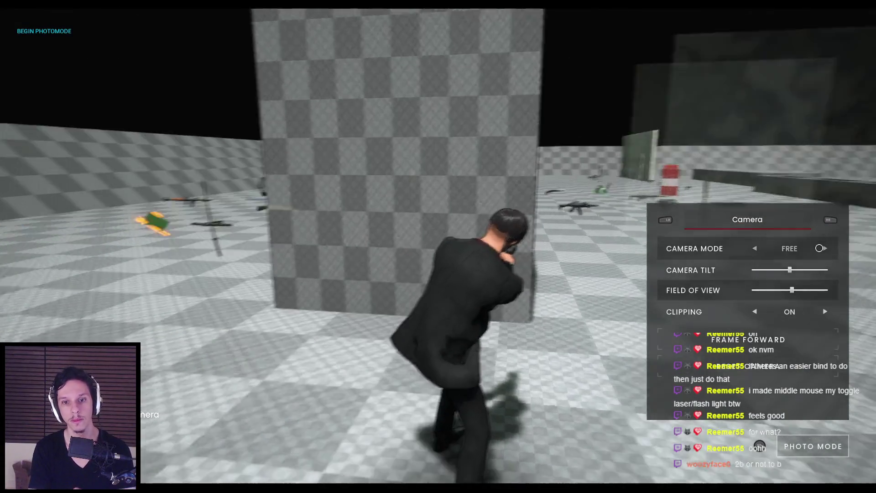
key("d")
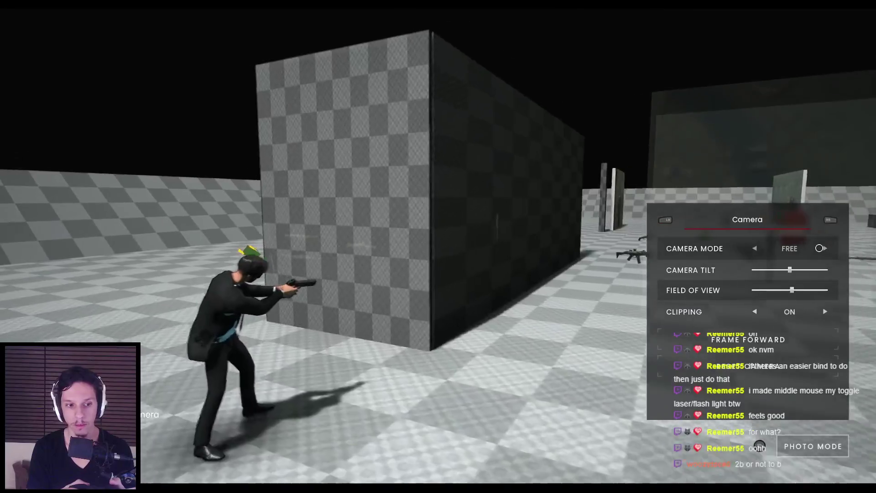
key("d")
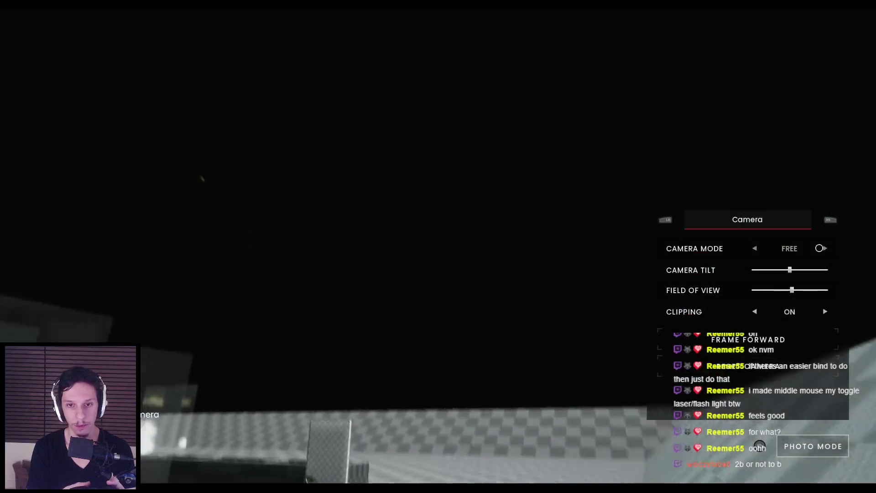
key("d")
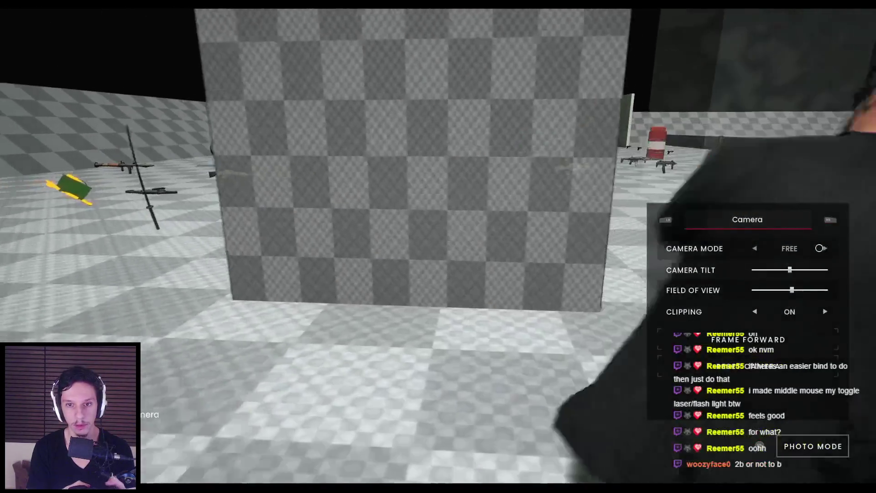
key("d")
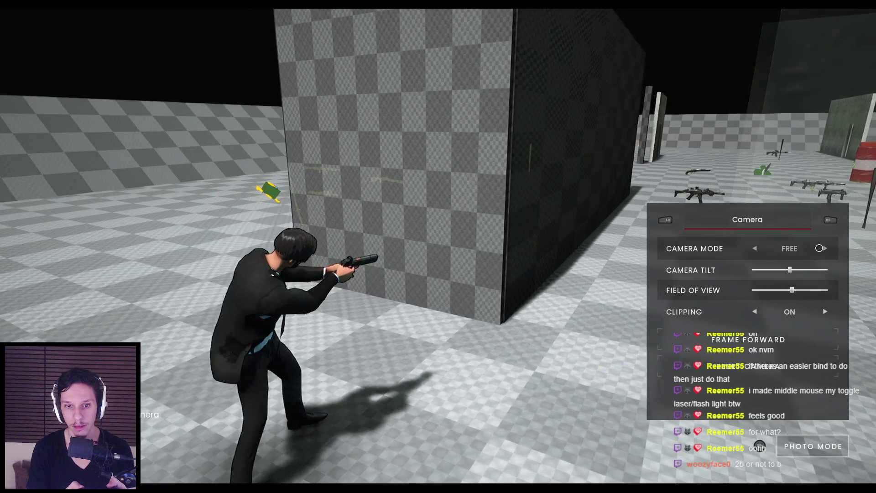
Toggle between photo mode and the pause menu a few times, then end the play session.
key("Escape")
key("Escape")
key("Escape")
key("Return")
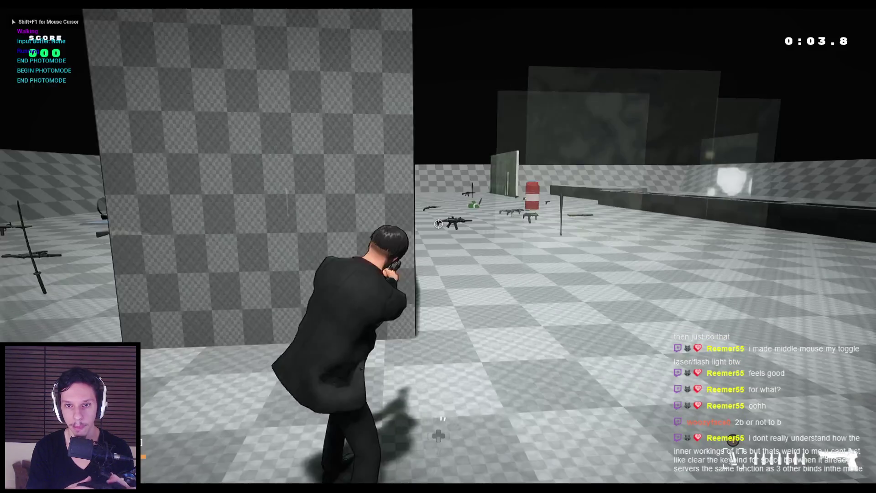
key("p")
key("Escape")
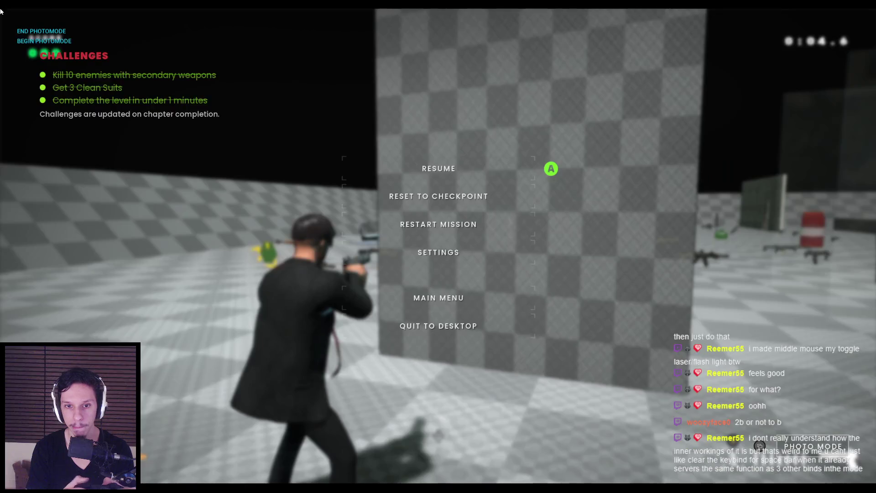
key("Escape")
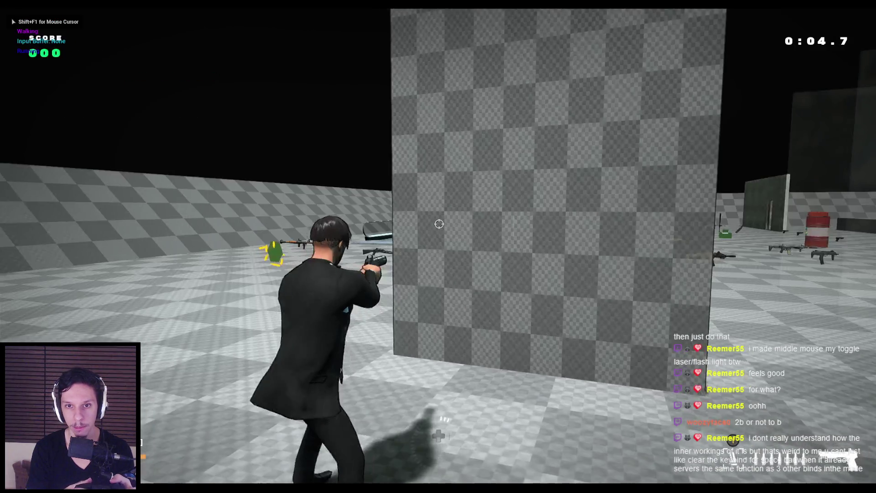
key("p")
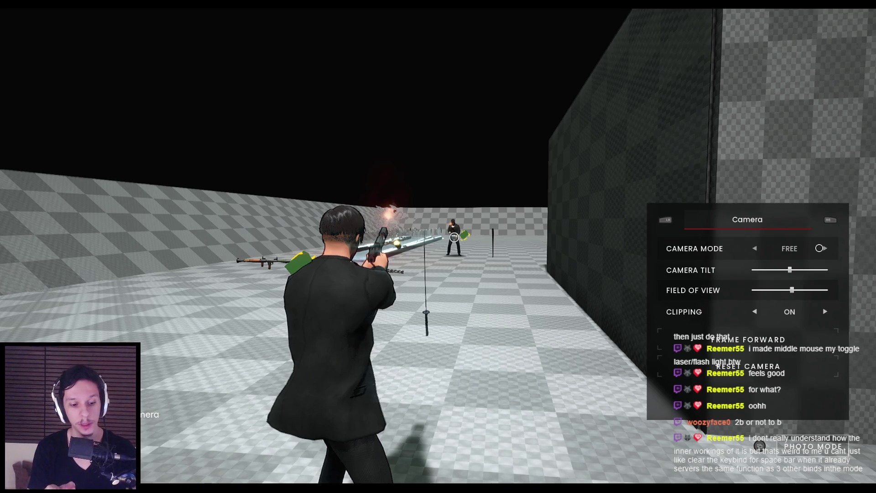
key("Escape")
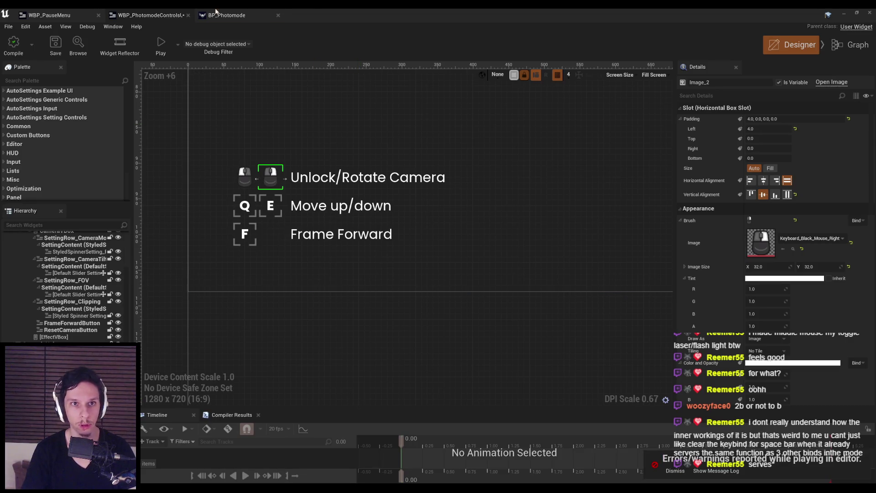
Tick Execute when Paused on the PhotomodeFrameForward input action and save BP_Photomode.
left_click(204, 12)
left_click(722, 84)
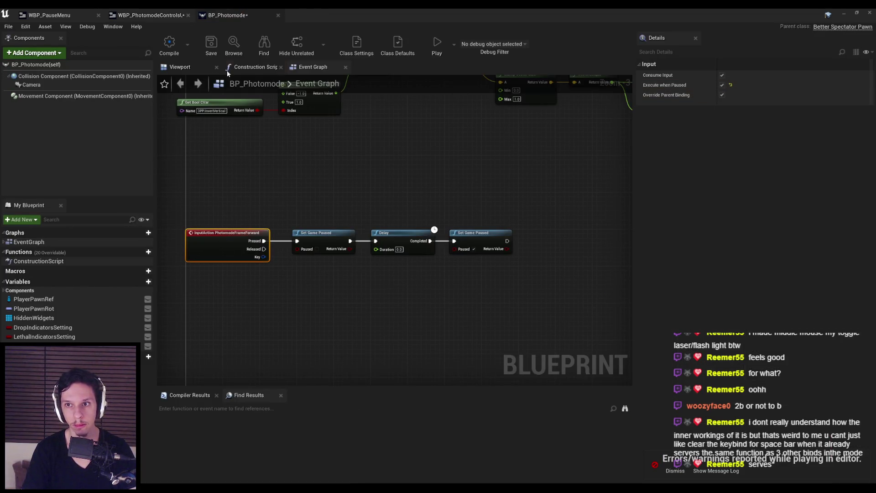
left_click(211, 45)
Return to the level viewport and fly the camera toward the checker wall.
left_click(860, 12)
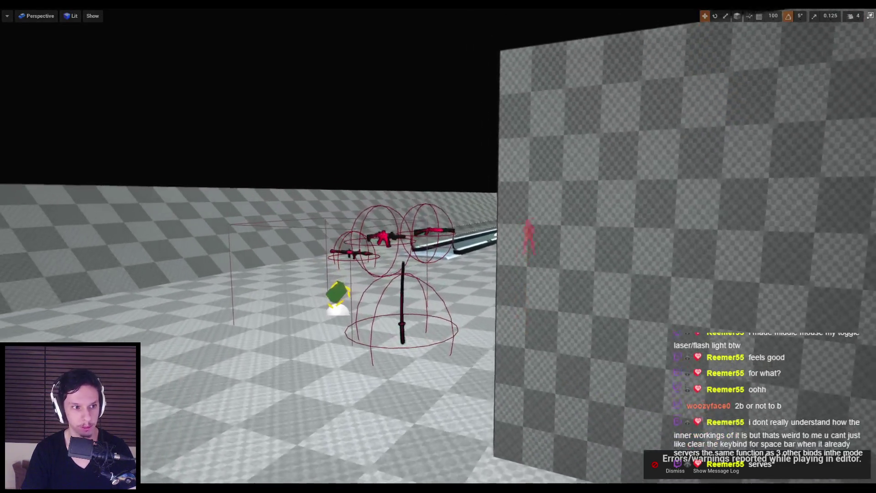
left_click_drag(553, 180, 588, 150)
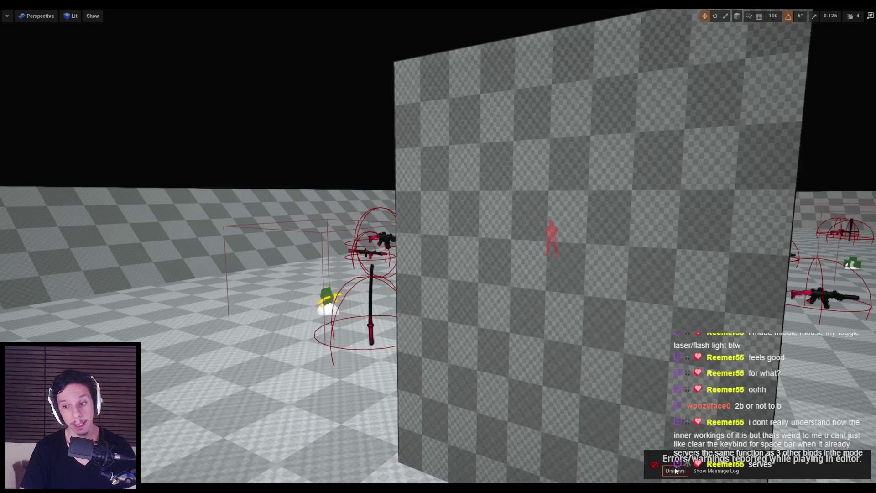
key("s")
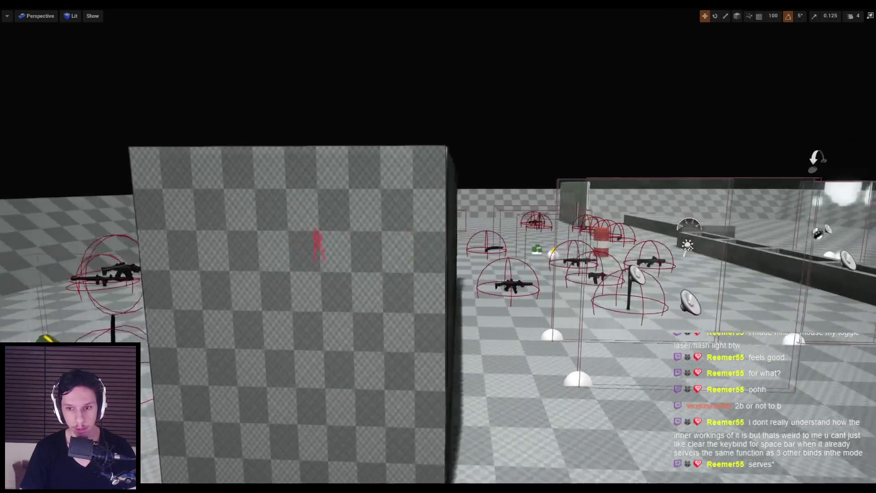
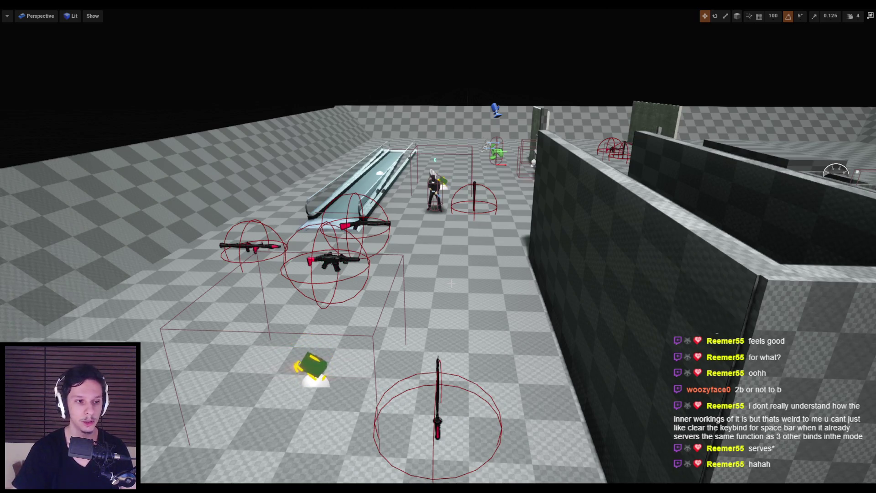
Start a play test, restart it, and toggle photo mode on and off.
scroll(473, 275, "up", 3)
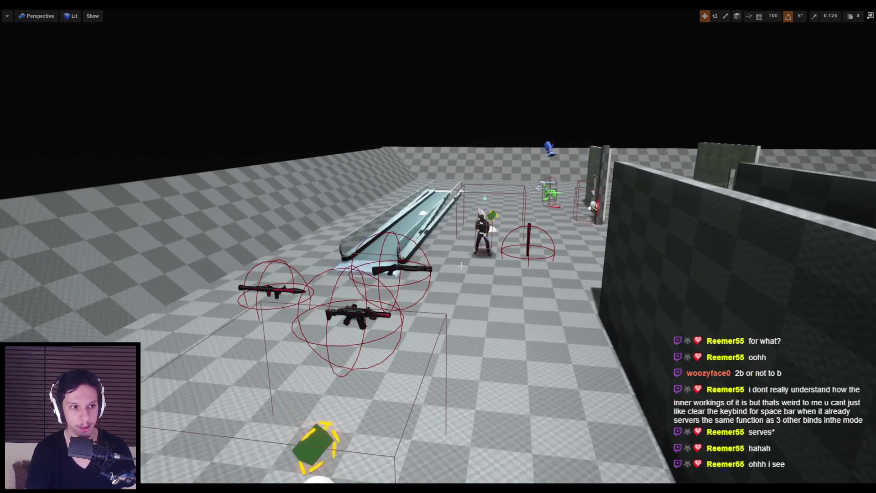
key("alt+p")
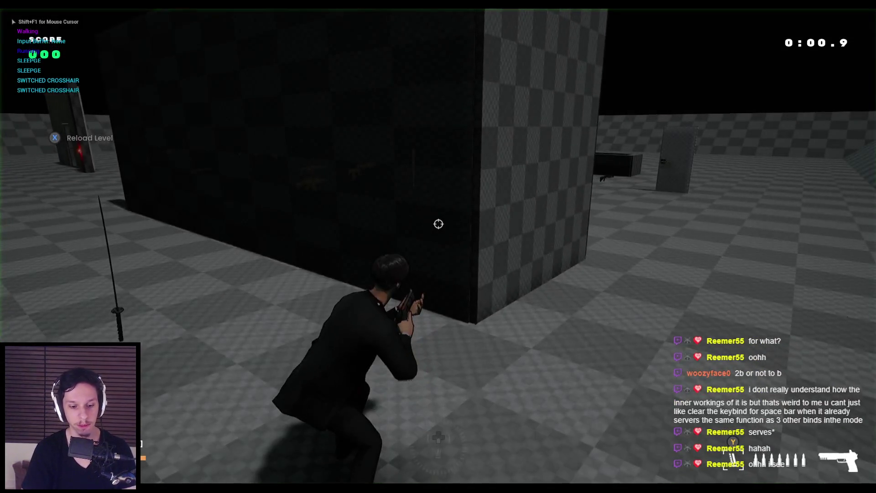
key("F8")
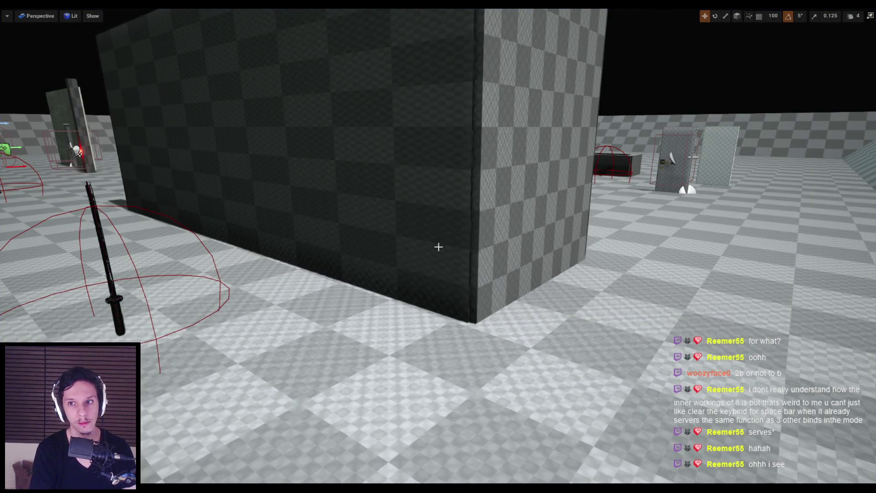
key("alt+p")
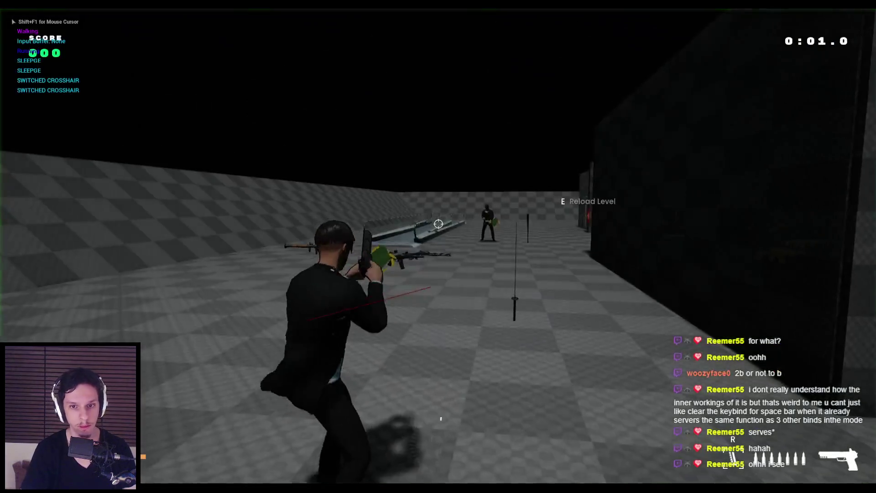
key("p")
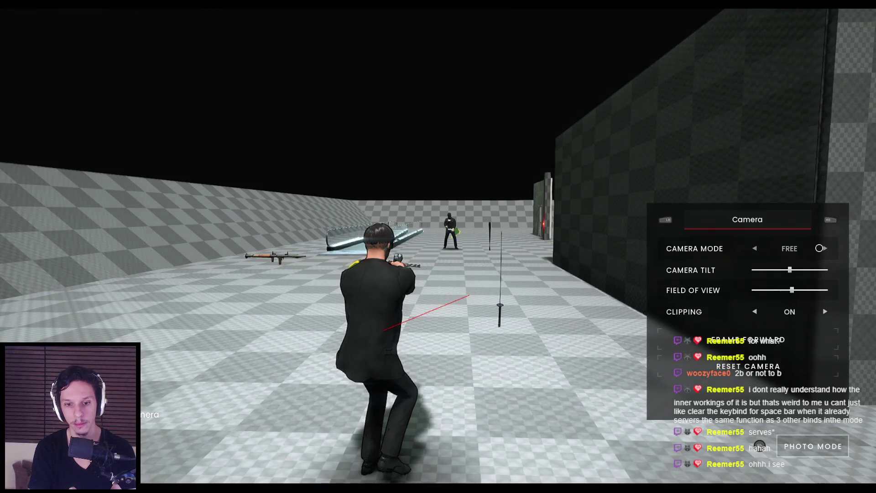
key("p")
key("p")
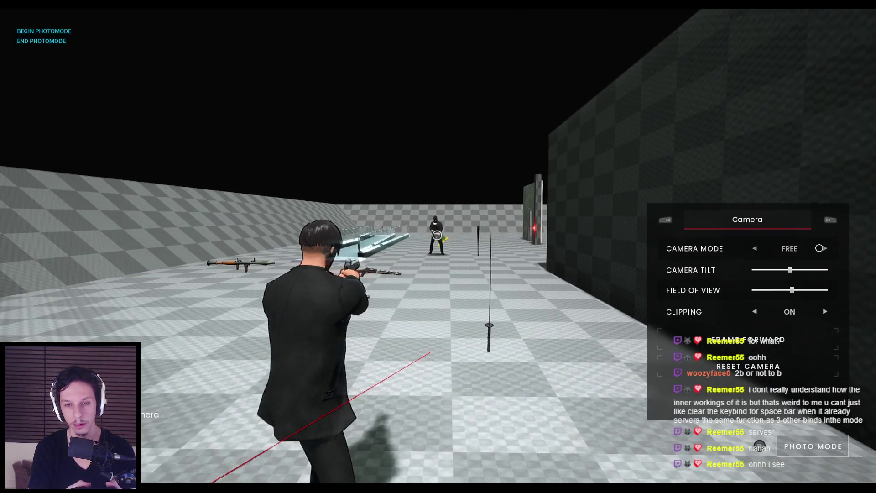
Check the pause menu's Resume and Reset to Checkpoint entries, then re-enter photo mode and resume.
key("Escape")
key("Down")
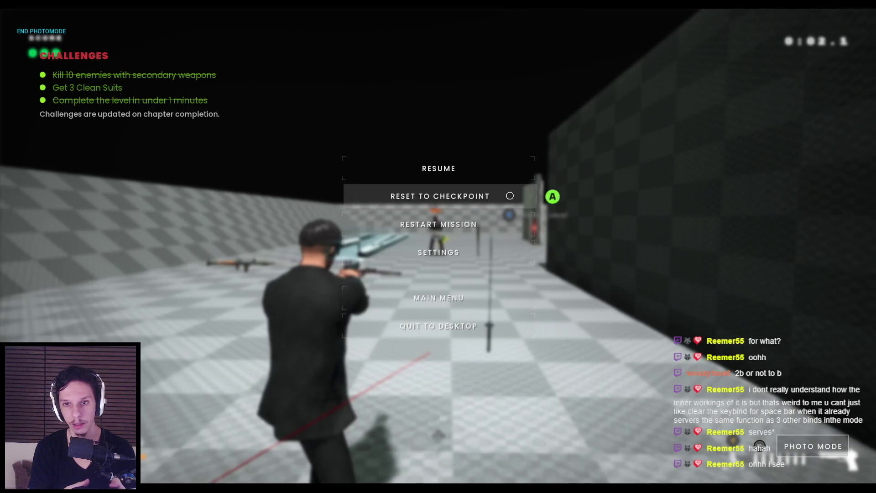
key("Up")
key("Return")
key("p")
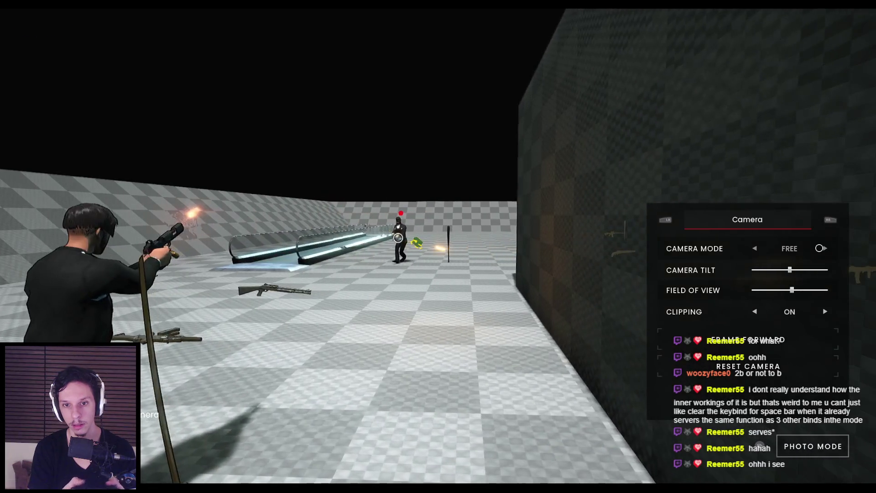
key("Escape")
key("Return")
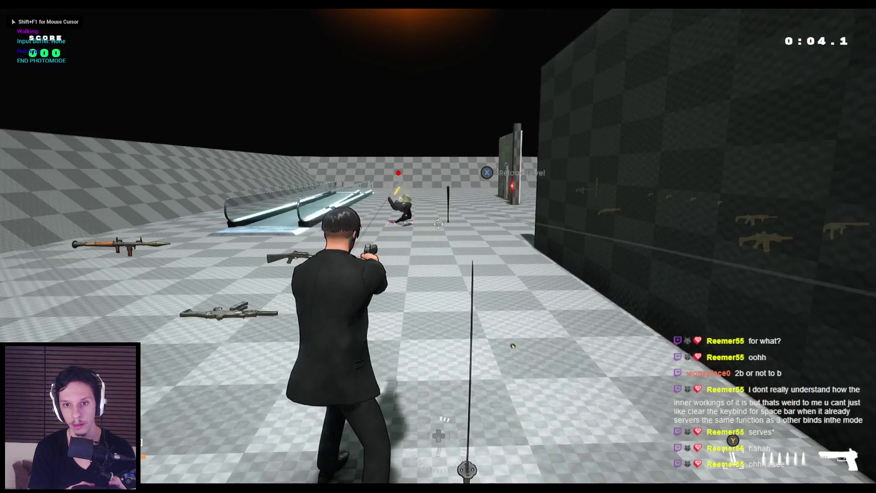
Move the photo camera right, then return through the pause menu to gameplay.
key("p")
key("d")
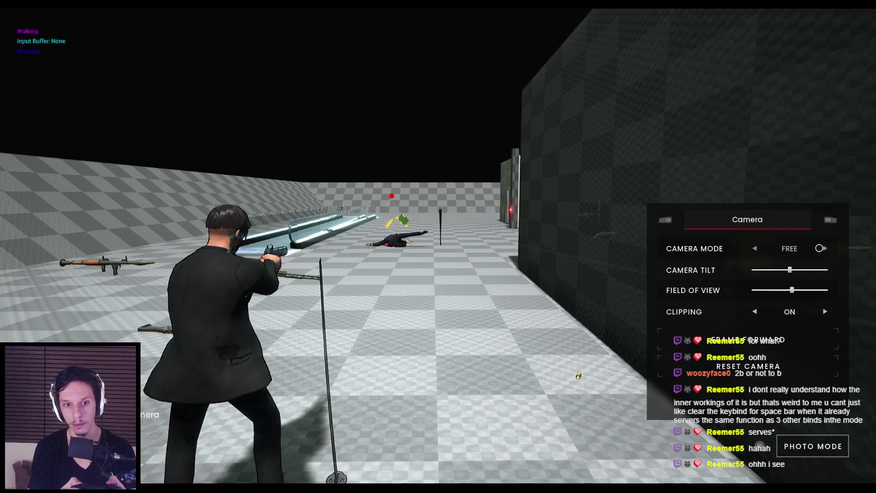
key("Escape")
key("Down")
key("Up")
key("Return")
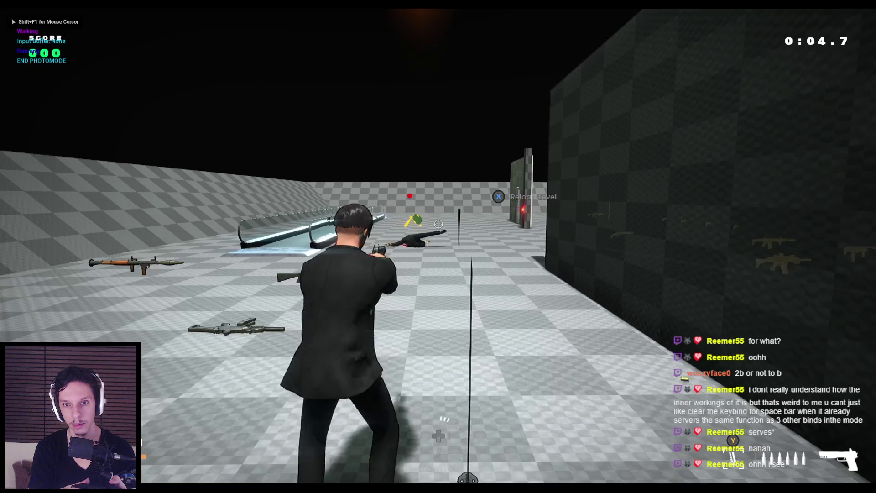
Orbit the photo camera left and right while the character fires, resetting it behind the character twice.
key("p")
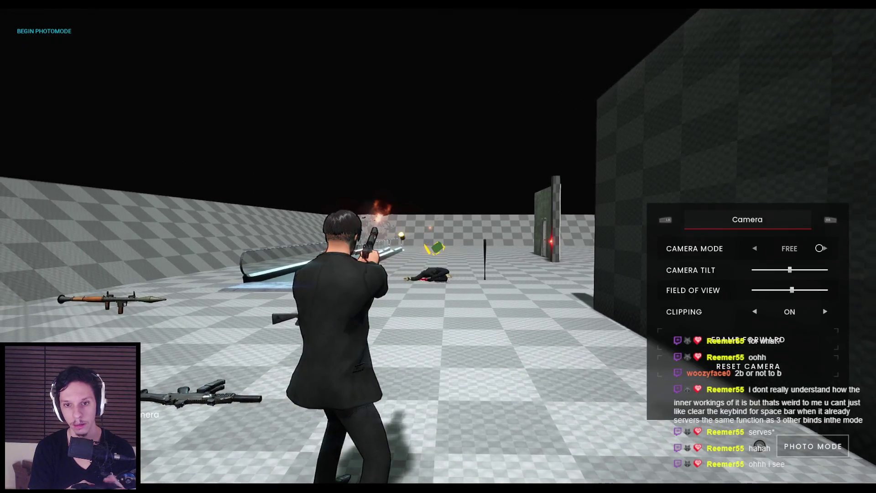
key("a")
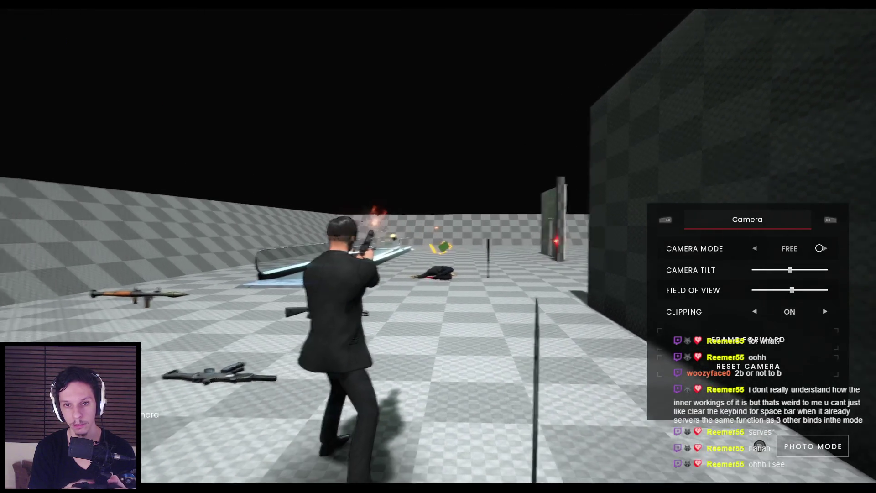
key("a")
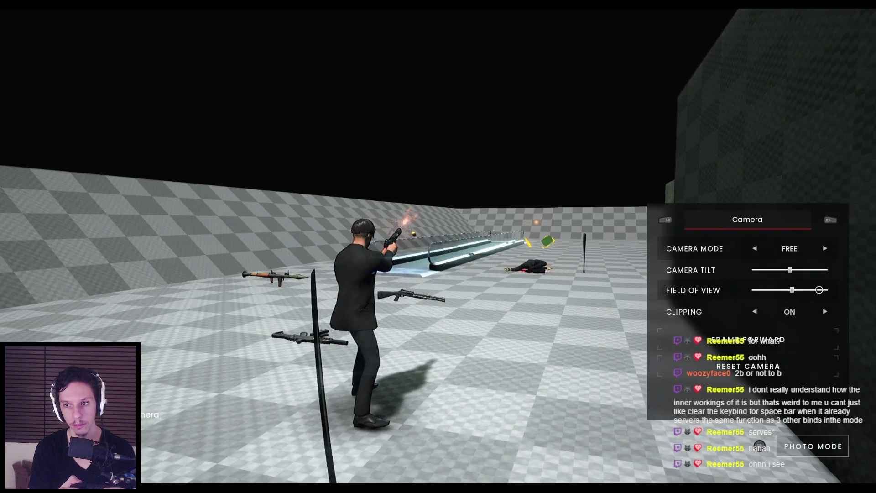
left_click(815, 366)
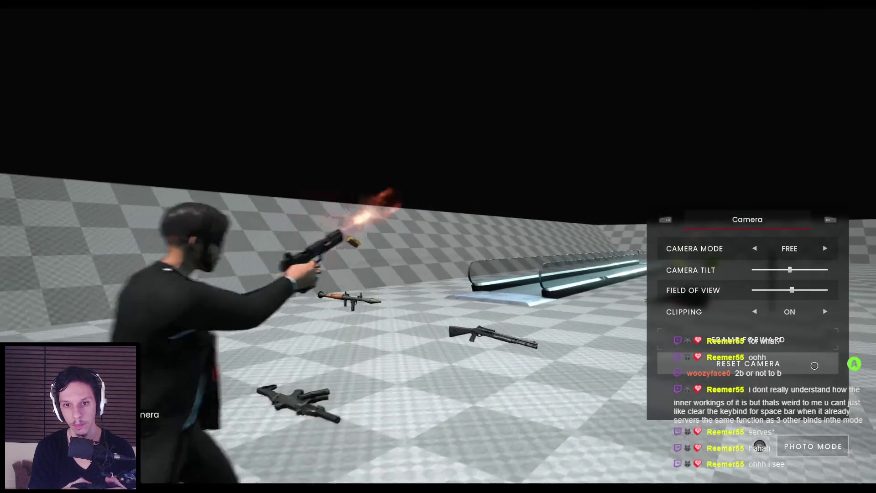
key("d")
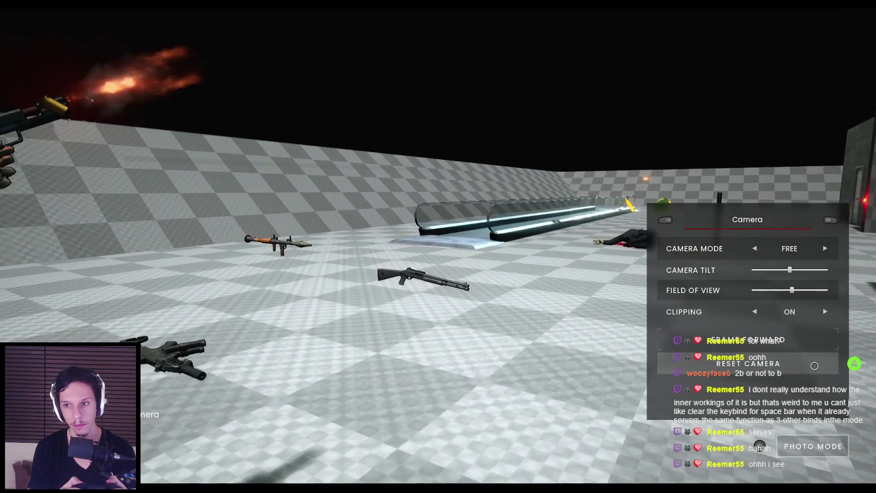
left_click(815, 365)
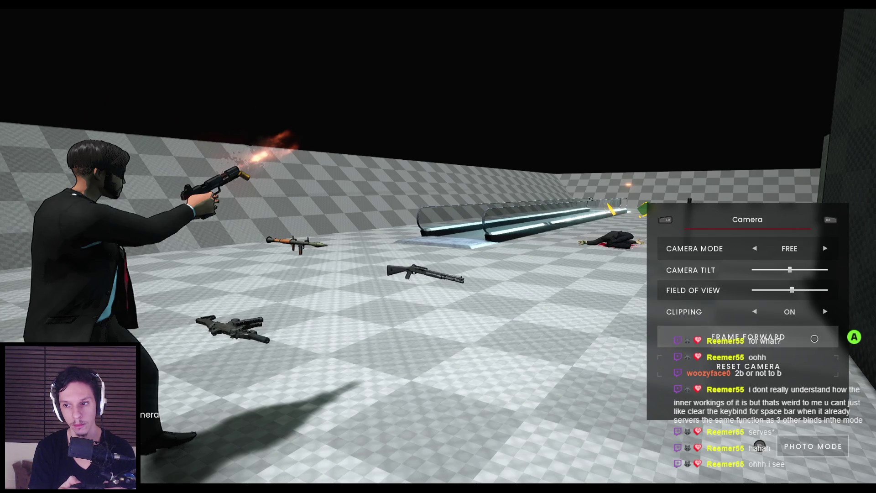
Advance the frozen scene one frame, fly the camera around, and end the play session.
left_click(814, 338)
key("s")
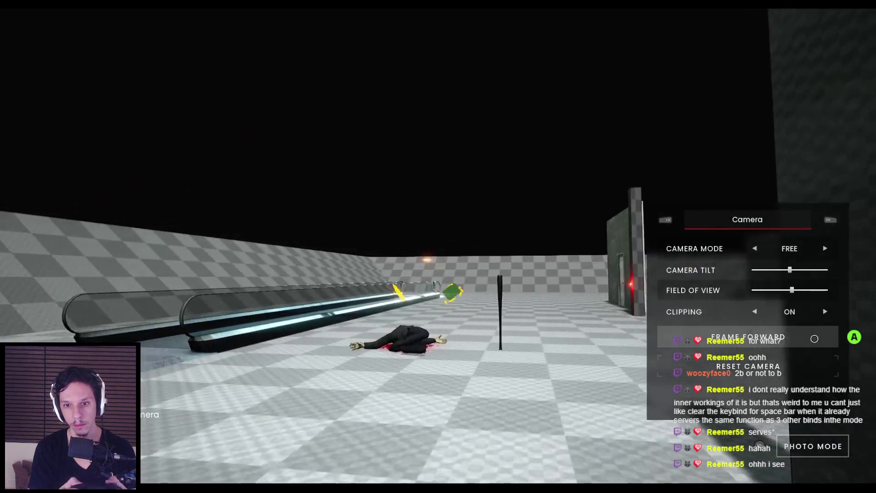
key("a")
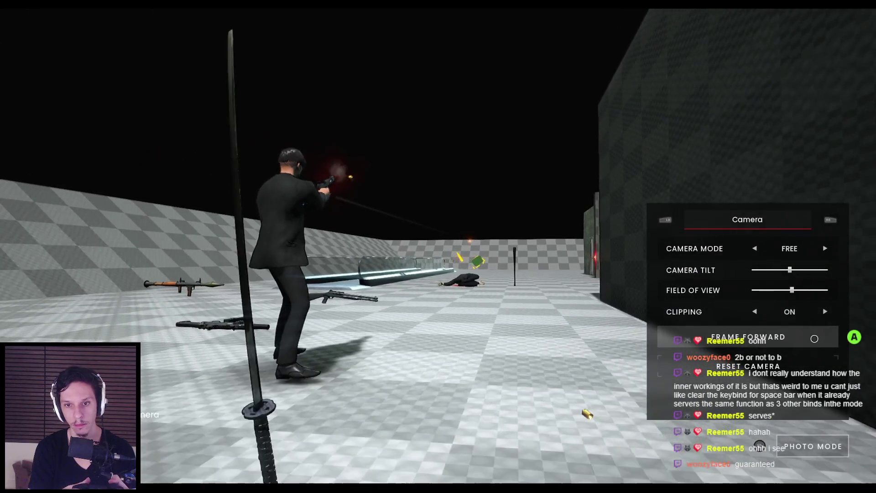
key("w")
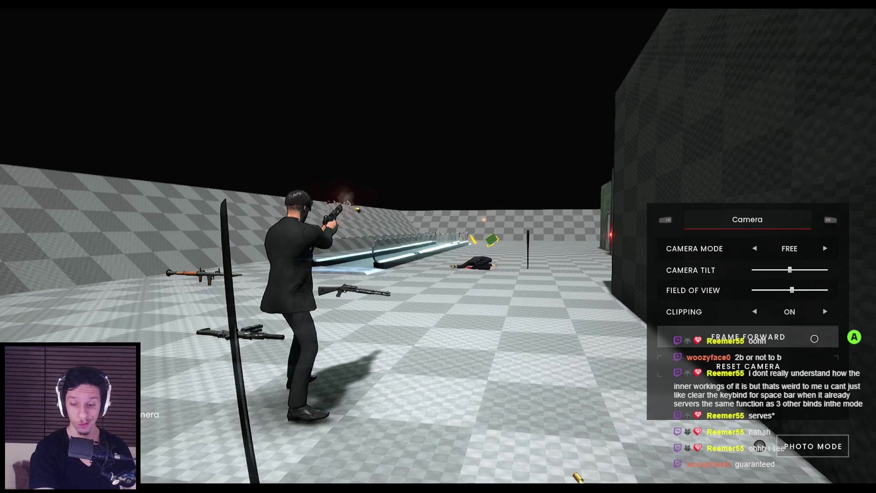
key("Escape")
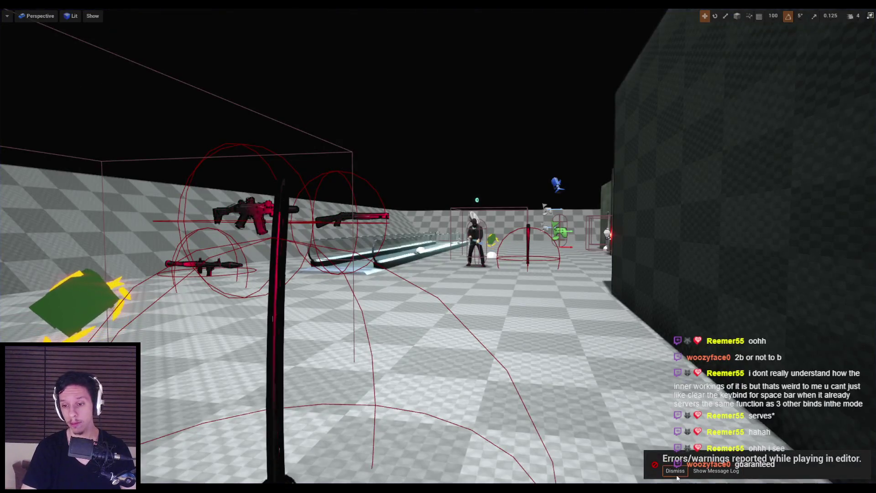
In BP_Photomode, select the PhotomodeFrameForward input action node chain.
mouse_move(263, 480)
left_click(347, 449)
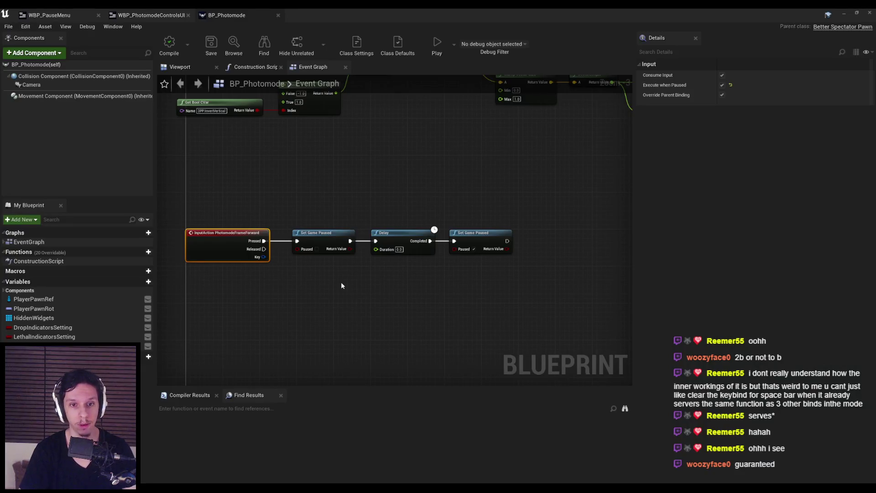
left_click(357, 283)
scroll(254, 213, "up", 4)
scroll(262, 234, "down", 2)
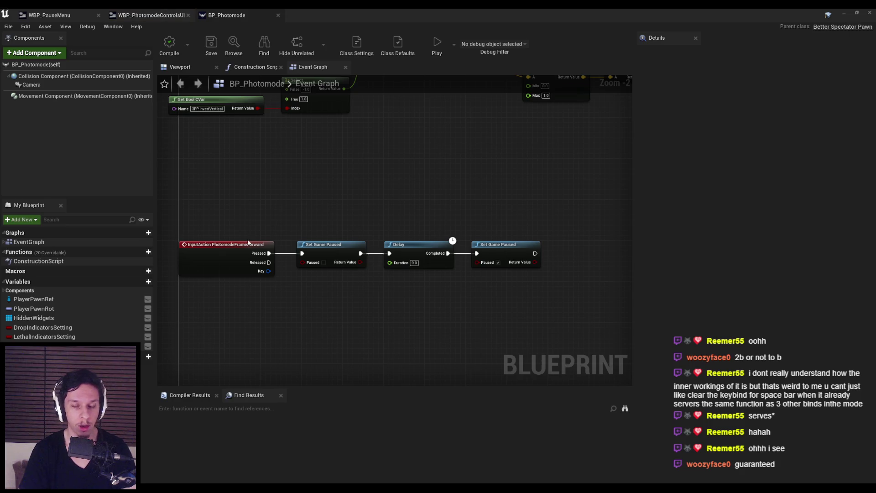
mouse_move(217, 219)
left_mouse_down()
mouse_move(251, 295)
mouse_move(237, 247)
mouse_move(311, 303)
mouse_move(553, 305)
left_mouse_up()
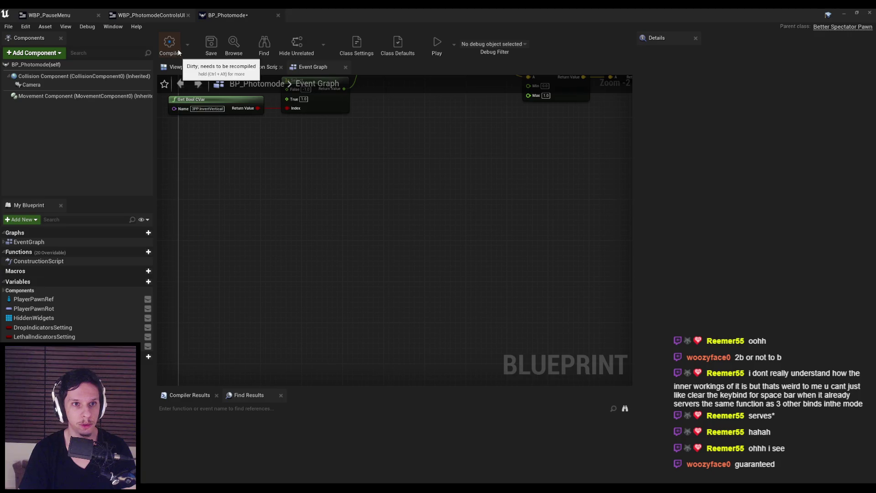
Glance at WBP_PhotomodeControlsUI, then show WBP_PauseMenu's Event Graph.
left_click(146, 15)
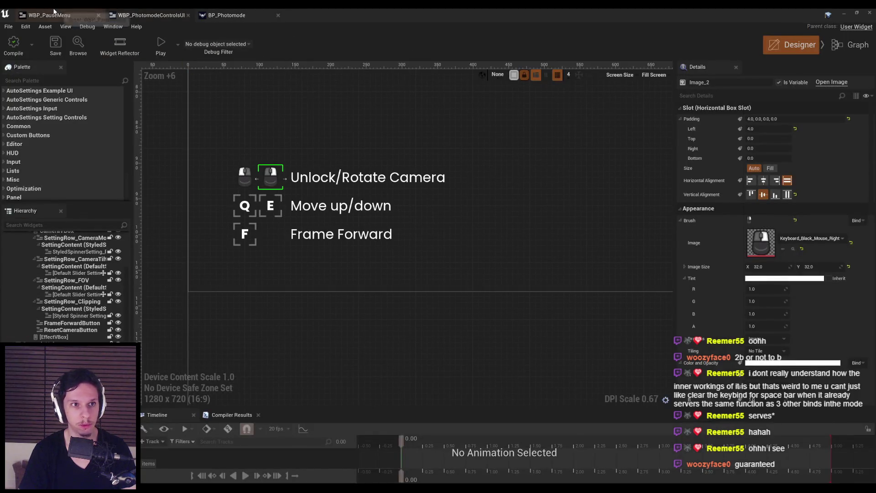
left_click(63, 14)
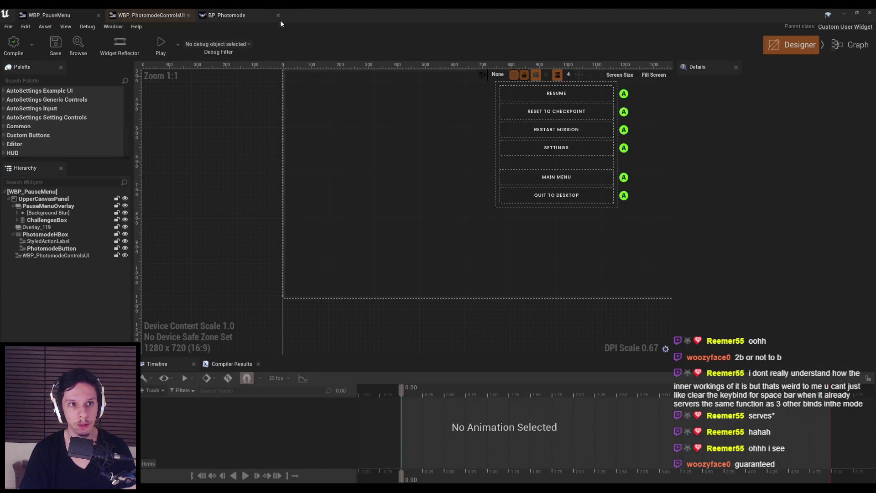
left_click(850, 45)
scroll(387, 174, "down", 8)
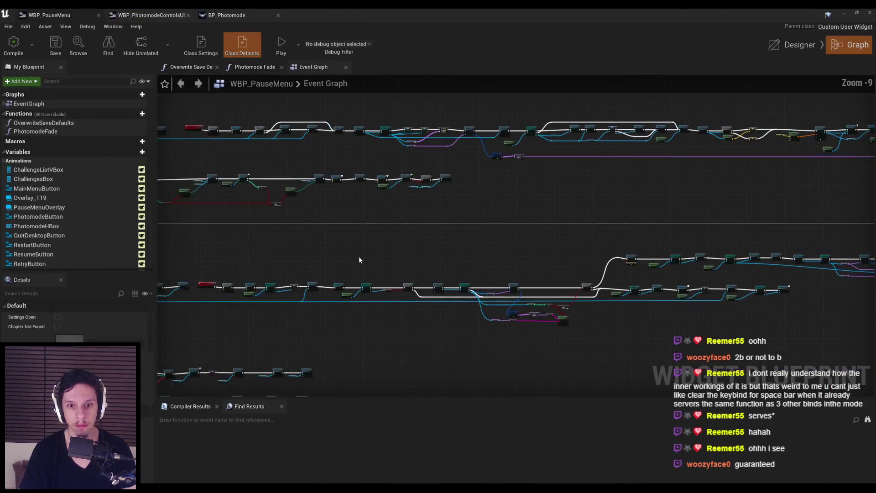
Shift the five middle-row nodes right and duplicate the Listen for Input Action node.
scroll(459, 211, "up", 8)
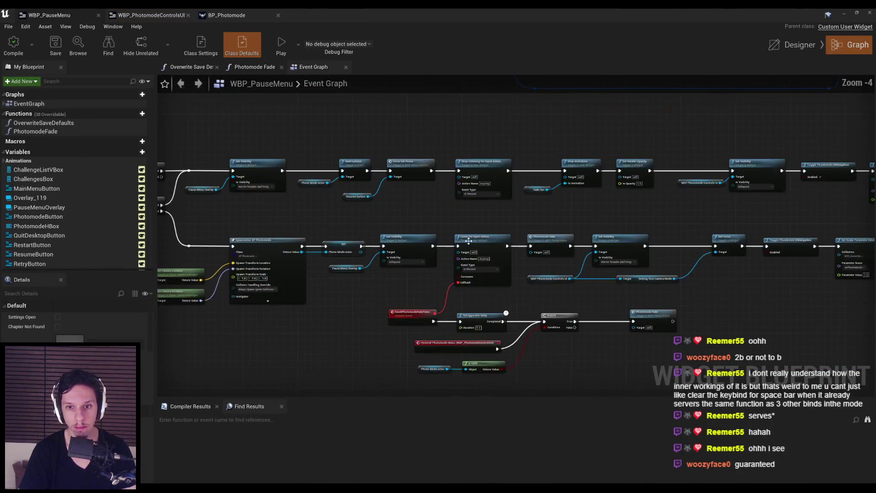
left_click_drag(383, 174, 780, 240)
mouse_move(422, 199)
left_mouse_down()
mouse_move(776, 196)
mouse_move(767, 195)
left_mouse_up()
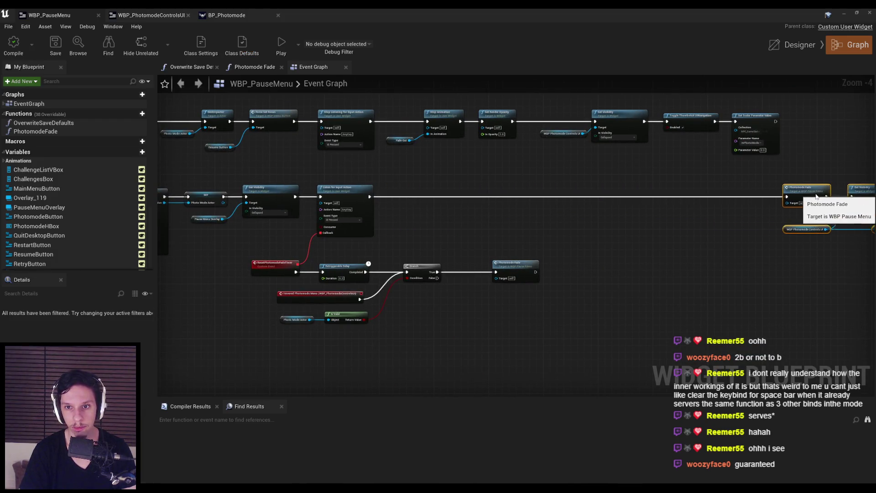
left_click(365, 200)
scroll(374, 199, "up", 4)
scroll(465, 202, "down", 3)
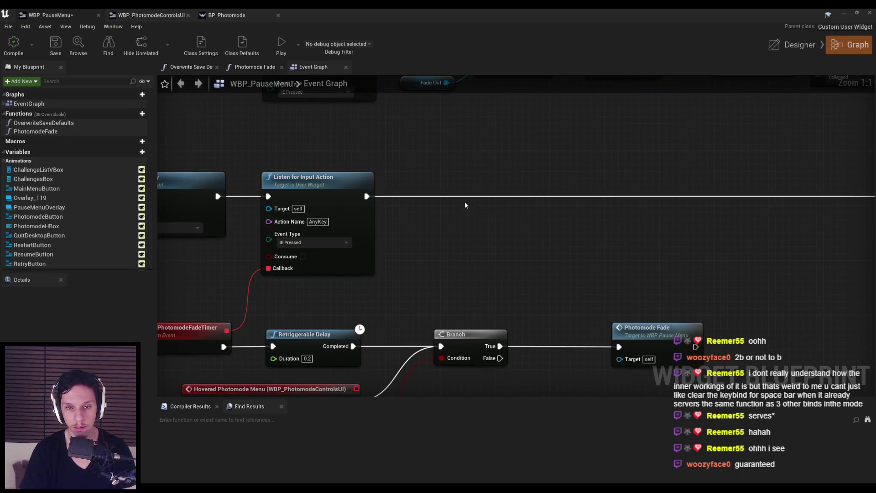
key("ctrl+c")
key("ctrl+v")
left_click_drag(456, 178, 637, 179)
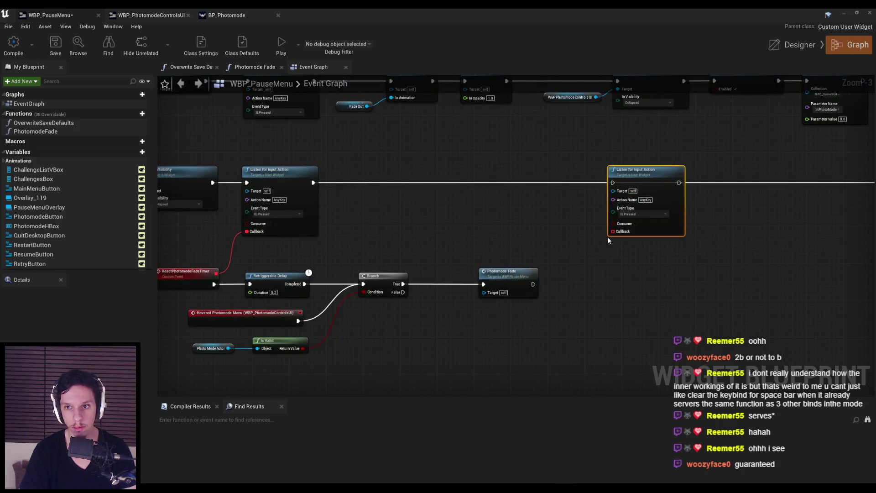
Replace the duplicate with a Listen for Action Event node for PhotomodeFrameForward.
right_click(637, 276)
type("listen for action")
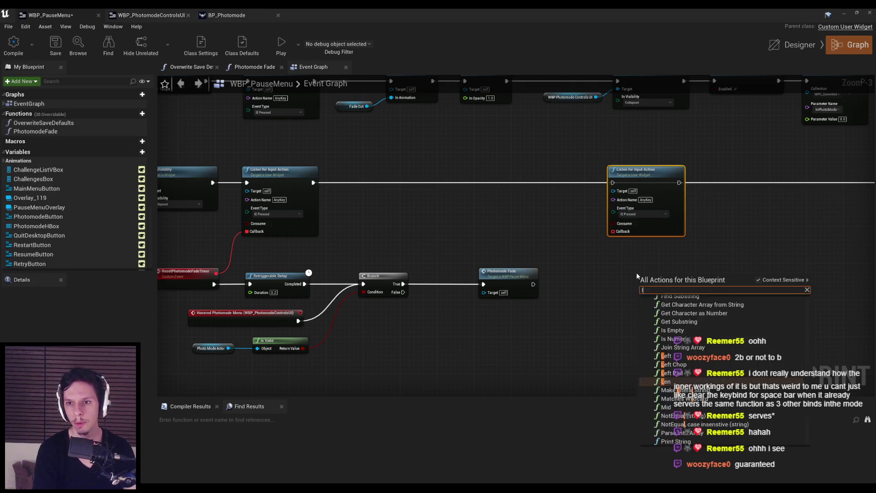
key("Return")
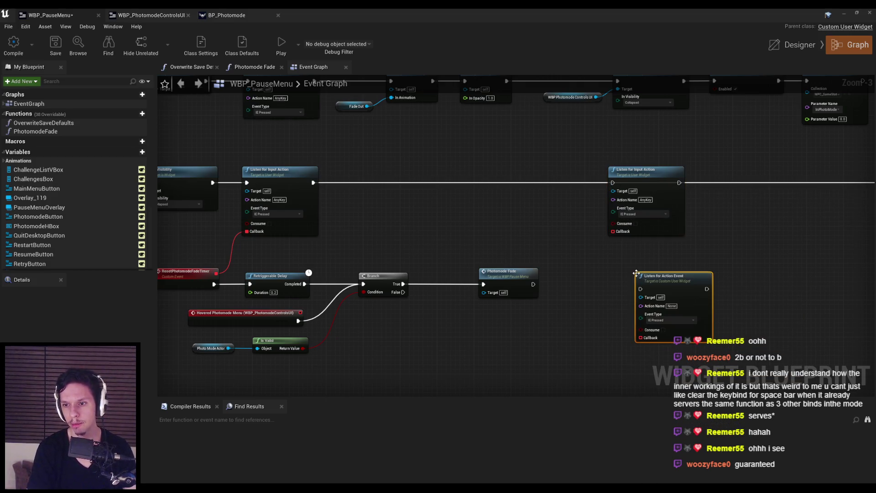
left_click_drag(672, 289, 671, 265)
left_click(646, 219)
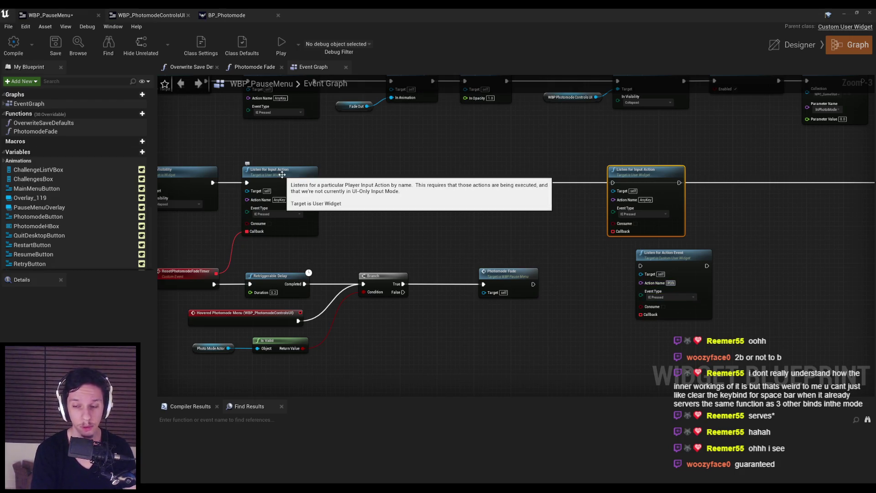
type("odeFl")
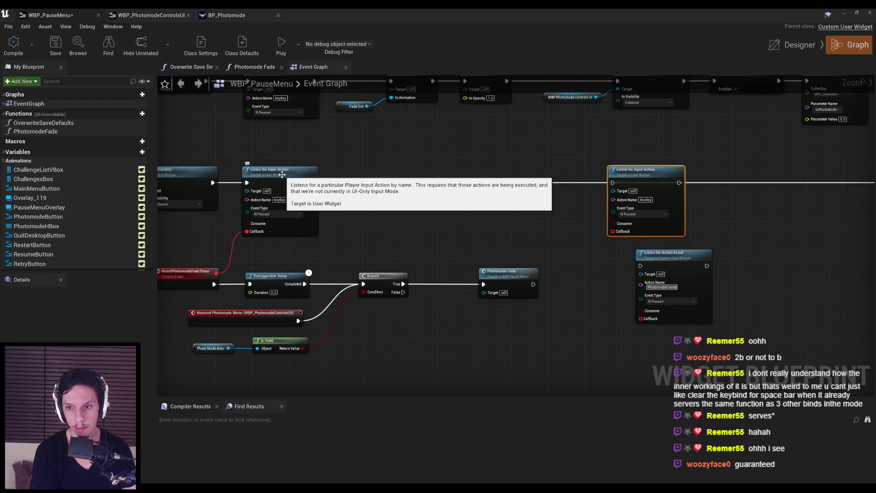
key("Delete")
mouse_move(663, 255)
left_mouse_down()
mouse_move(658, 172)
mouse_move(313, 183)
left_mouse_up()
Connect the Listen for Action Event output to Photomode Fade.
left_click(280, 178)
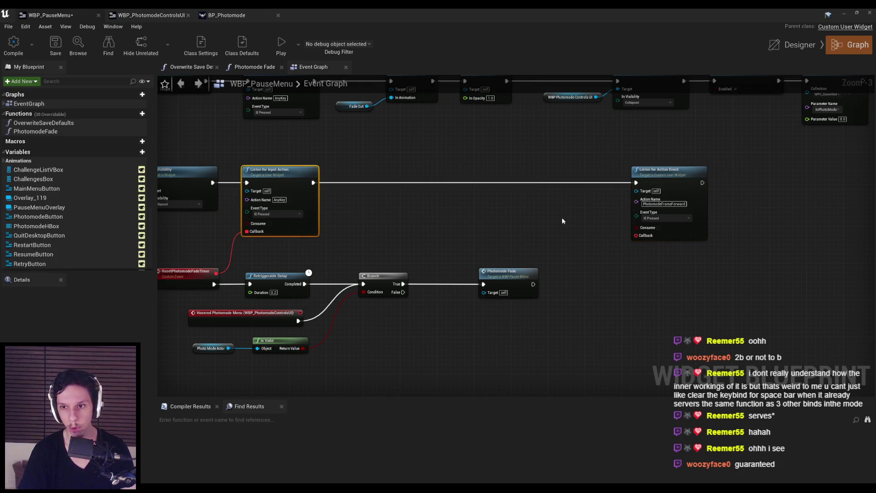
left_click_drag(562, 218, 438, 198)
left_click(578, 164)
mouse_move(581, 165)
left_mouse_down()
mouse_move(738, 163)
mouse_move(620, 173)
mouse_move(633, 173)
left_mouse_up()
mouse_move(575, 223)
left_mouse_down()
mouse_move(508, 289)
mouse_move(571, 224)
mouse_move(565, 219)
mouse_move(524, 314)
left_mouse_up()
Add a callback custom event named PhotomodeFrameForwardKey beside Photomode Fade.
type("c")
key("Return")
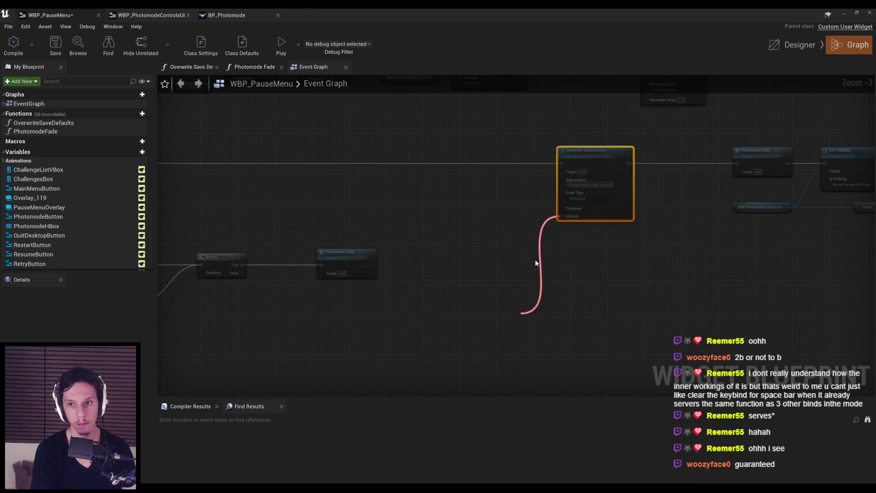
type("PhotomodeFr")
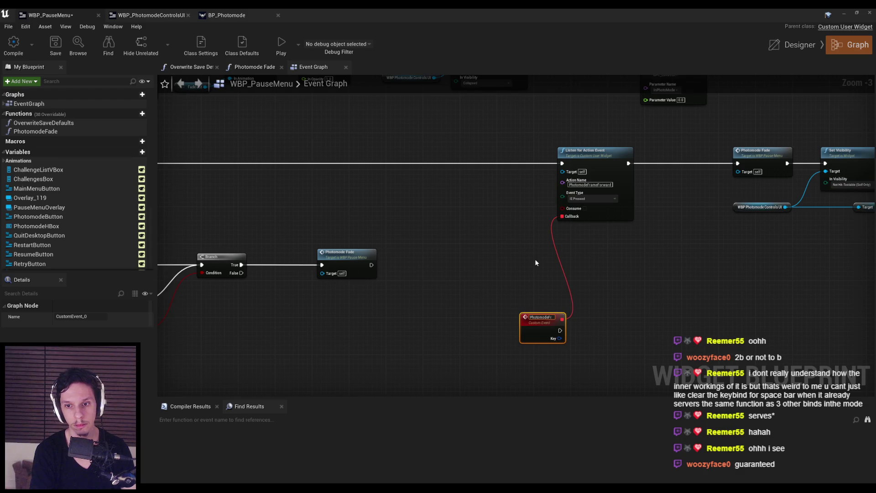
type("ameForwardKey")
key("Return")
left_click_drag(545, 323, 493, 257)
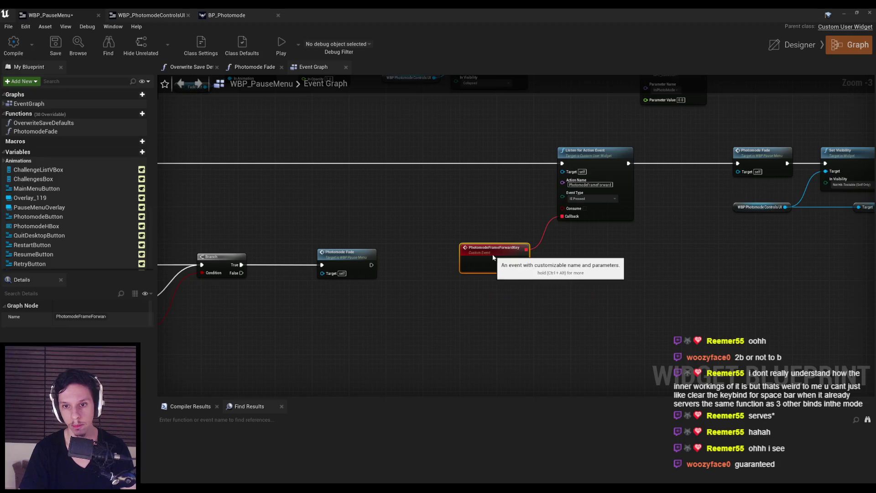
Check the photo mode controls widget's event graph, then return to the pause menu graph.
scroll(494, 257, "down", 5)
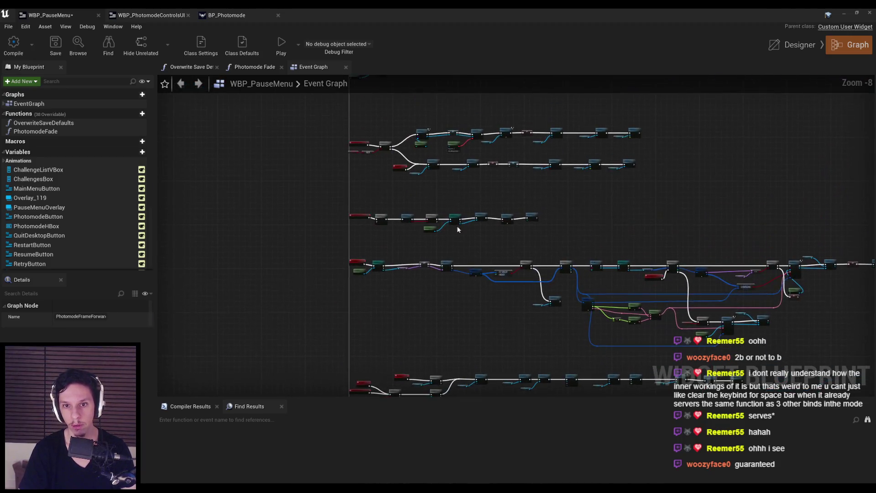
scroll(377, 172, "down", 2)
left_click(176, 20)
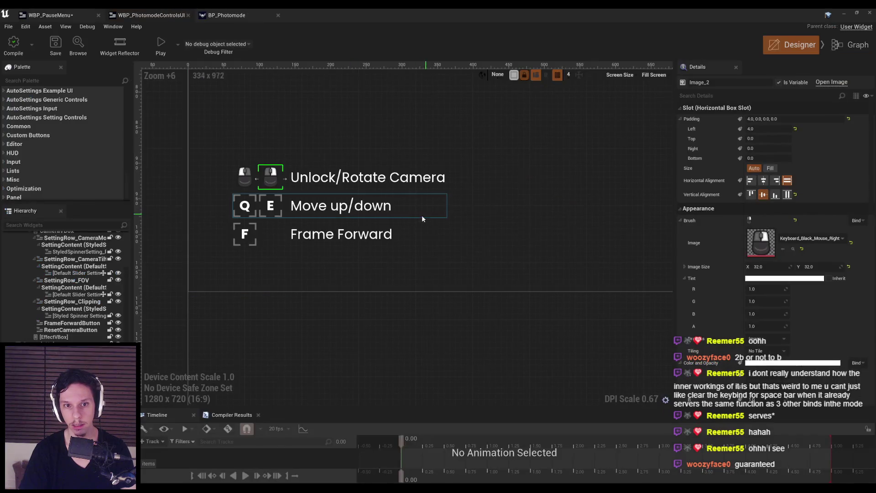
left_click(842, 51)
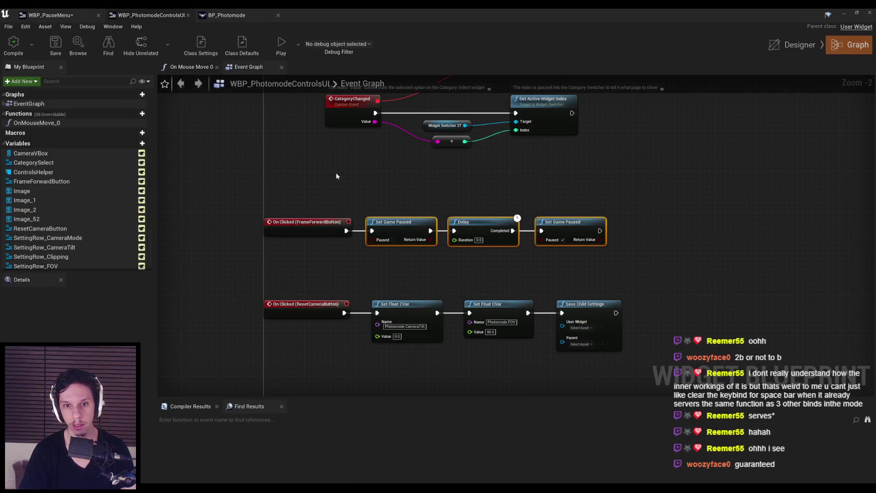
left_click(50, 15)
scroll(410, 230, "up", 6)
Paste the Set Game Paused and Delay nodes, wire the custom event into them, and save.
key("ctrl+v")
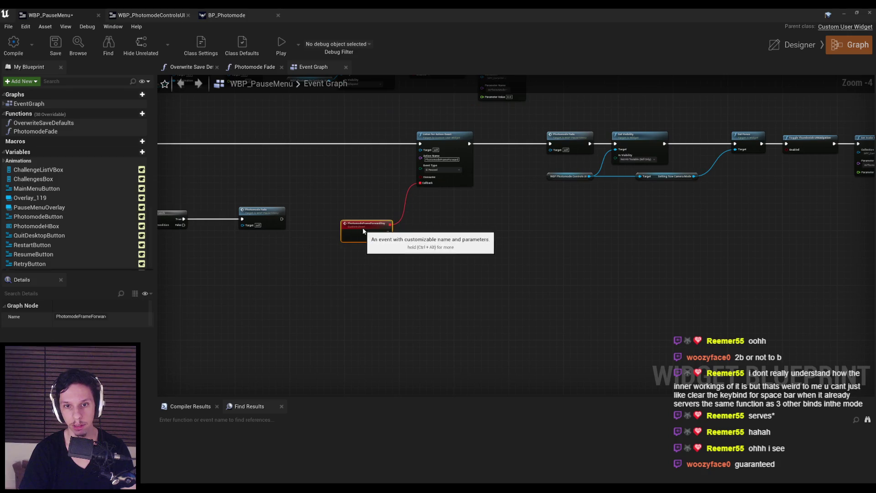
scroll(468, 245, "up", 5)
mouse_move(329, 251)
left_mouse_down()
mouse_move(356, 237)
mouse_move(388, 239)
left_mouse_up()
left_click(320, 191)
left_click(55, 44)
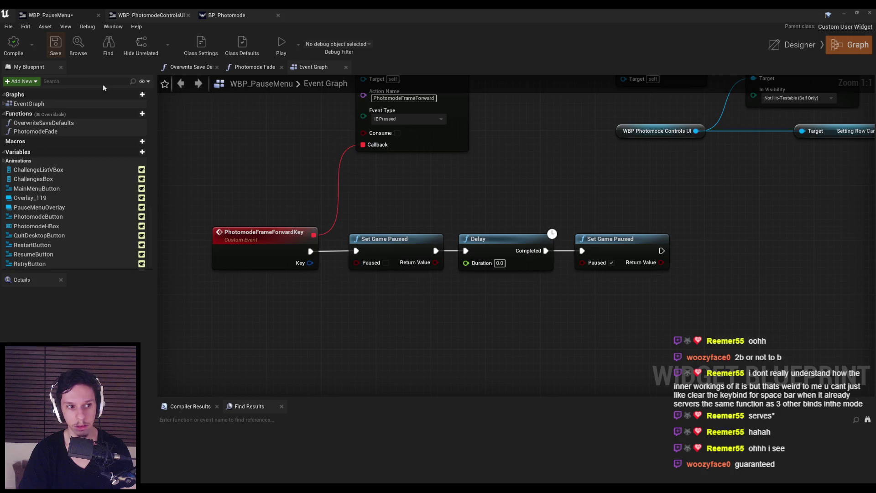
scroll(455, 231, "down", 2)
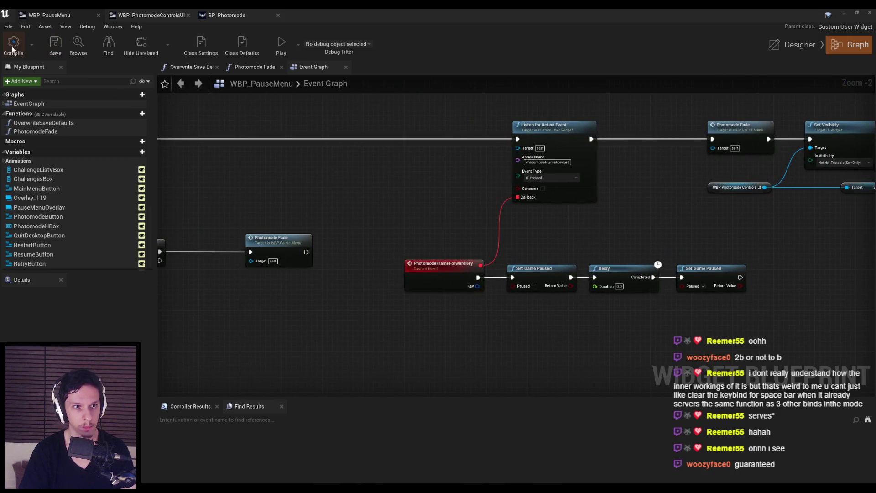
left_click(845, 13)
Play in photo mode, flying the camera past the enemy, ramp, dropped weapons and player, then stop.
key("alt+p")
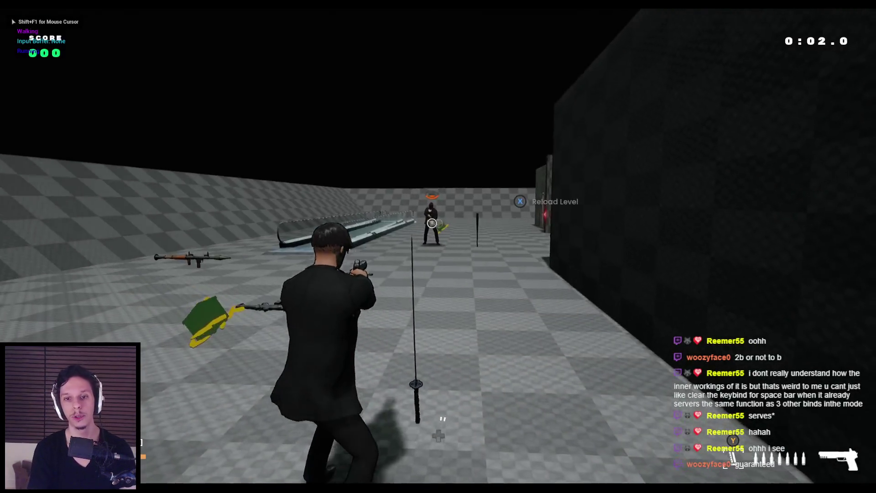
key("p")
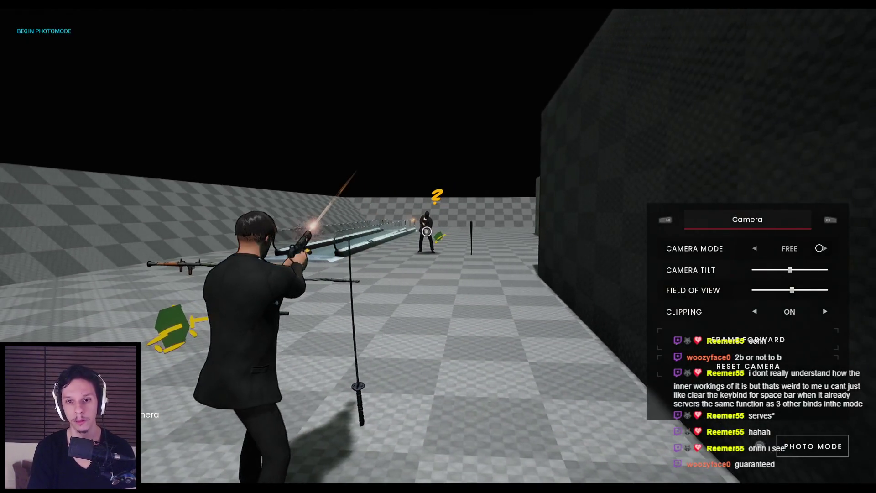
key("w")
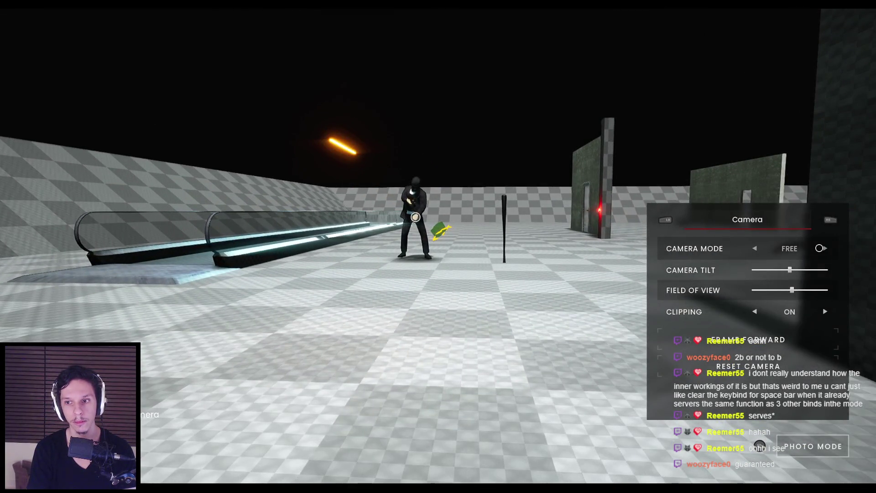
key("s")
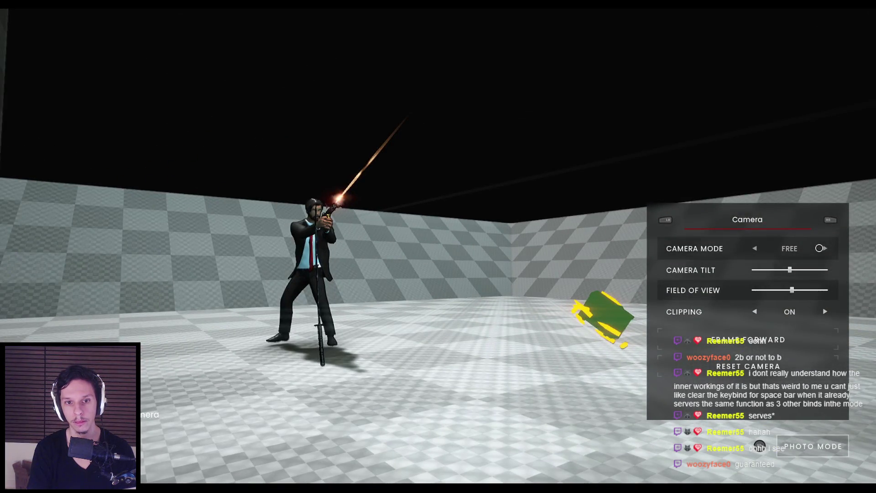
key("d")
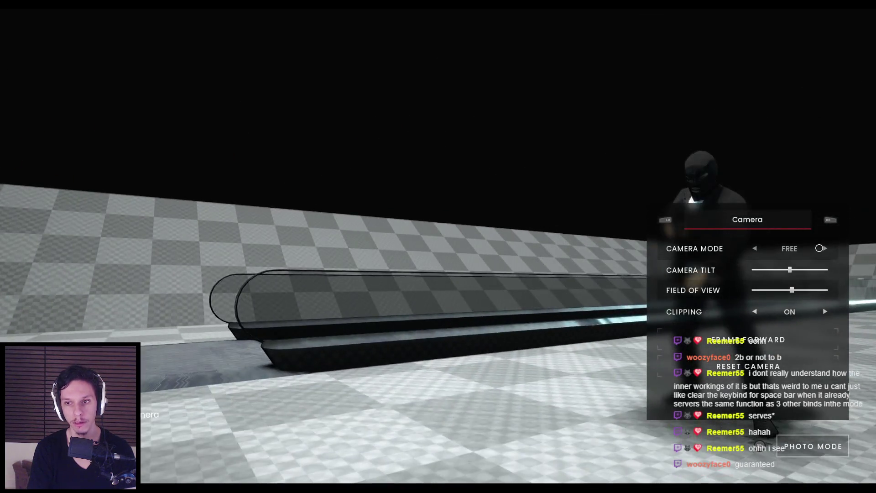
key("a")
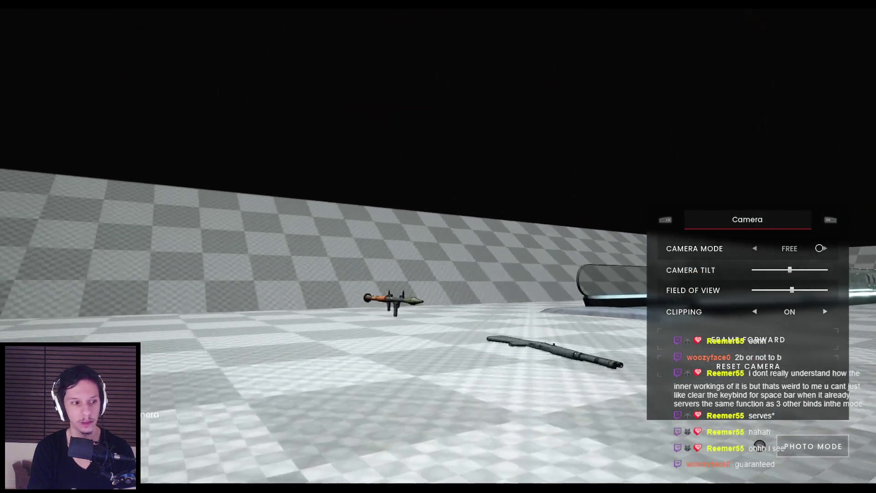
key("s")
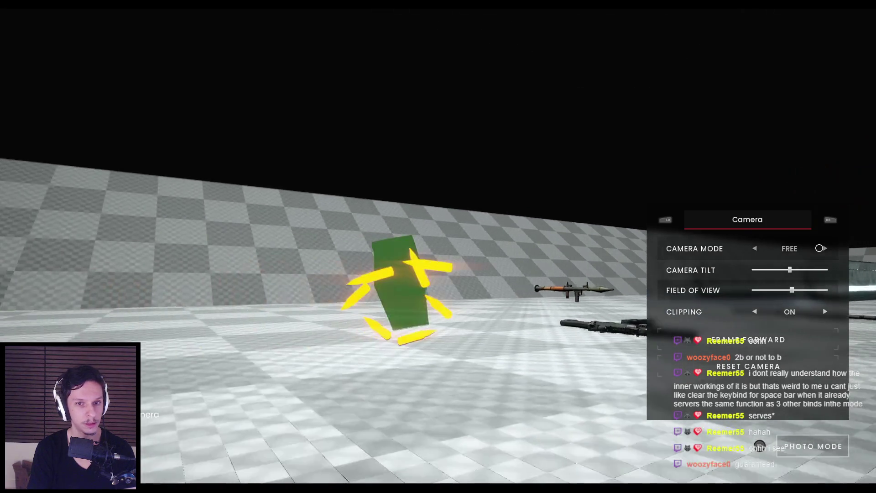
key("w")
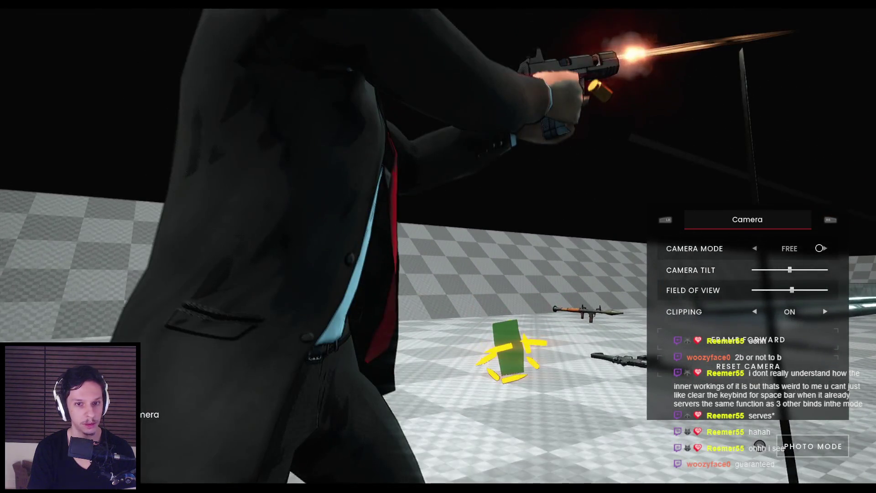
key("s")
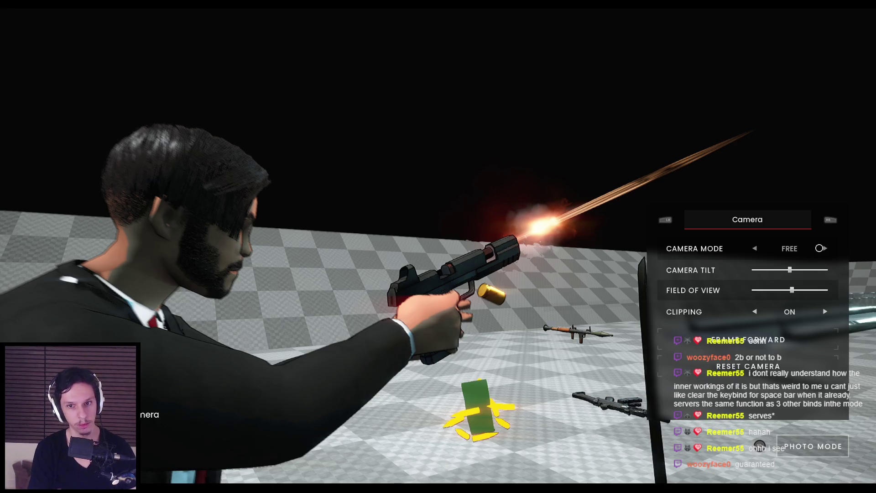
key("w")
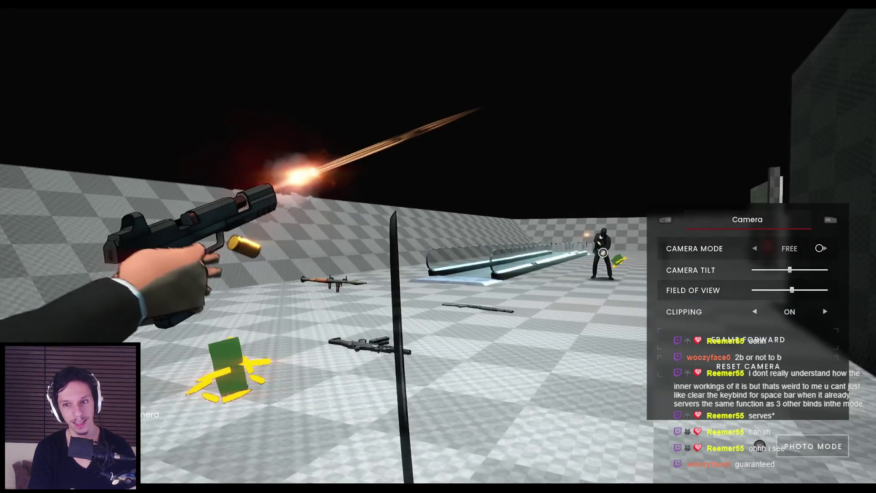
key("Escape")
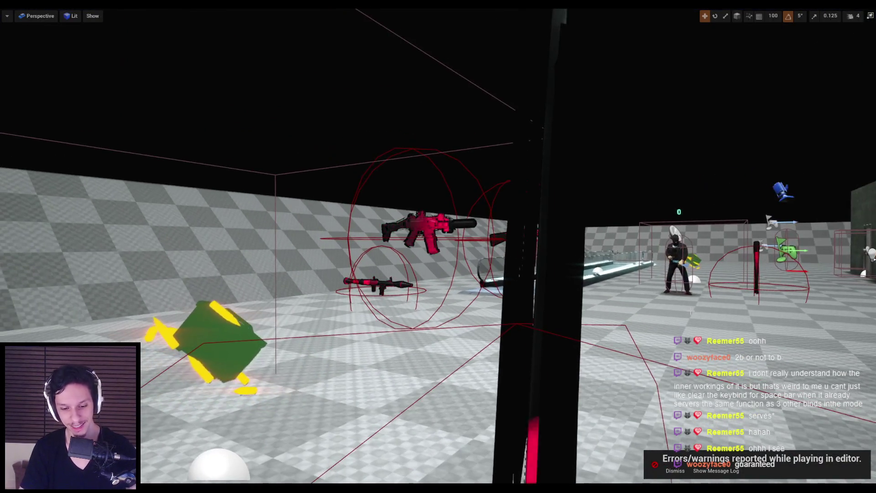
key("F11")
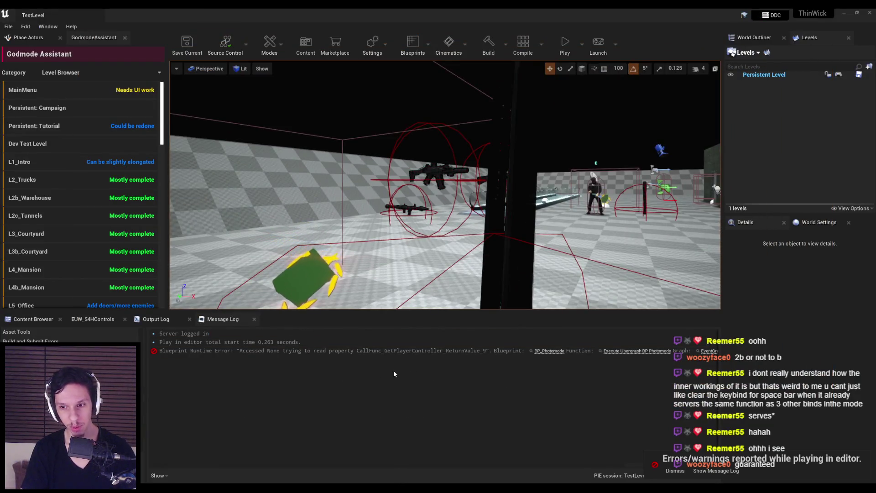
Return to WBP_PauseMenu, inspect the listener's event type options, and dismiss the errors notice.
key("alt+Tab")
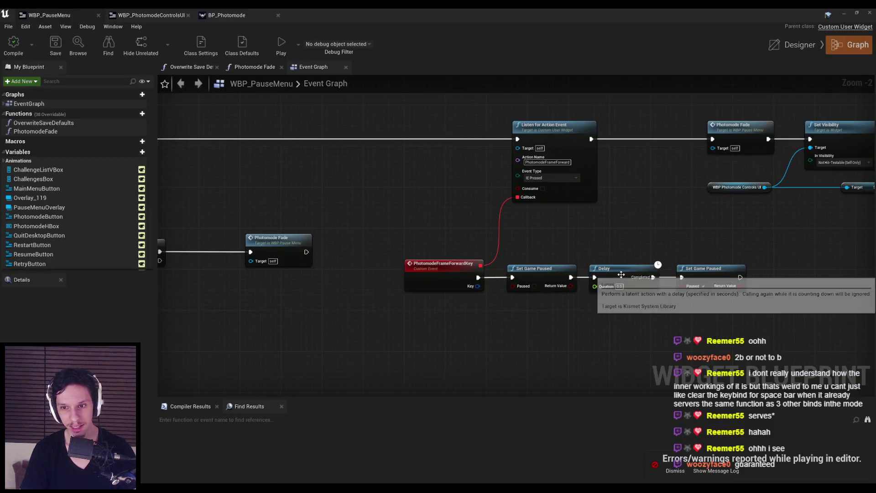
scroll(536, 183, "up", 2)
left_click(547, 179)
mouse_move(550, 184)
left_mouse_down()
mouse_move(497, 161)
mouse_move(360, 152)
left_mouse_up()
scroll(435, 261, "down", 8)
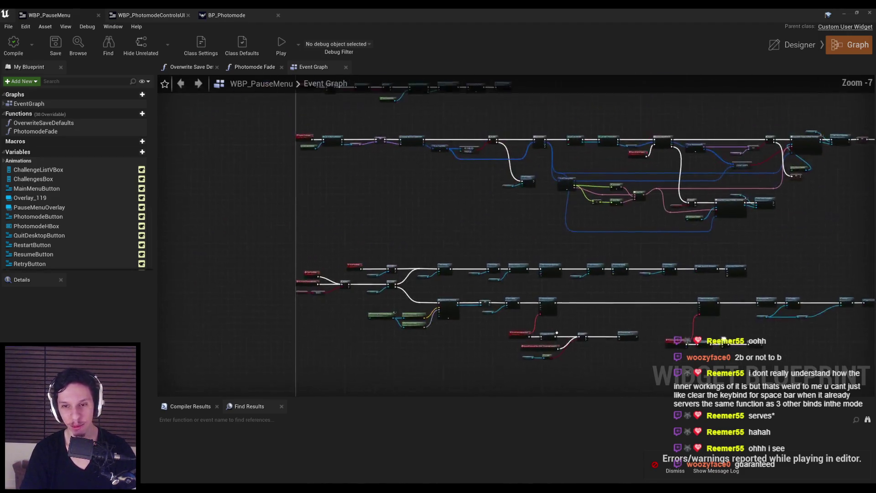
scroll(551, 354, "up", 4)
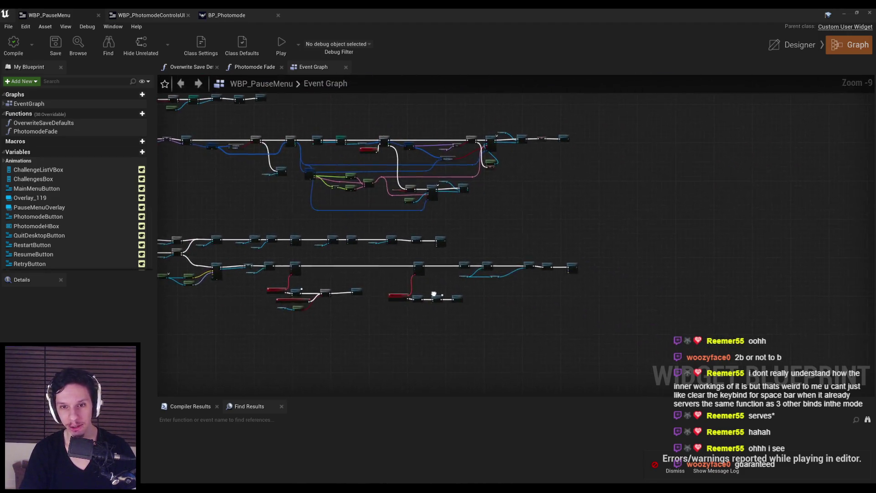
left_click(671, 471)
Bring the frame-forward event logic into view and review the listener's event types unchanged.
scroll(363, 306, "up", 4)
scroll(363, 306, "down", 2)
left_click_drag(363, 306, 425, 273)
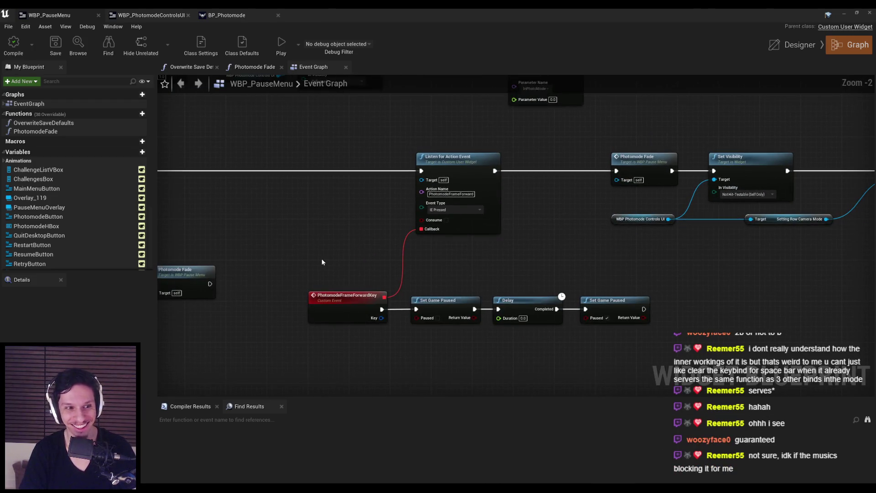
scroll(383, 220, "up", 2)
left_click(470, 207)
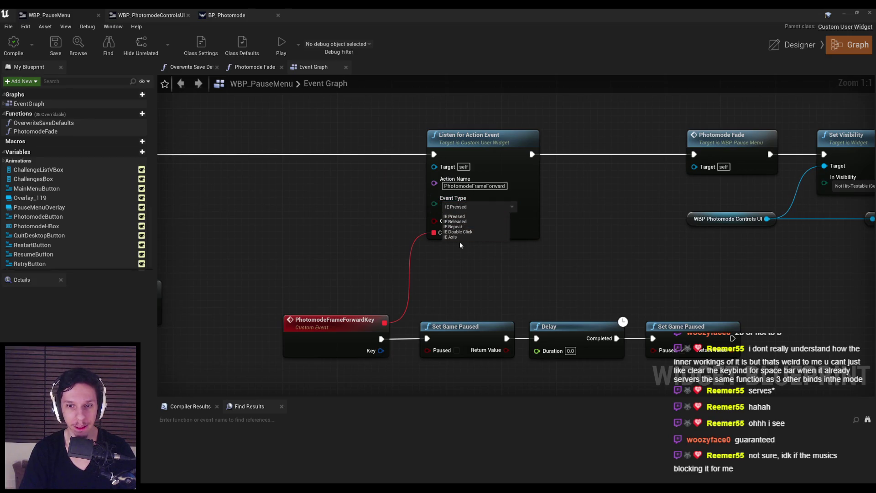
left_click(262, 162)
scroll(263, 162, "down", 3)
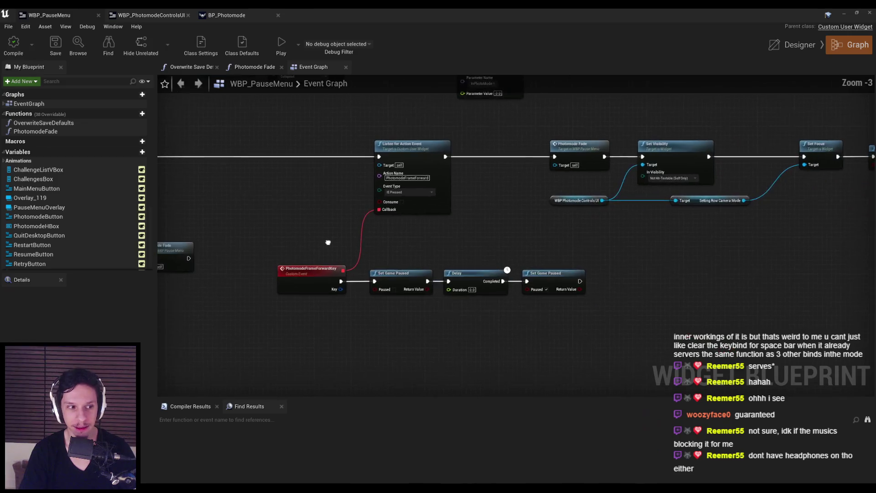
scroll(455, 281, "up", 3)
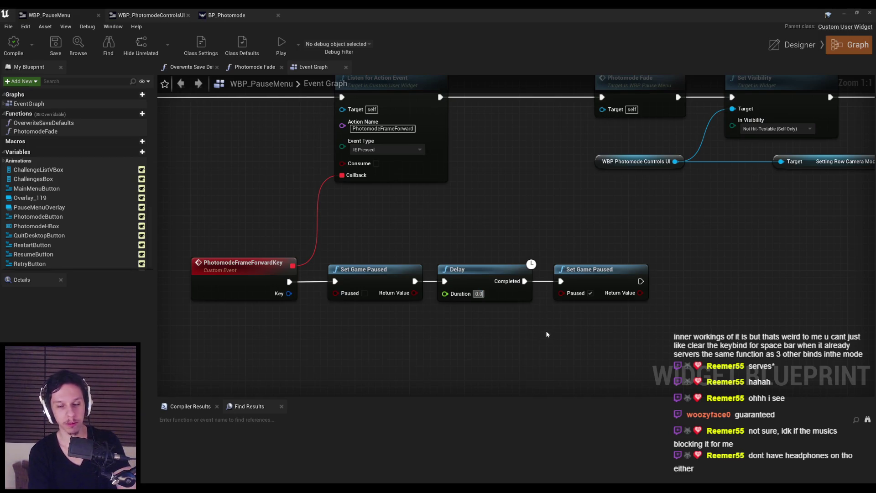
Set the Delay duration to 0.001, save WBP_PauseMenu, and minimize the editor.
type("0.001")
key("Return")
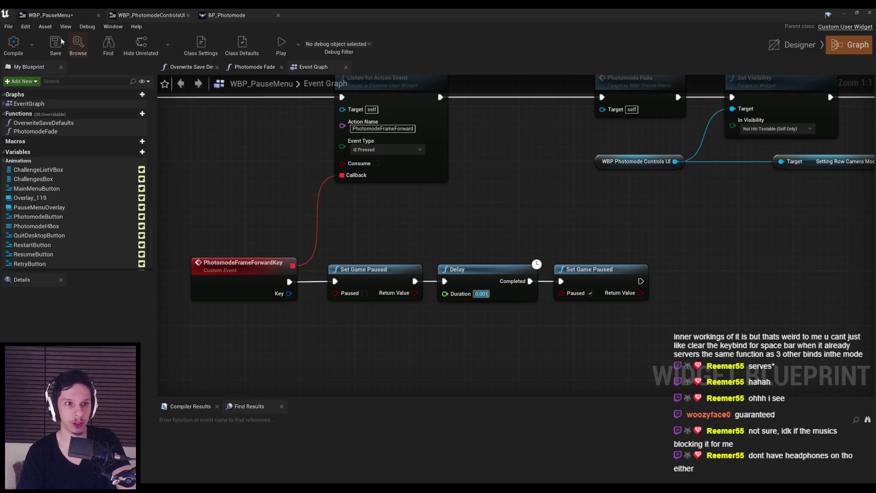
left_click(55, 43)
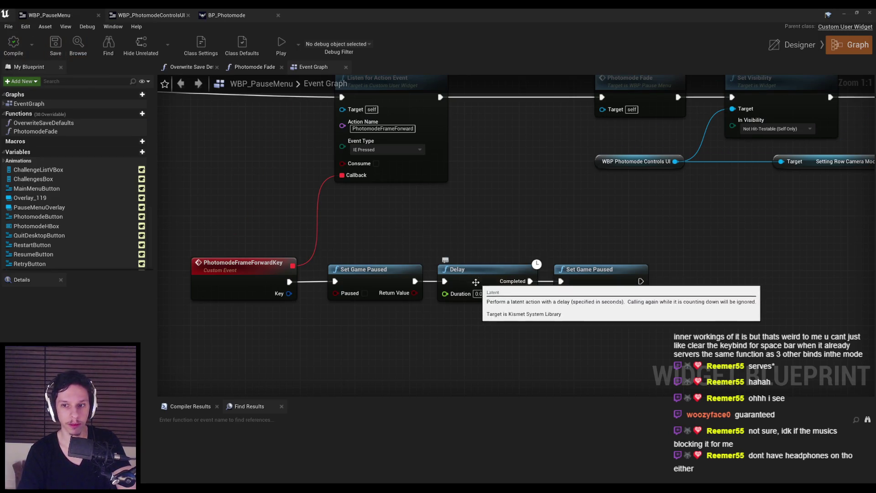
left_click(845, 13)
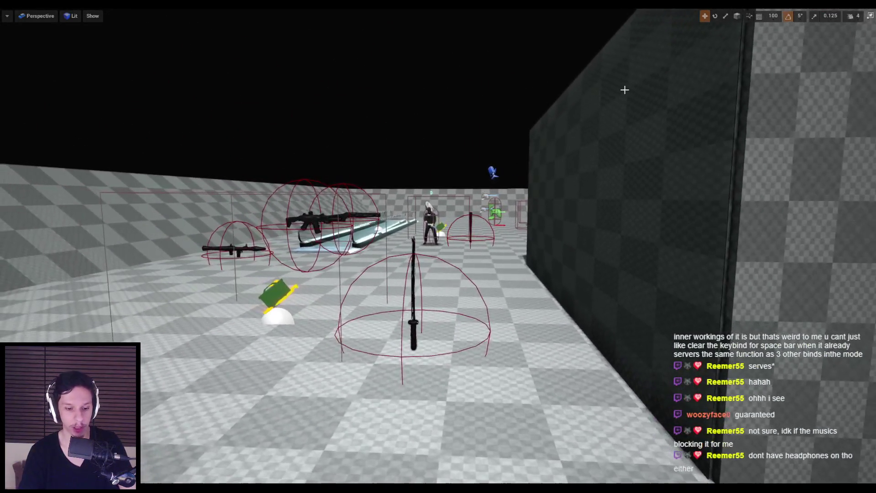
Start play, walk around the corner, enter photo mode, and fly the camera toward the pillar.
key("alt+p")
key("w")
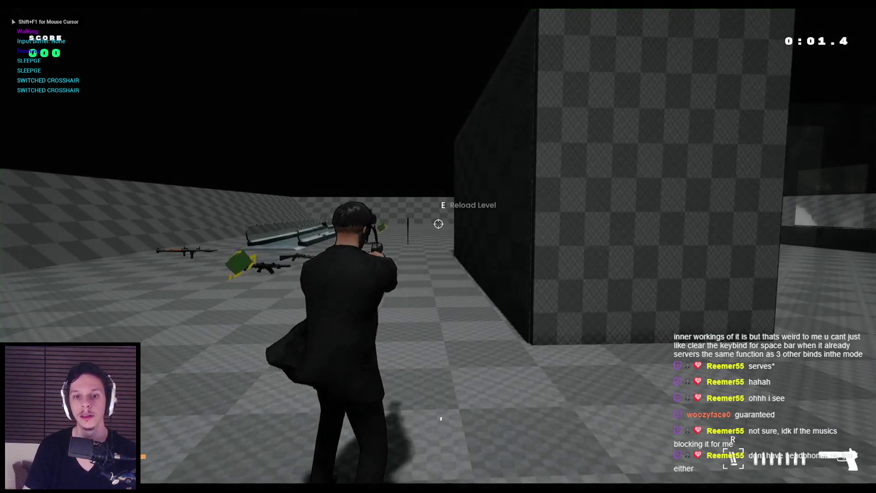
key("p")
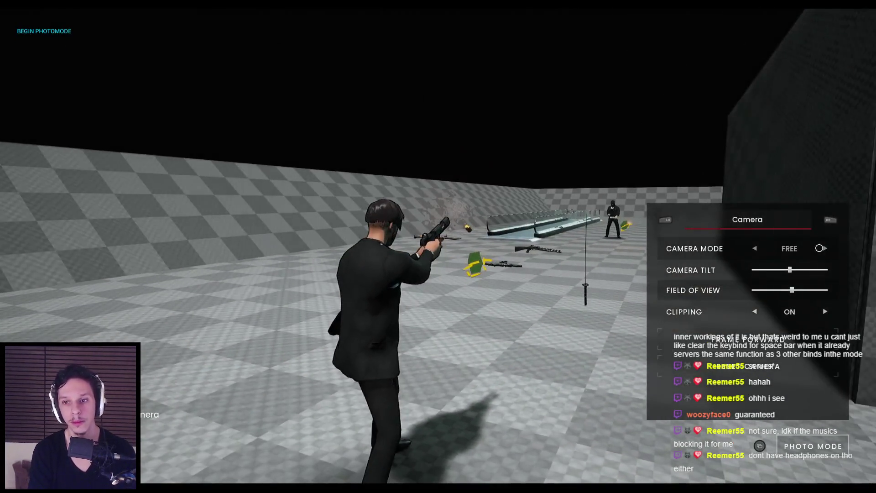
key("a")
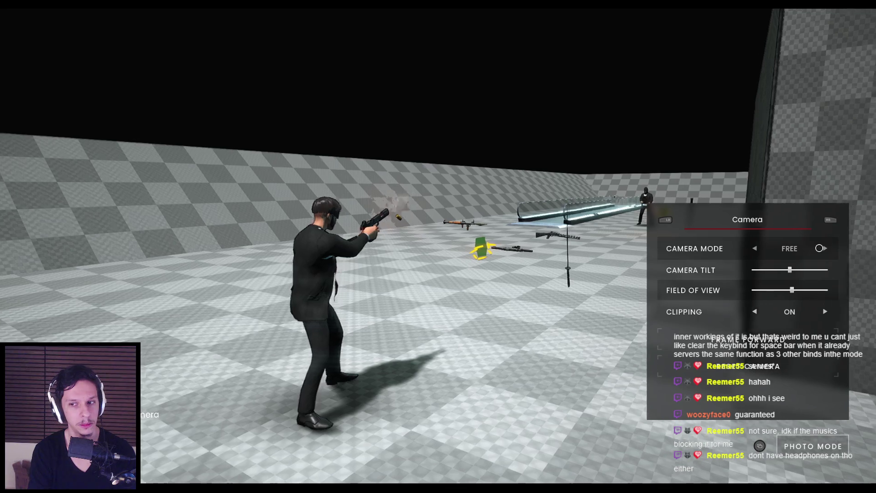
key("w")
key("w")
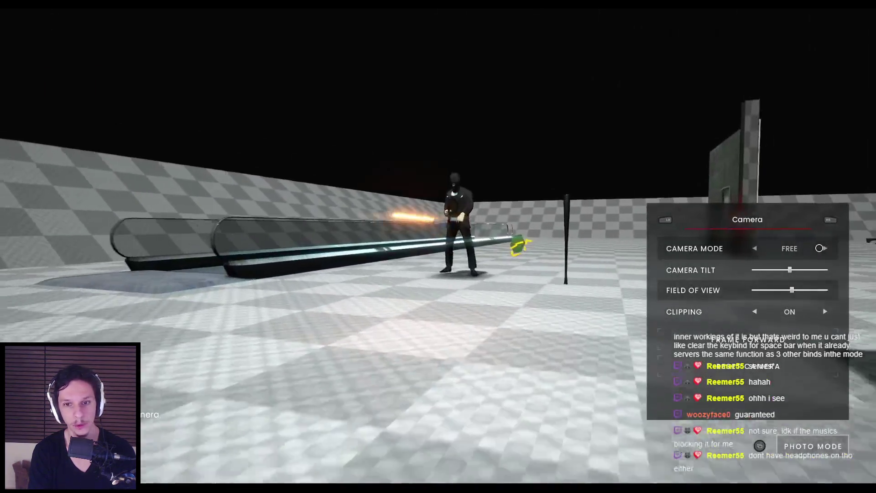
key("w")
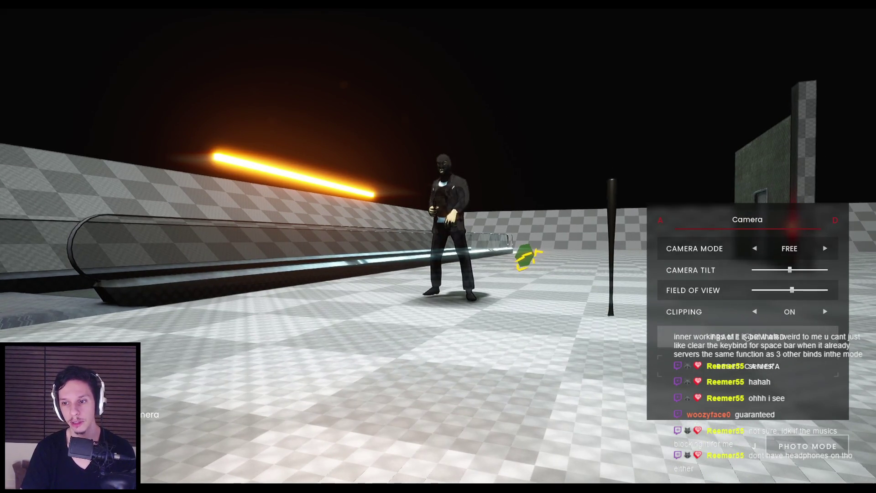
Step the paused game forward eight frames, then stop the play session.
left_click(747, 336)
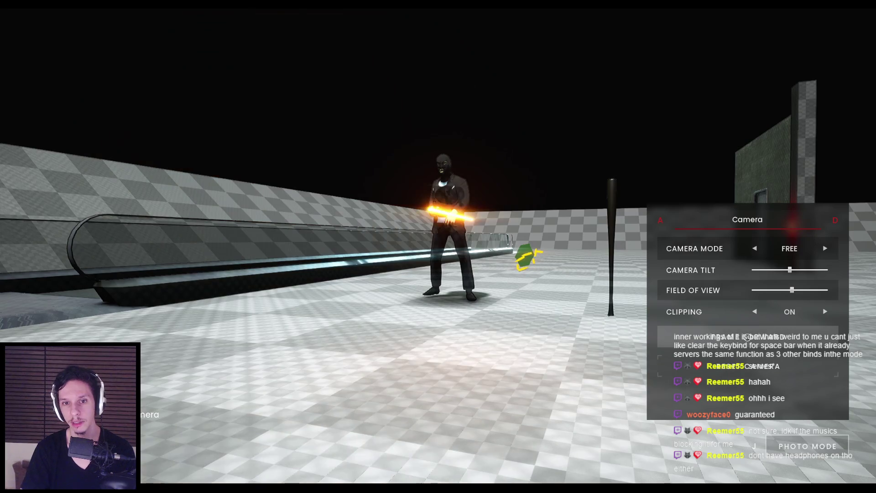
left_click(747, 336)
left_click(747, 336)
left_click(747, 336)
left_click(747, 337)
left_click(749, 336)
left_click(748, 336)
left_click(748, 336)
left_click(748, 336)
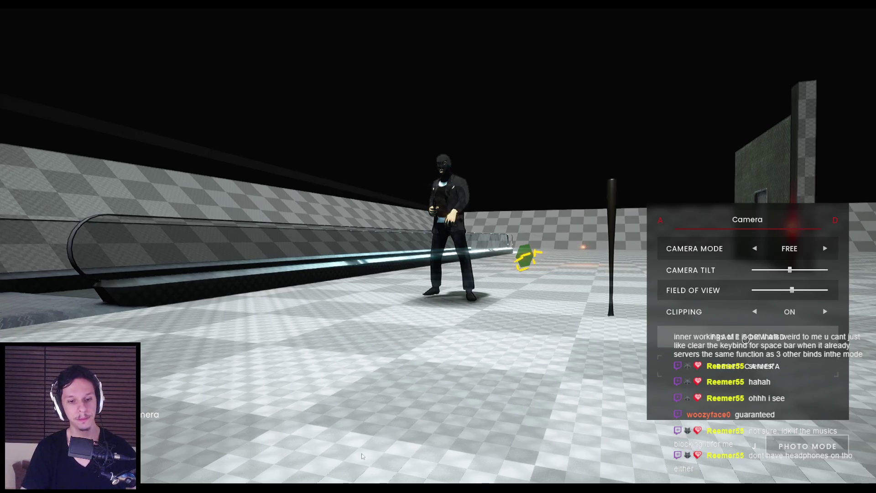
key("Escape")
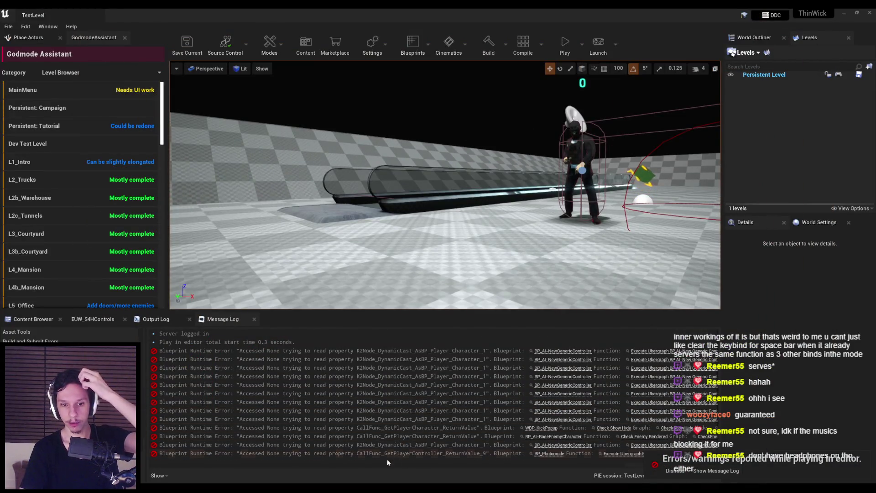
Jump from the Message Log error to the Branch node in the AI controller and inspect its logic.
scroll(294, 463, "right", 3)
left_click(699, 358)
scroll(420, 318, "down", 1)
left_click_drag(420, 318, 553, 273)
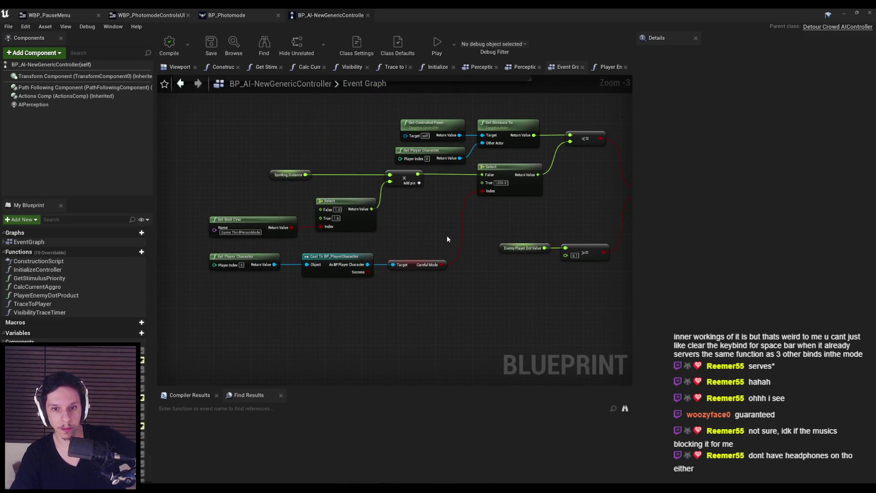
left_click_drag(427, 232, 418, 242)
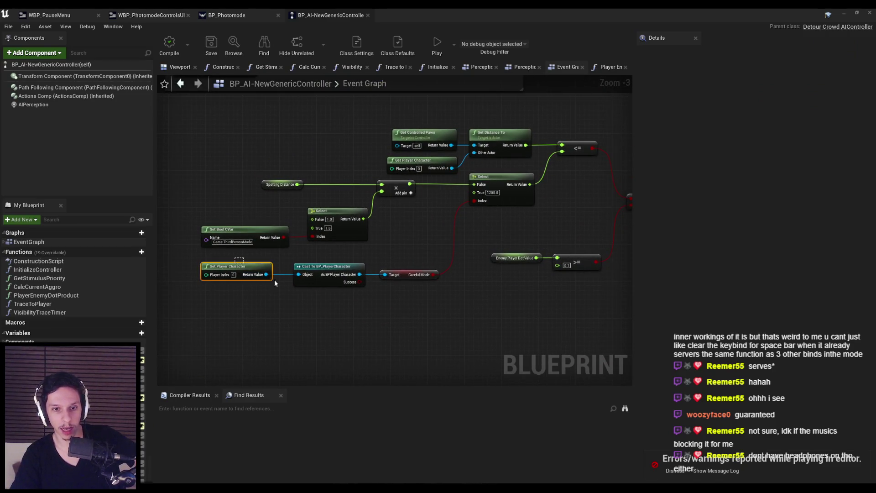
scroll(344, 301, "down", 1)
left_click_drag(319, 265, 360, 261)
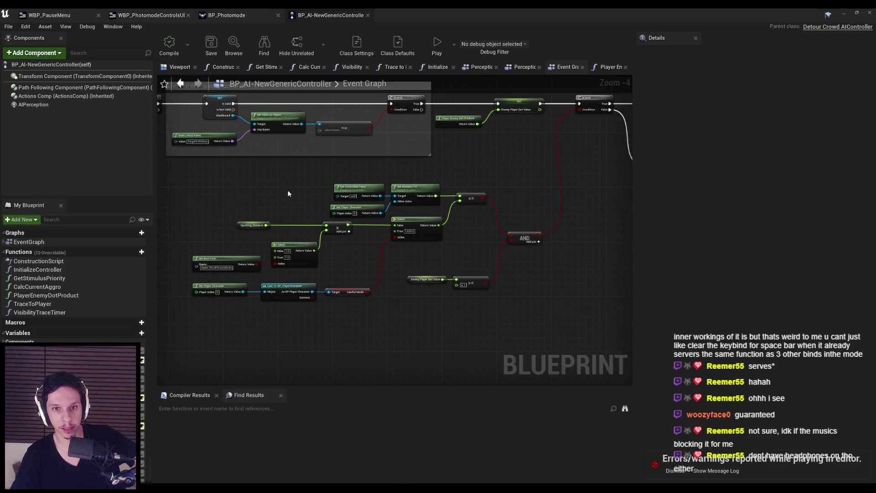
Close the AI controller blueprint, dismiss the errors notice, and show WBP_PhotomodeControlsUI's graph.
middle_click(335, 16)
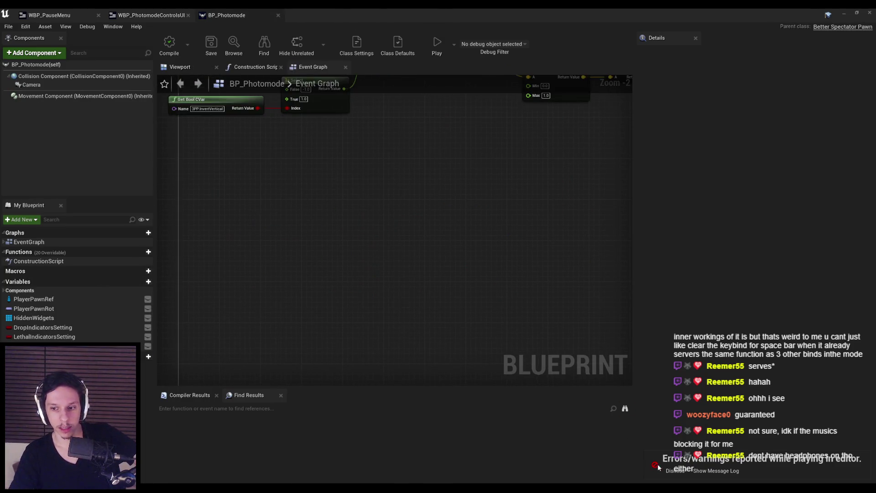
left_click(674, 470)
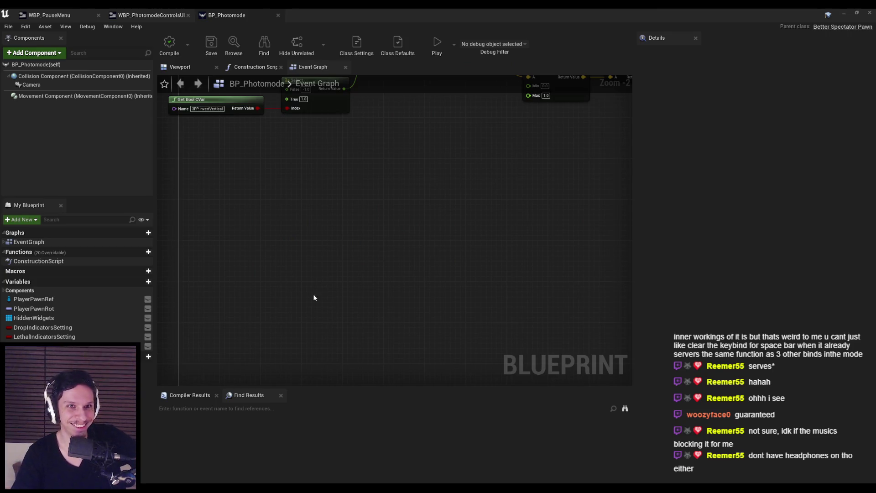
left_click(151, 15)
left_click(223, 122)
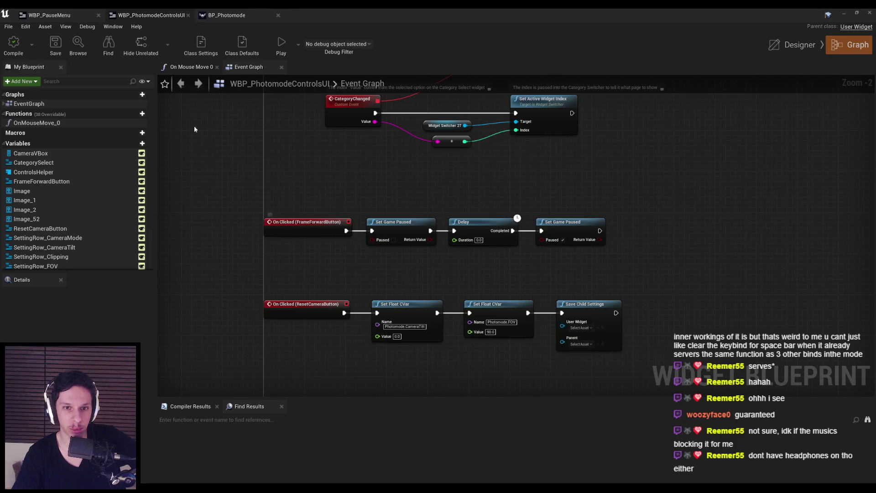
In WBP_PhotomodeControlsUI, add a Frame Forward Button getter wired to a Call On Clicked node.
left_click(49, 15)
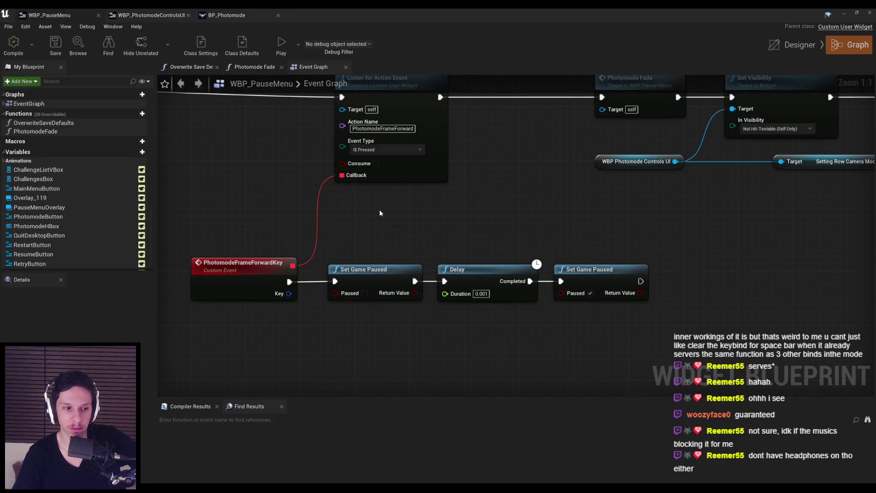
left_click(148, 15)
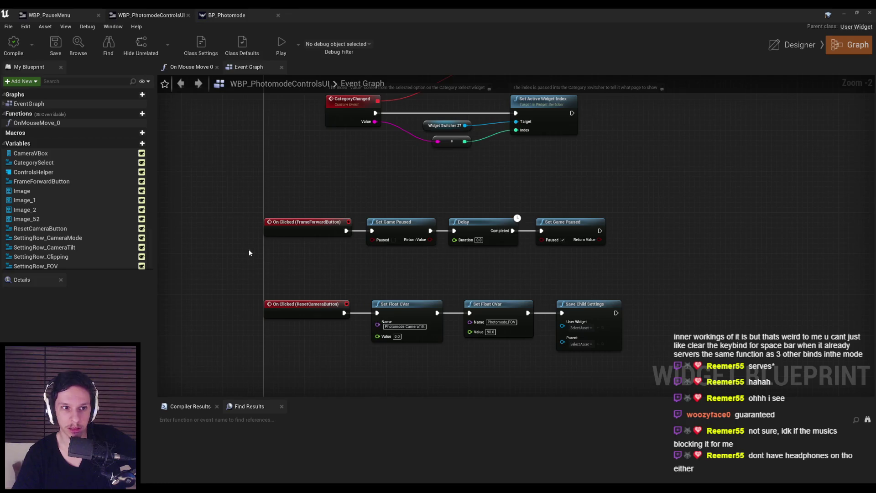
left_click_drag(241, 250, 291, 141)
right_click(329, 273)
type("frame forwa")
key("Return")
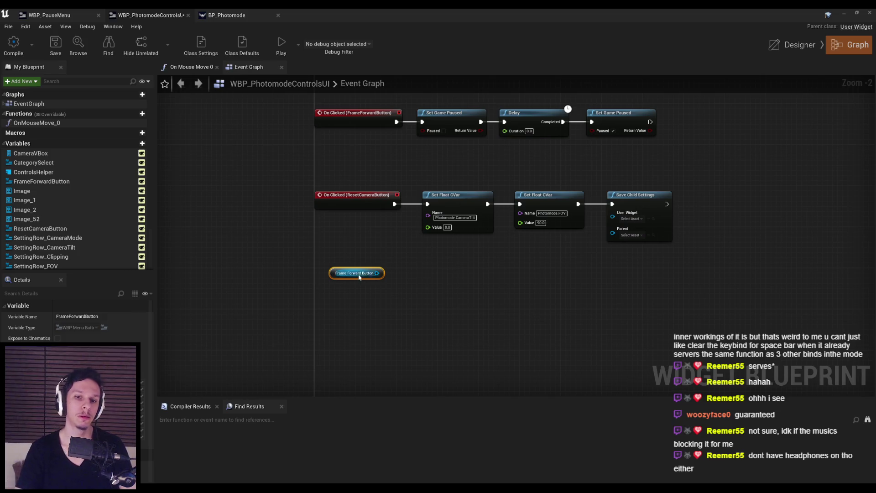
scroll(347, 275, "up", 2)
left_click_drag(381, 272, 409, 274)
type("click")
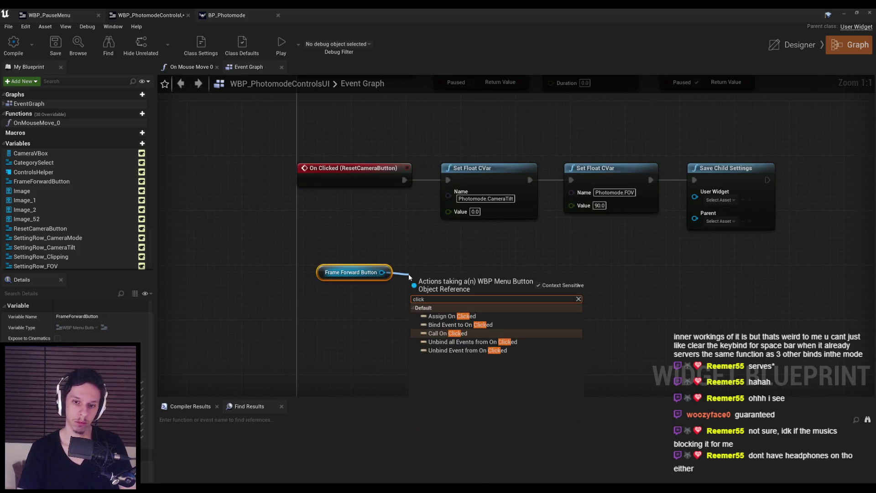
left_click(447, 333)
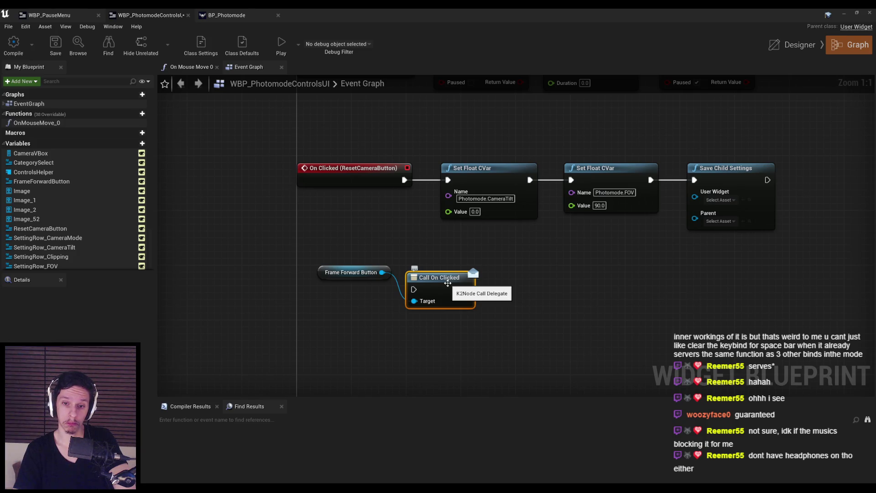
Delete the two trial nodes and return to WBP_PauseMenu's Event Graph.
left_click_drag(344, 257, 456, 335)
key("Delete")
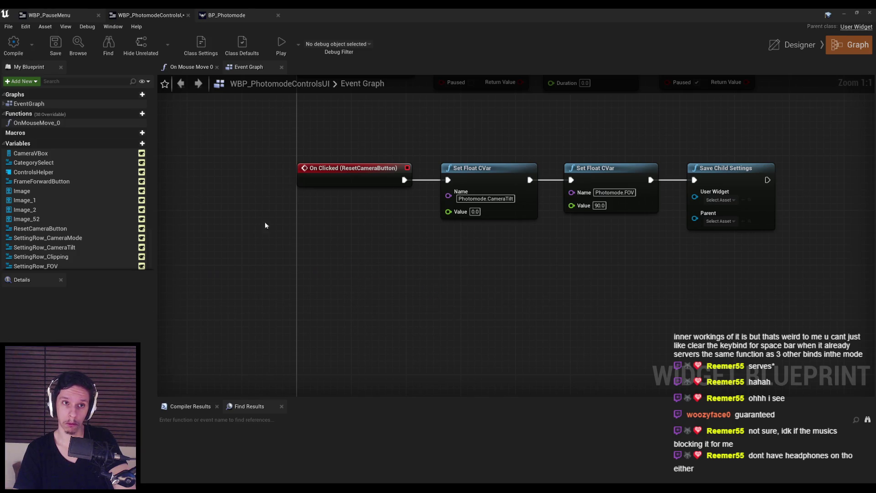
left_click(52, 14)
scroll(37, 232, "down", 2)
Place a WBP_PhotomodeControlsUI reference and get its FrameForwardButton from it.
scroll(36, 232, "down", 4)
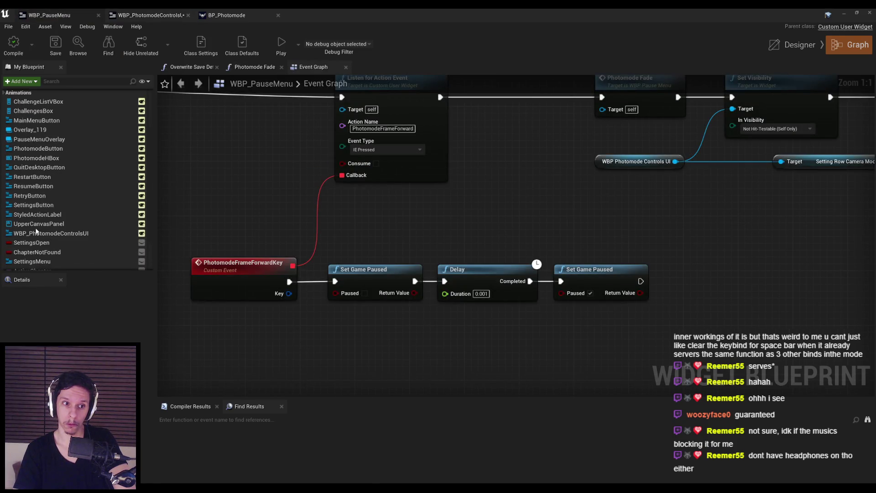
mouse_move(45, 221)
left_mouse_down()
mouse_move(363, 352)
mouse_move(324, 336)
left_mouse_up()
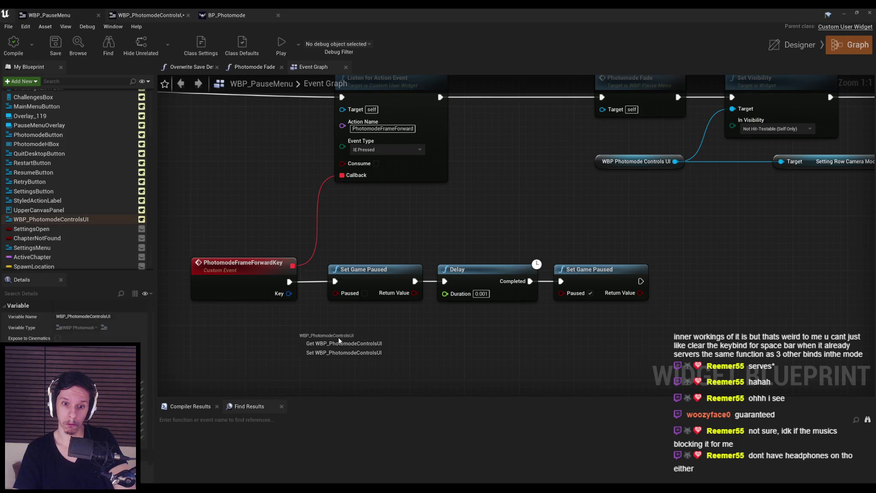
left_click(347, 340)
left_click_drag(381, 340, 409, 342)
type("farme")
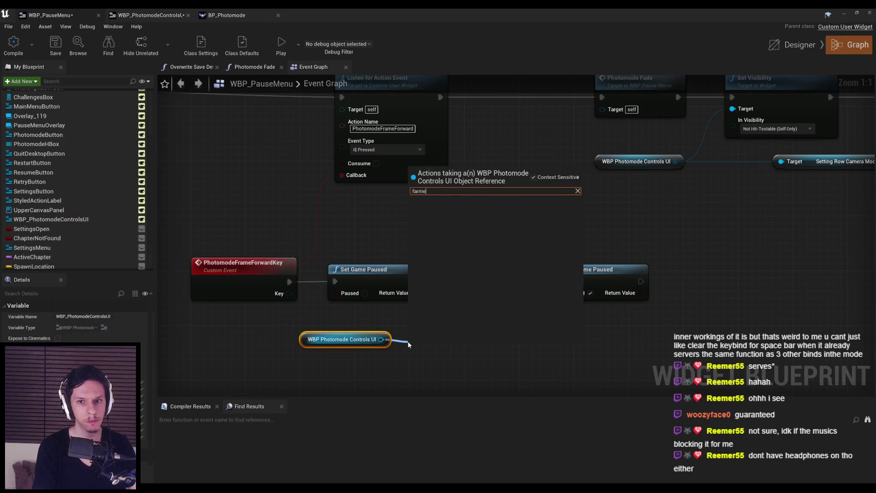
key("BackSpace")
key("BackSpace")
key("BackSpace")
type("ram")
key("Return")
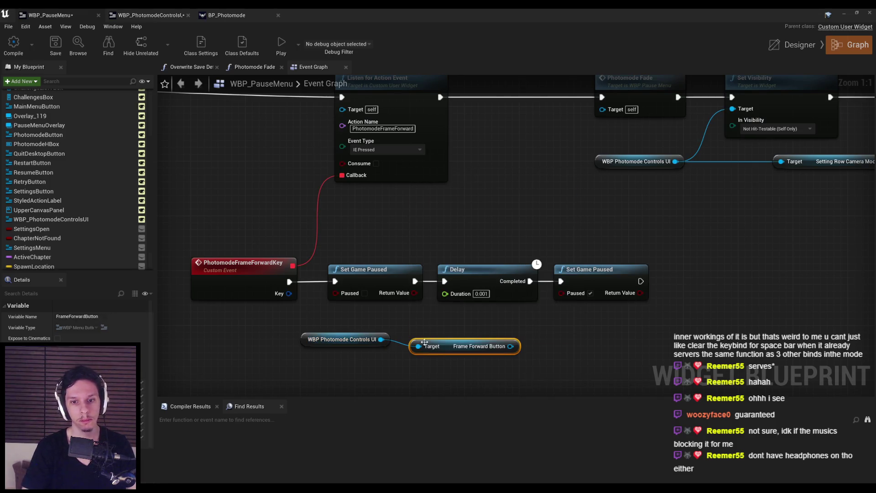
Add Call On Clicked for the button and trigger it from PhotomodeFrameForwardKey.
left_click_drag(465, 340, 524, 312)
type("on clicked")
key("Return")
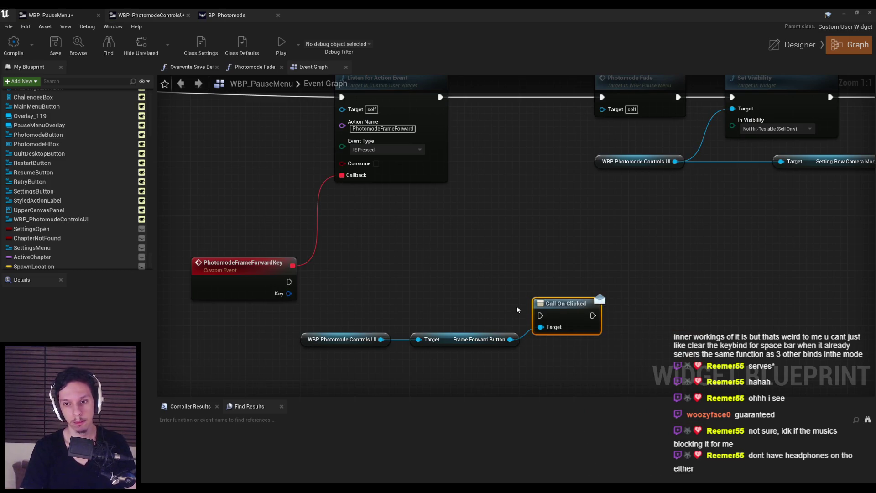
left_click_drag(540, 288, 290, 281)
key("q")
Line up the new nodes, save WBP_PauseMenu and go back to the level editor.
left_click_drag(365, 319, 530, 367)
left_click(580, 278, "ctrl")
left_click_drag(580, 278, 474, 279)
left_click(441, 317)
left_click_drag(438, 367, 189, 319)
left_click_drag(356, 339, 356, 326)
left_click(336, 355)
left_click(55, 43)
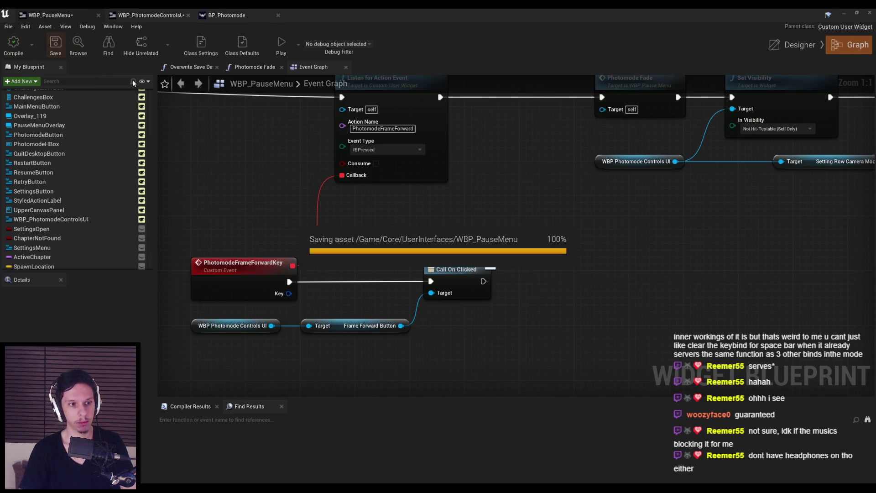
left_click(844, 14)
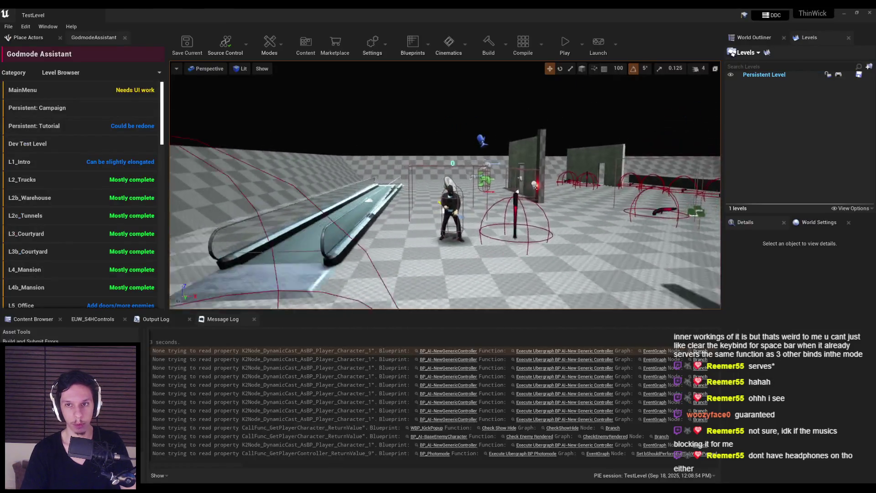
Play the level fullscreen, enter photo mode with J, move the camera, then re-enter photo mode.
left_click(565, 43)
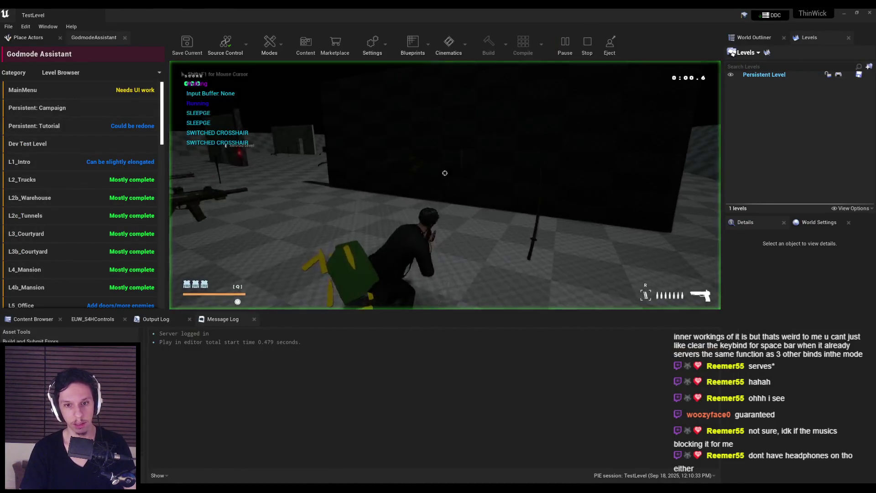
key("F11")
key("j")
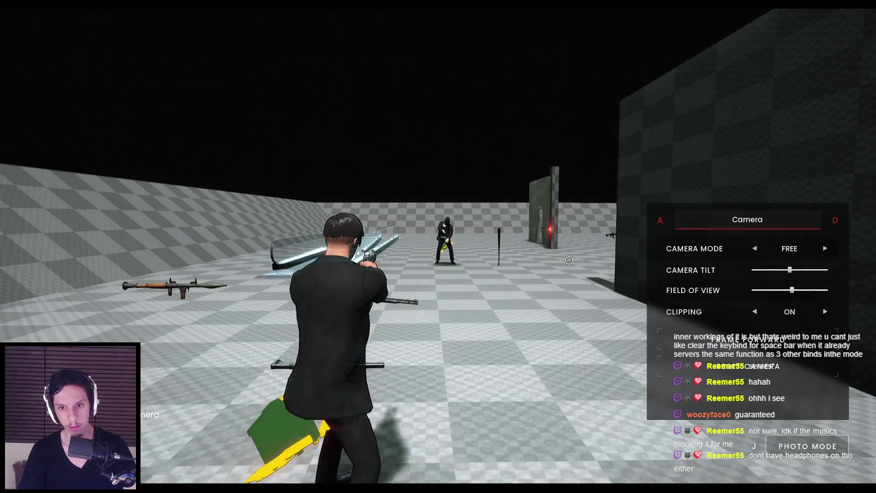
left_click_drag(555, 262, 542, 263)
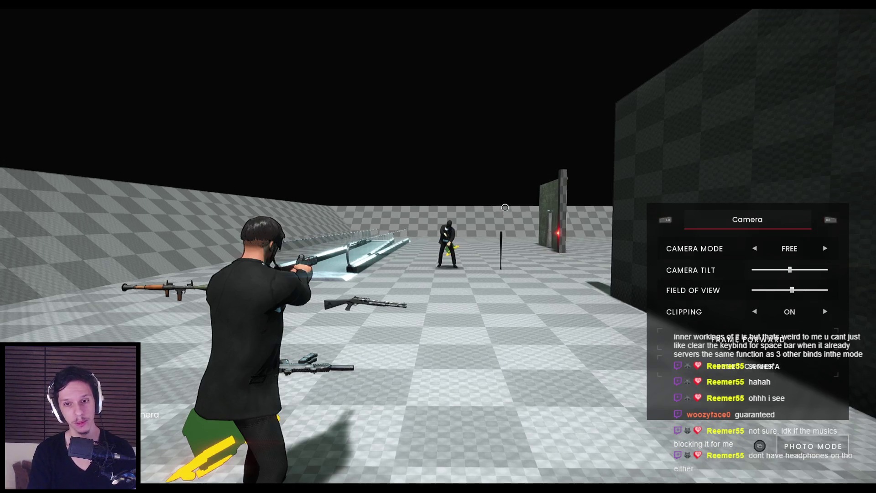
key("Escape")
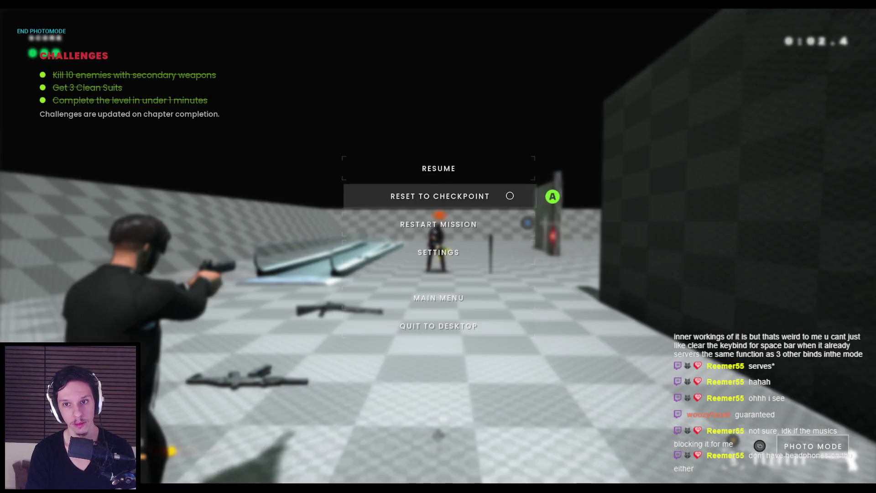
left_click(508, 168)
key("p")
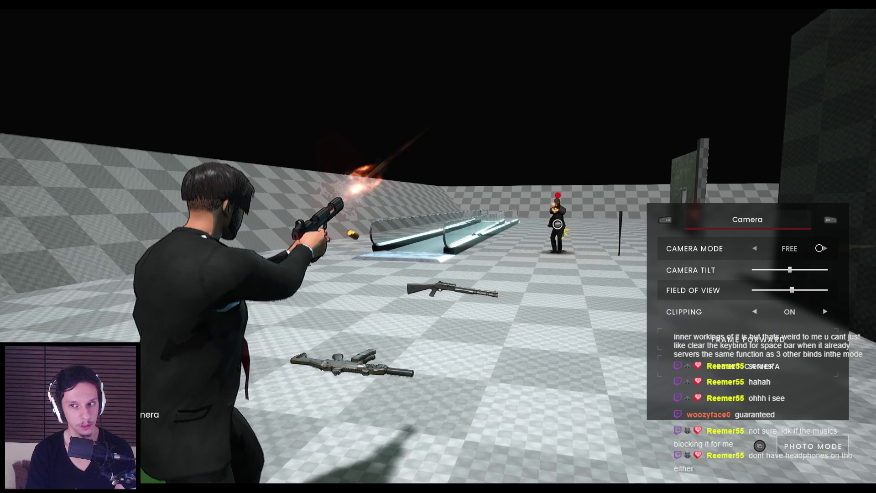
Step the frozen scene forward five times with Frame Forward, stop play, and return to WBP_PauseMenu.
left_click(815, 338)
left_click(814, 338)
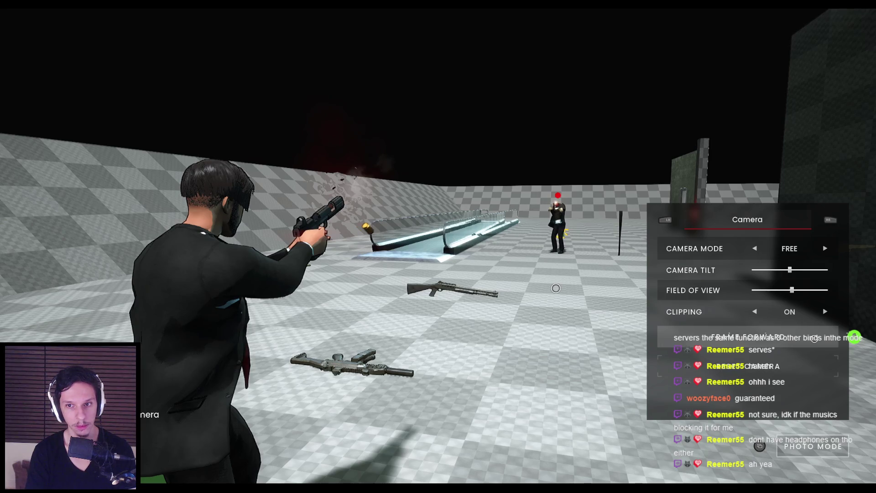
left_click(815, 338)
left_click(814, 338)
left_click(815, 339)
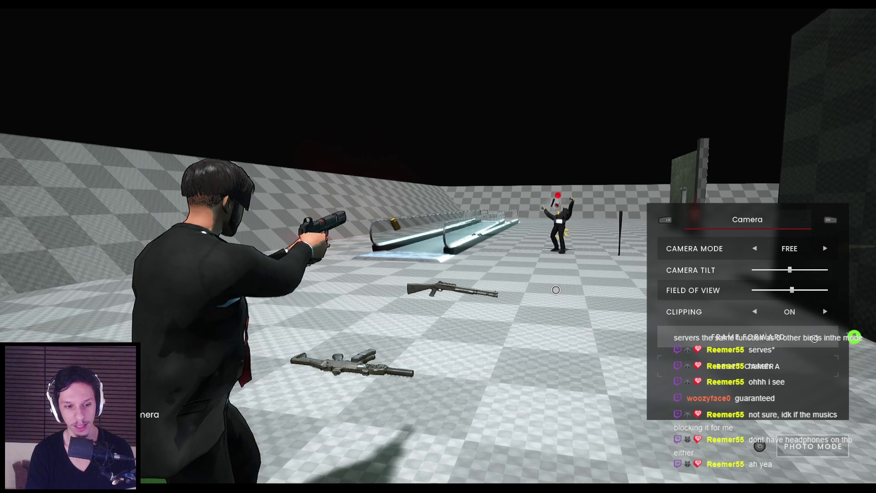
key("Escape")
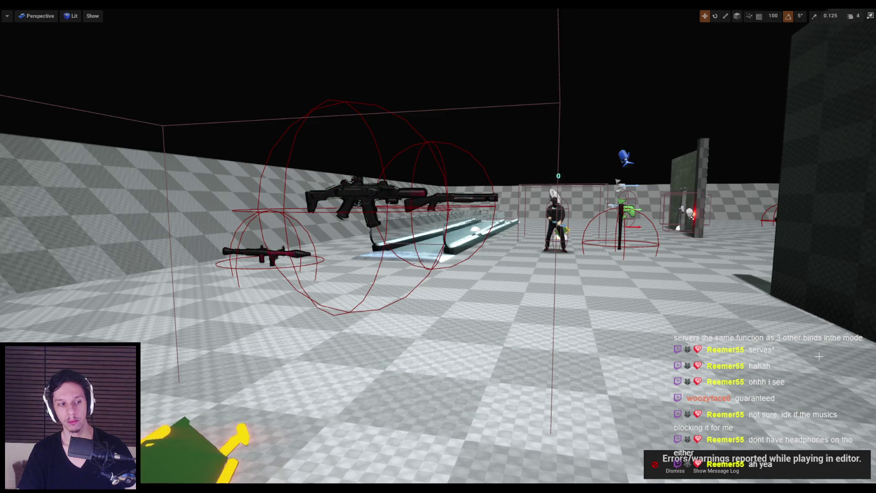
key("F11")
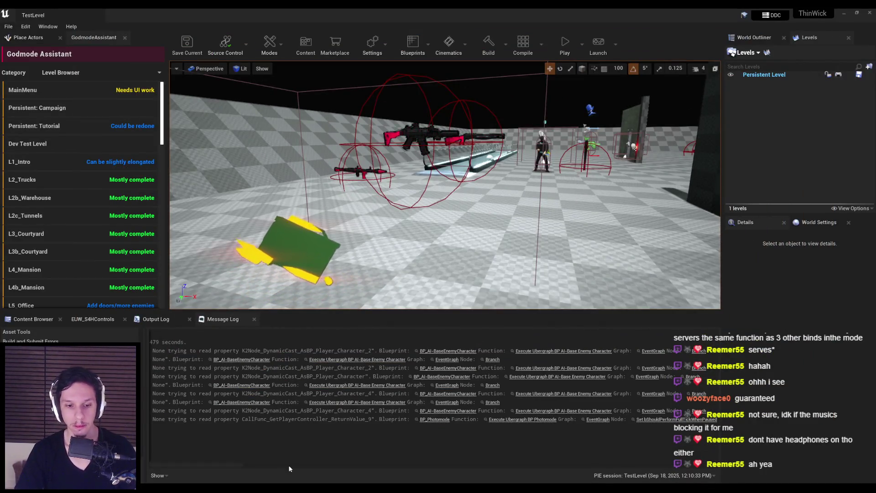
mouse_move(261, 490)
left_click(277, 445)
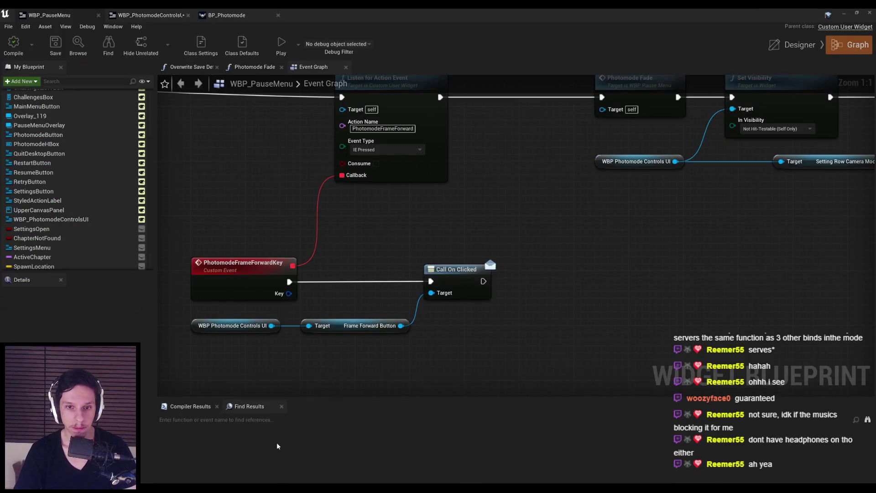
Check the PhotomodeFrameForward binding under Project Settings > Input, then close the settings.
scroll(373, 266, "down", 2)
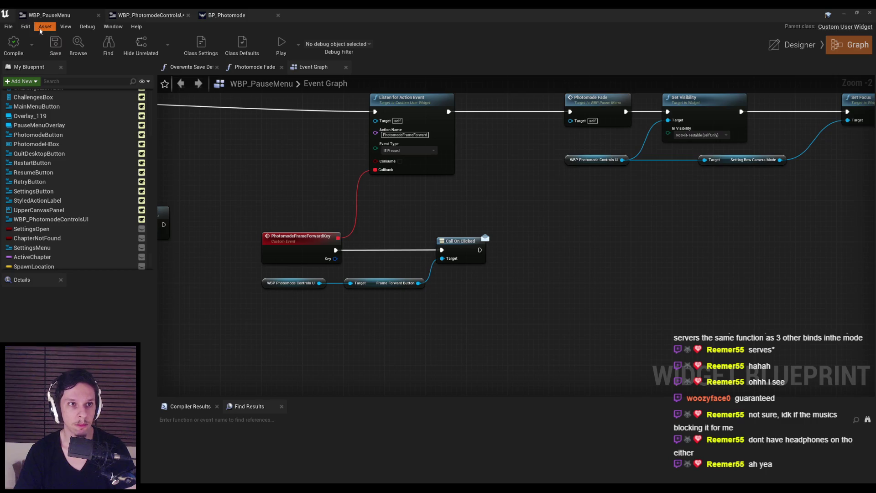
left_click(26, 26)
left_click(45, 129)
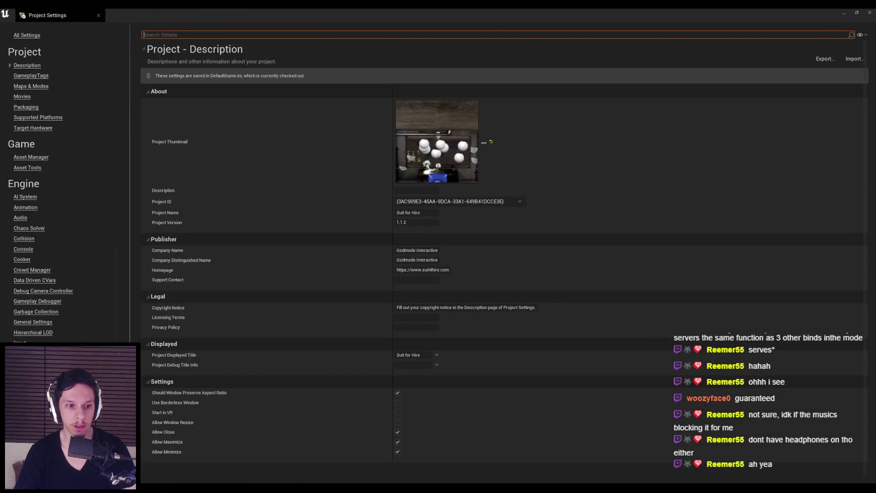
left_click(21, 341)
scroll(228, 334, "down", 15)
scroll(226, 330, "down", 15)
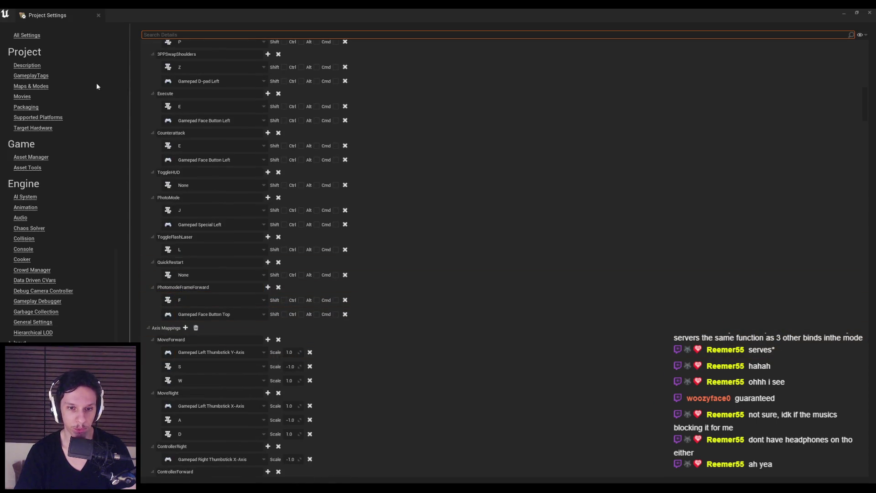
left_click(98, 15)
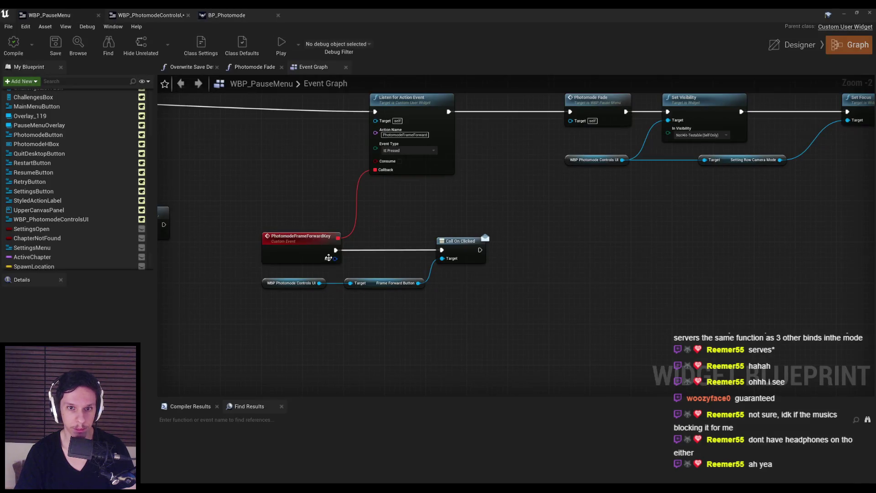
Tick Consume on the Listen for Action Event, save, and return to the level editor.
left_click(400, 162)
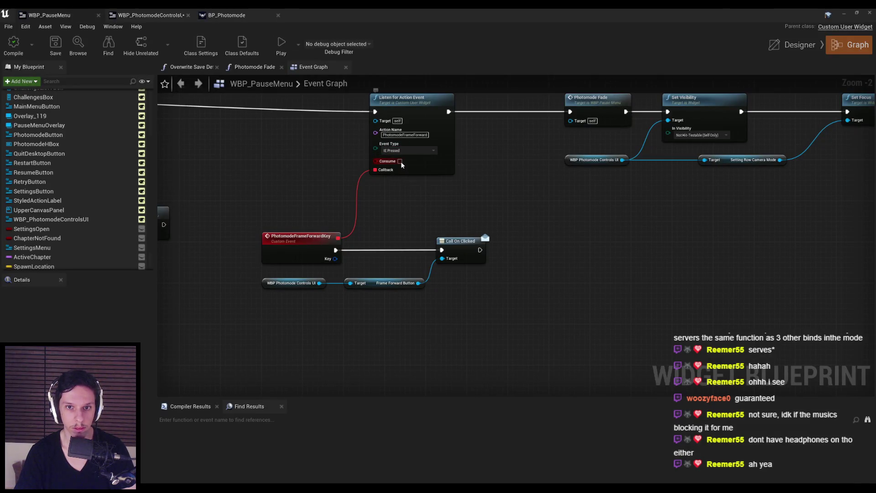
left_click(28, 53)
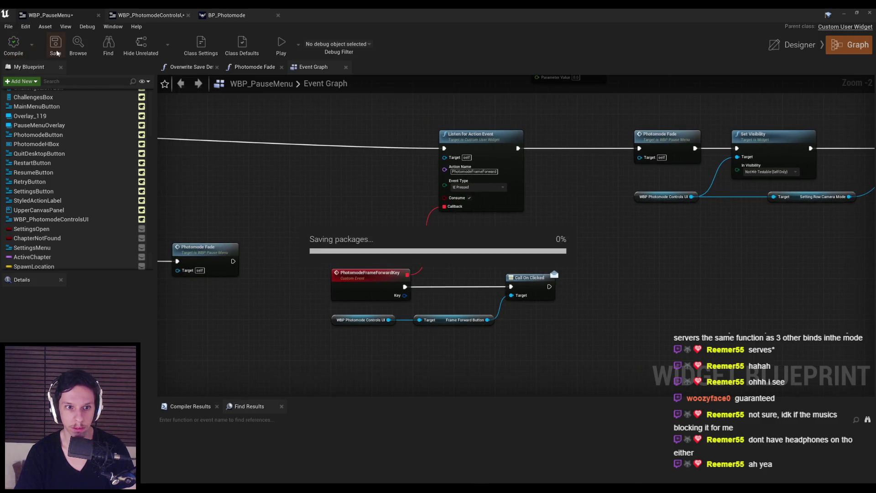
scroll(418, 230, "down", 2)
scroll(464, 197, "up", 1)
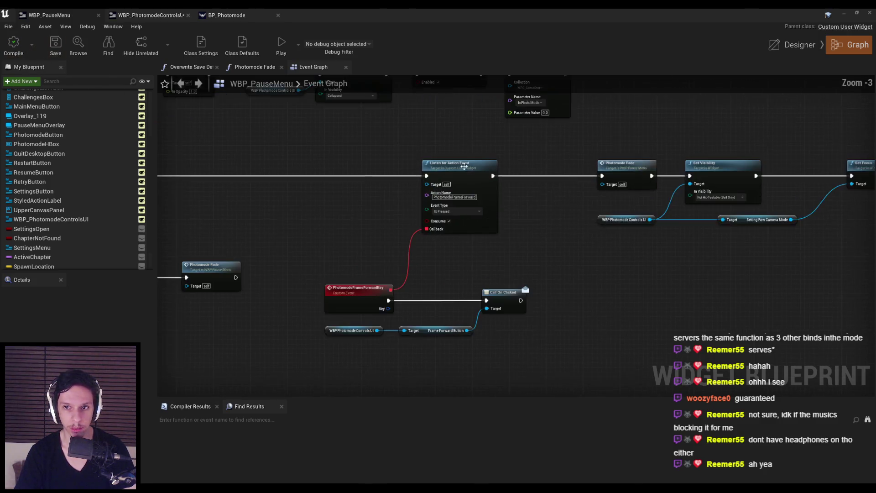
left_click(847, 14)
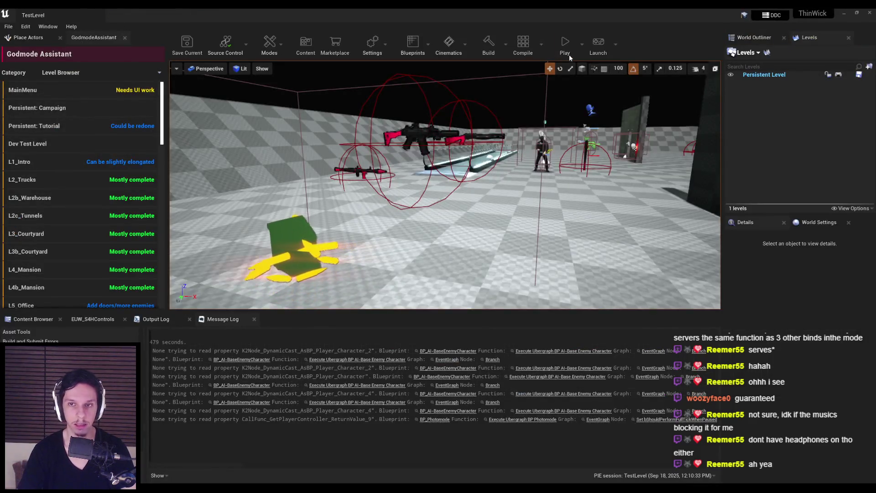
Check the photo-mode controls help in play with J, stop, and reopen WBP_PhotomodeControlsUI's graph.
key("j")
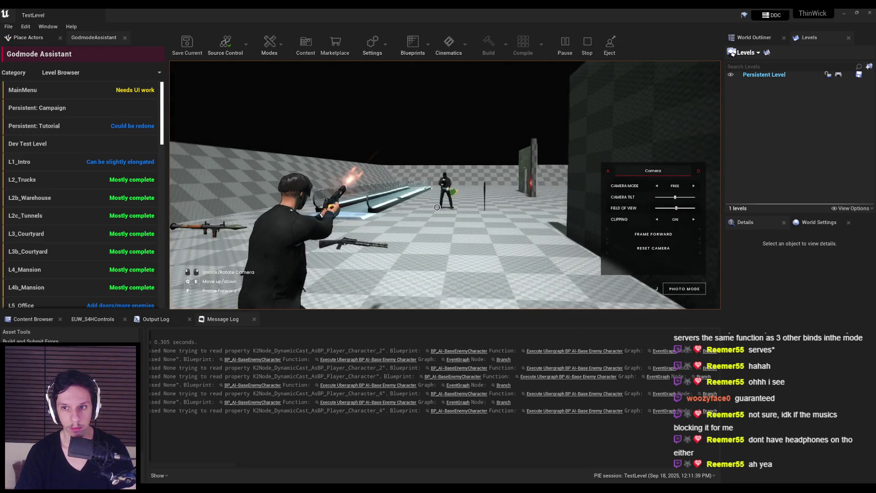
key("Escape")
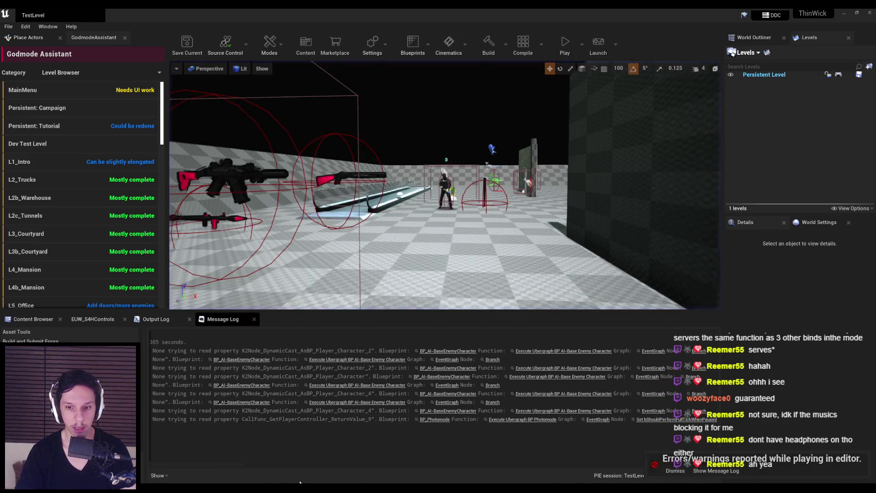
mouse_move(244, 488)
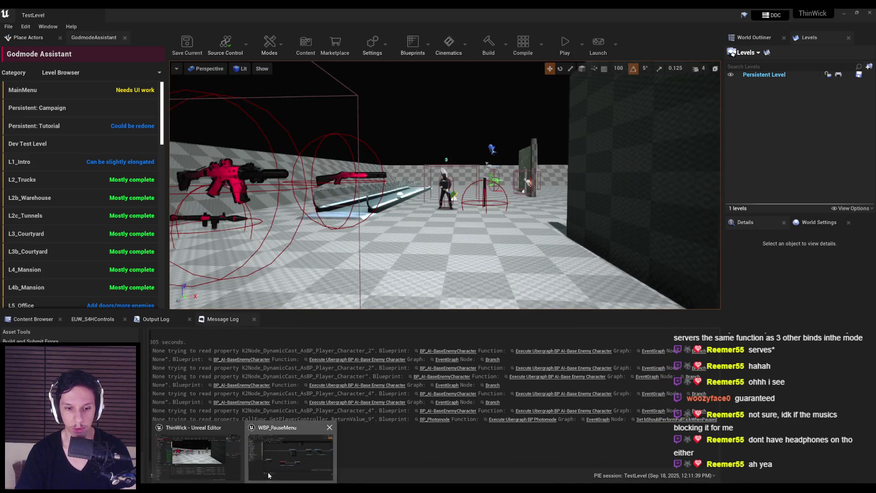
left_click(290, 452)
scroll(440, 258, "up", 1)
scroll(441, 218, "down", 2)
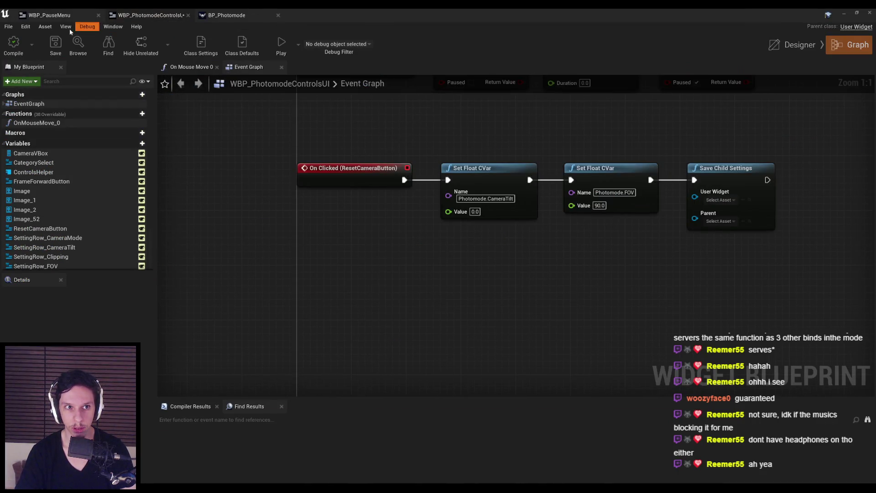
Add a Listen for Input Action node for PhotomodeFrameForward, wired after the preceding node.
scroll(321, 239, "down", 2)
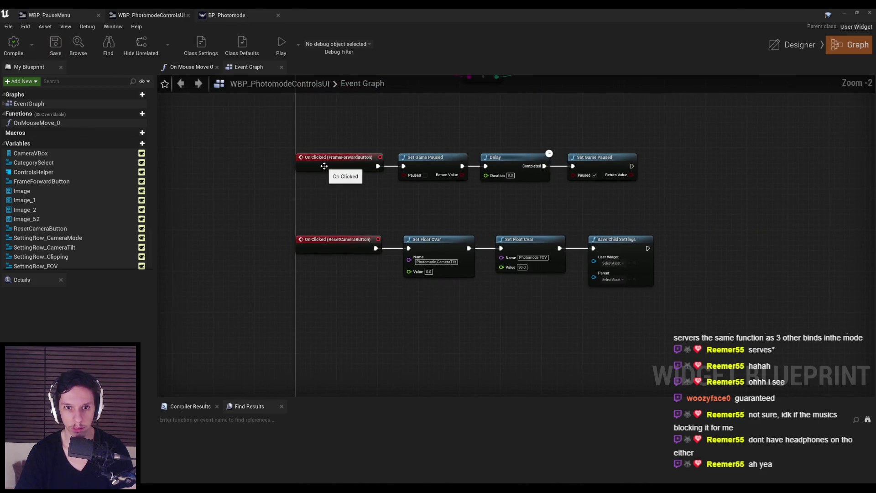
left_click(50, 15)
scroll(423, 245, "up", 3)
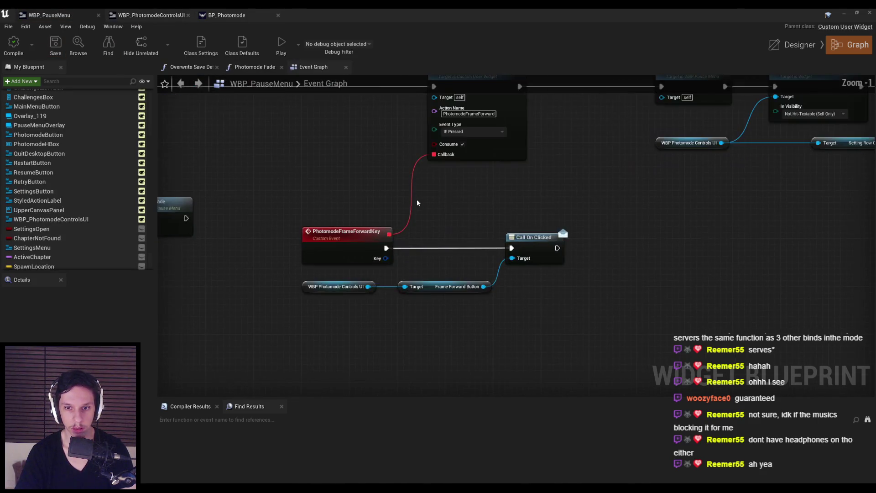
right_click(388, 180)
type("listen for action")
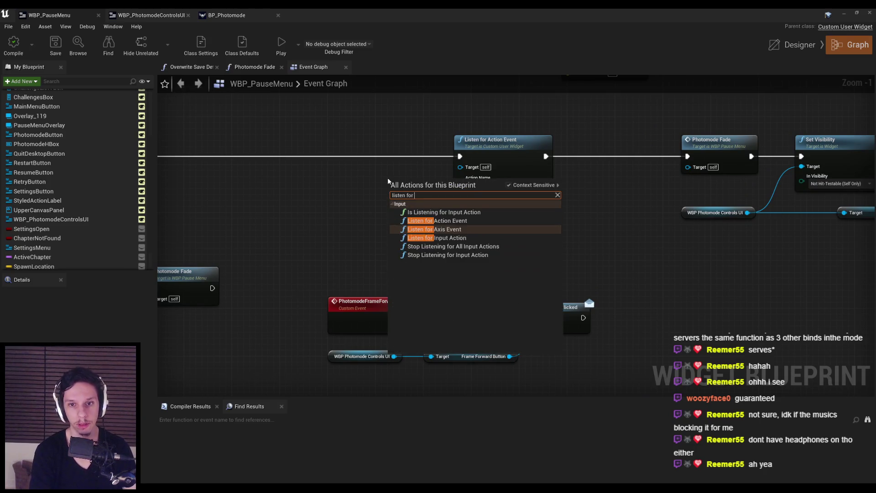
left_click(436, 229)
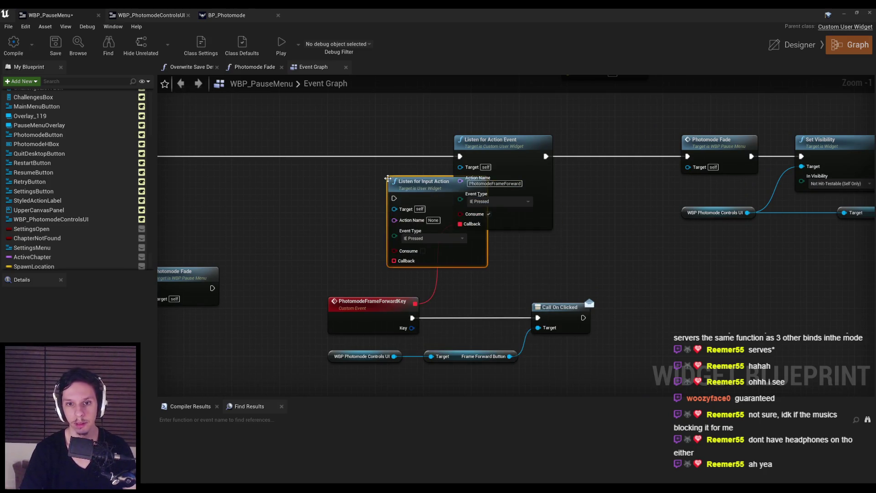
left_click_drag(402, 180, 357, 141)
scroll(521, 168, "down", 2)
mouse_move(522, 168)
left_mouse_down()
mouse_move(571, 168)
mouse_move(201, 162)
left_mouse_up()
left_click_drag(561, 175, 556, 170)
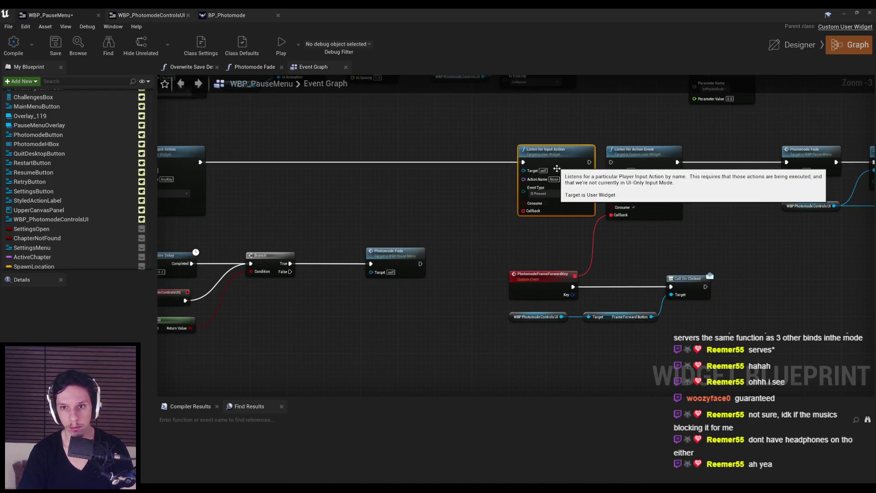
type("PhotomodeFrameForward")
Replace the old Listen for Action Event, connecting the new listener to Photomode Fade.
left_click_drag(534, 242, 449, 241)
left_click(561, 148)
key("Delete")
mouse_move(505, 161)
left_mouse_down()
mouse_move(520, 170)
mouse_move(706, 163)
left_mouse_up()
left_click_drag(470, 149, 557, 148)
Drive Call On Clicked from a new PhotomodeFF callback event, deleting PhotomodeFrameForwardKey.
mouse_move(526, 213)
left_mouse_down()
mouse_move(529, 228)
mouse_move(489, 280)
mouse_move(437, 229)
left_mouse_up()
key("Escape")
key("Return")
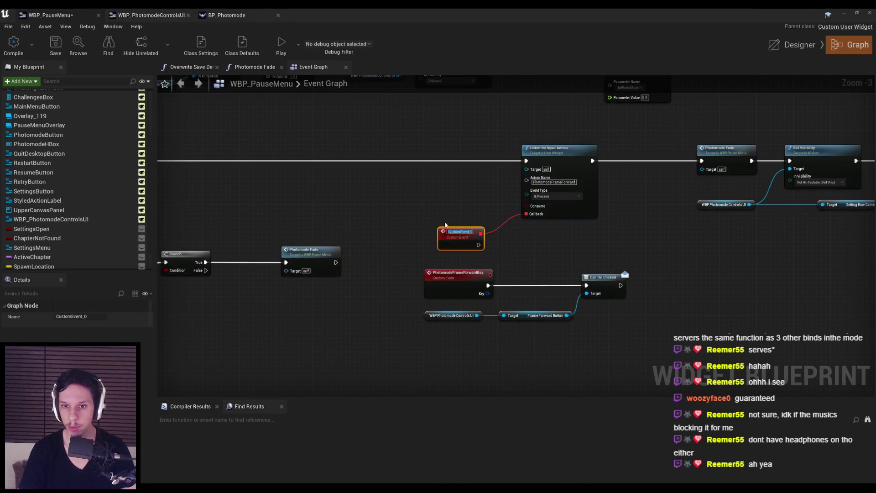
type("PhotomodeFF")
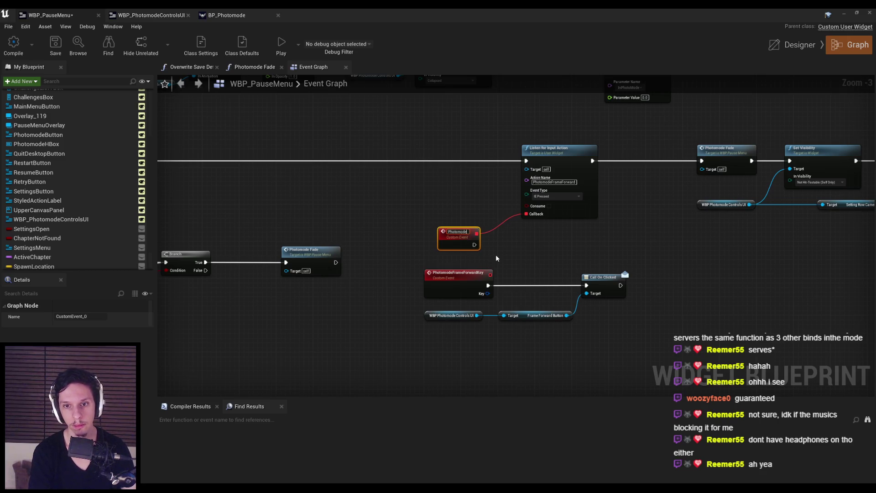
key("Return")
left_click_drag(475, 243, 586, 286)
left_click(457, 273)
key("Delete")
left_click_drag(461, 248, 465, 293)
left_click(504, 304)
Compile WBP_PauseMenu and start playing the level.
left_click(19, 54)
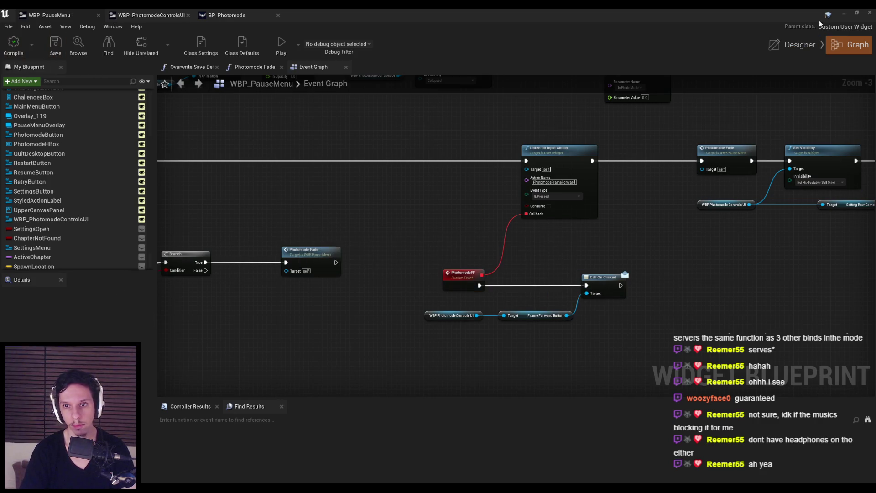
left_click(845, 14)
left_click(566, 43)
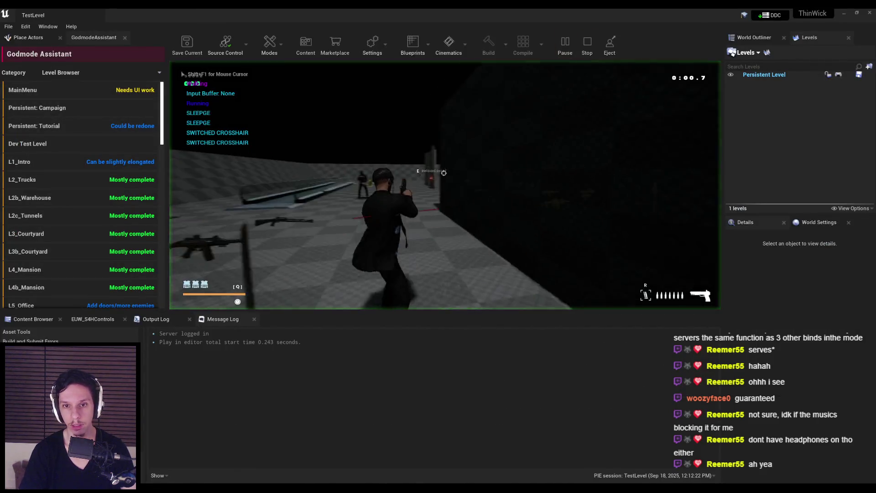
Test photo mode (J, move with D), then set the listener's Event Type to IE Released.
key("j")
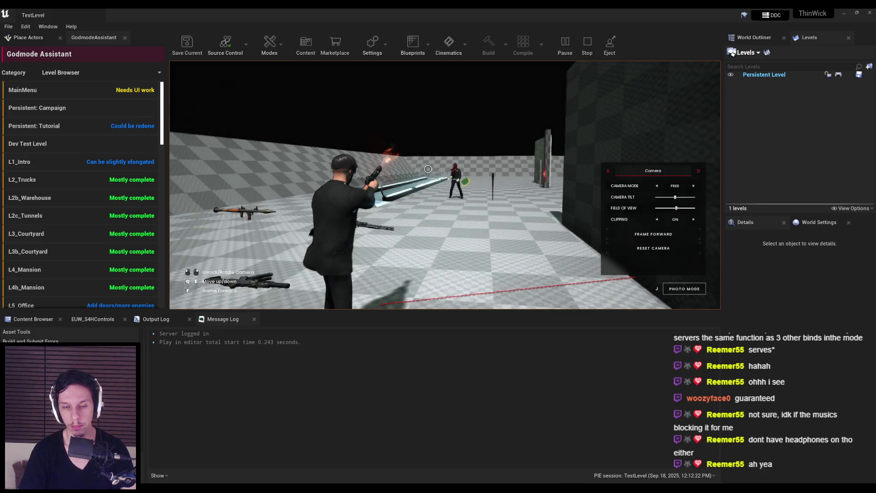
key("d")
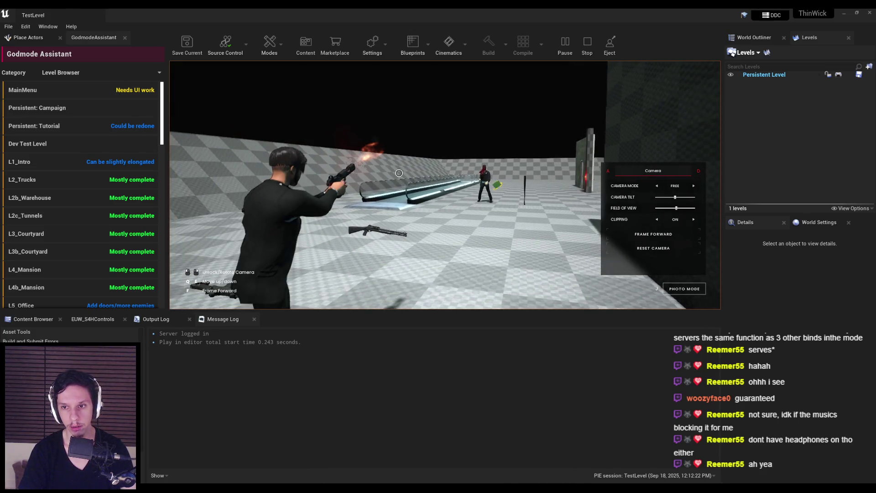
key("Escape")
left_click(552, 166)
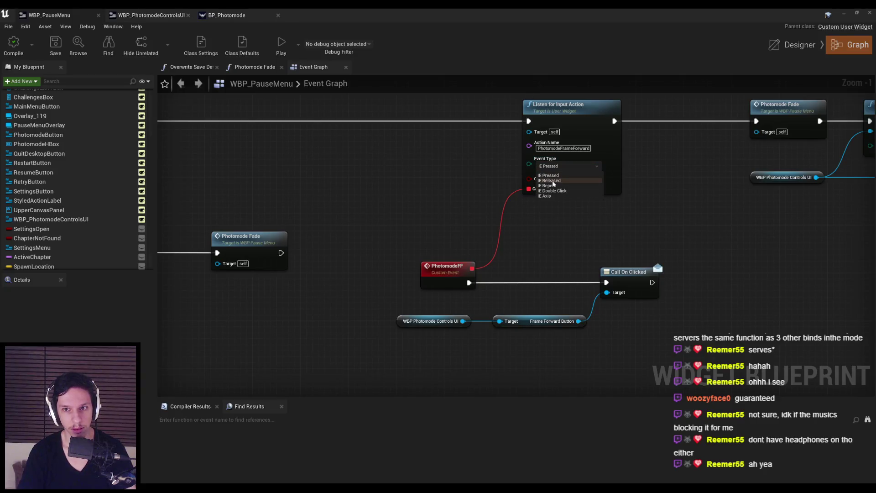
left_click(554, 181)
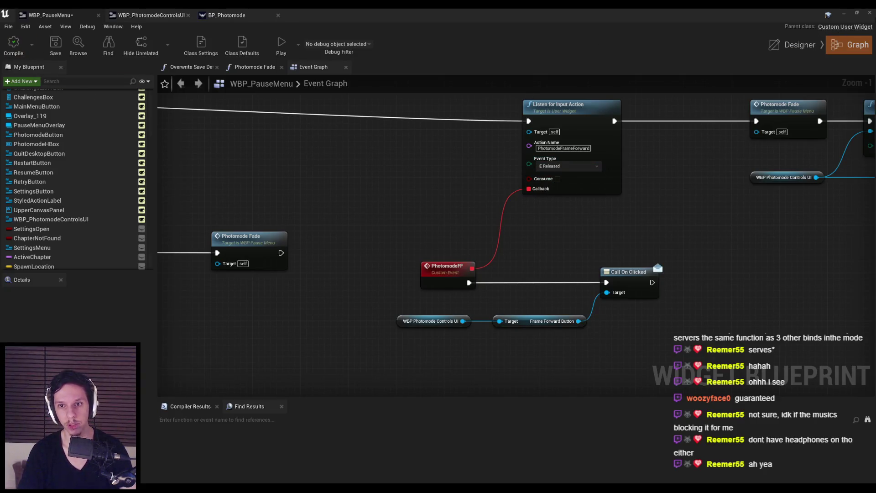
left_click(845, 15)
left_click(565, 45)
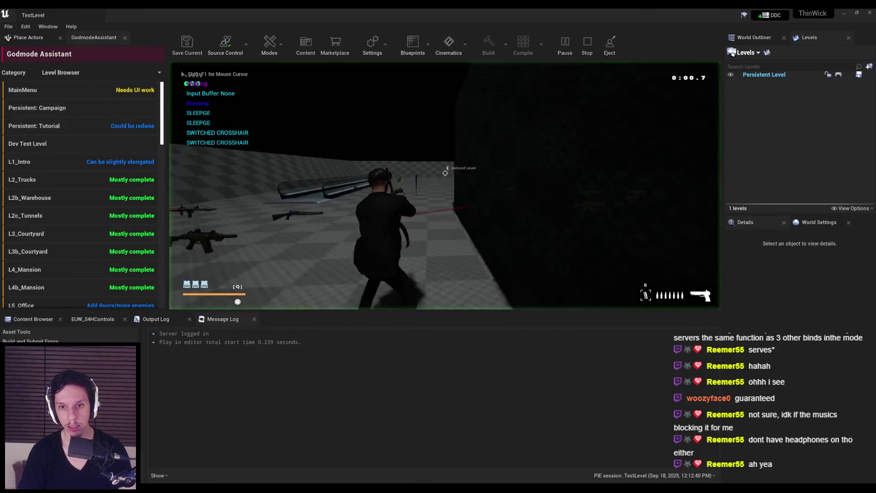
key("w")
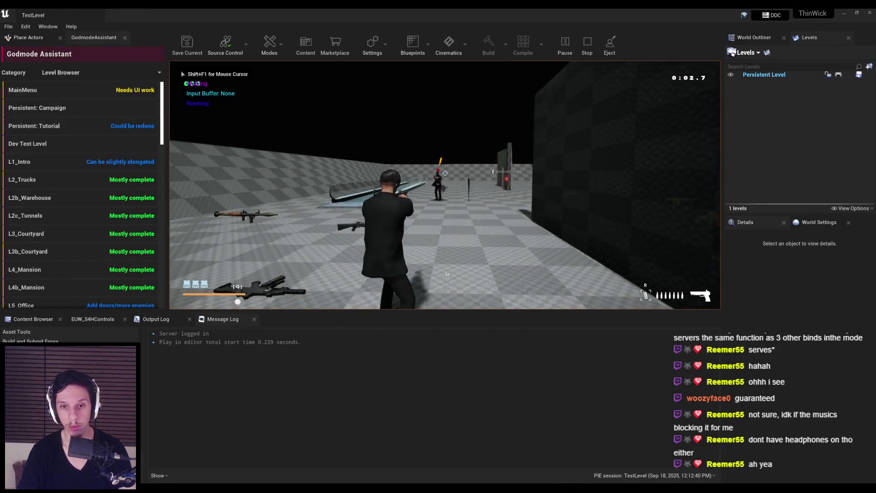
left_click(445, 173)
key("j")
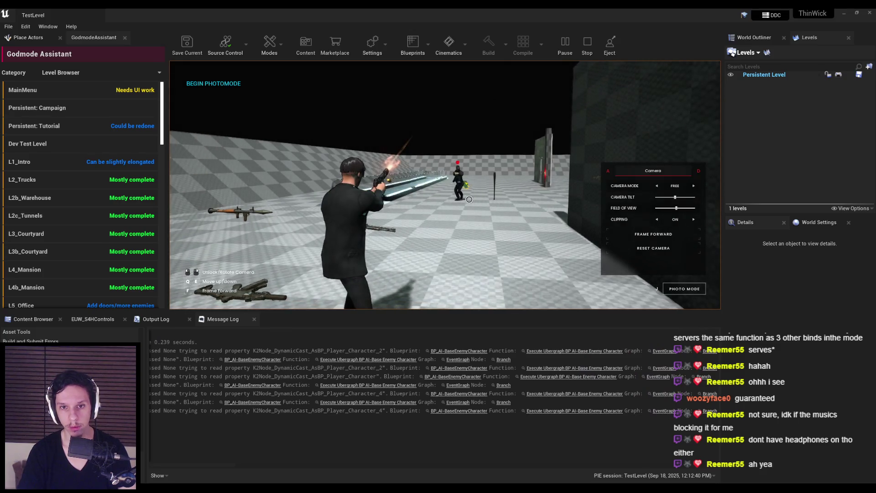
key("Escape")
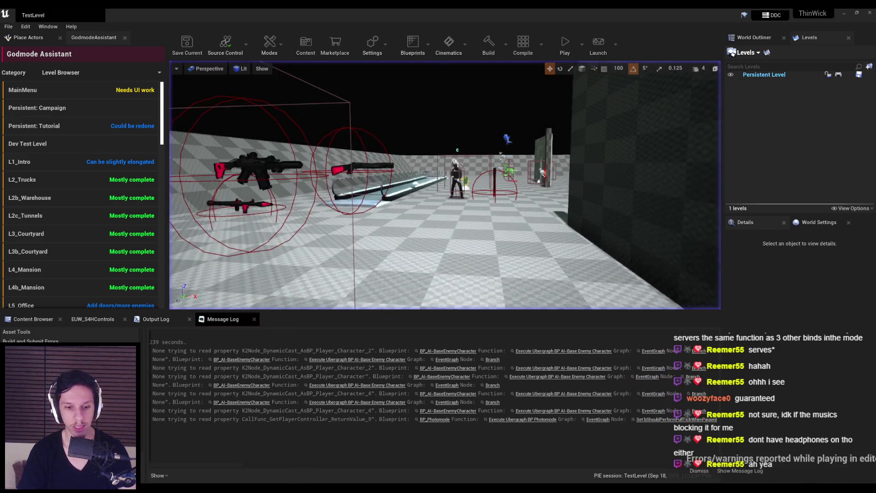
left_click(292, 452)
left_click(551, 166)
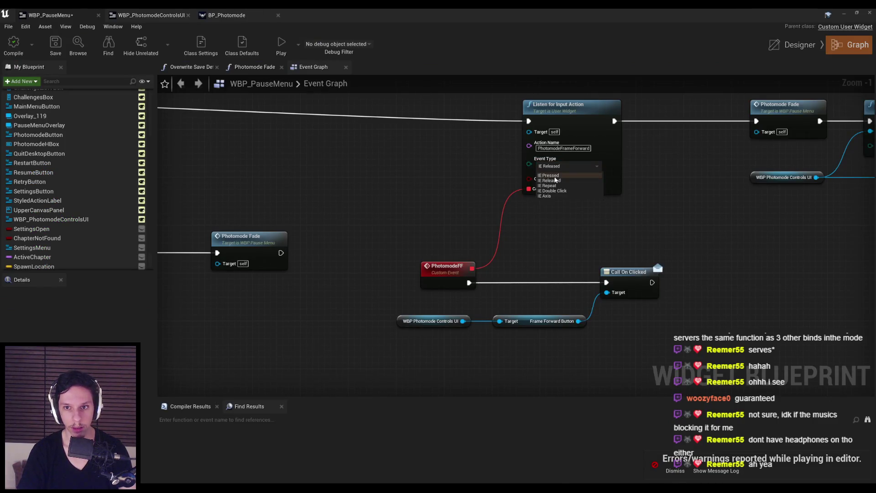
Set the listener back to IE Pressed, dismiss the errors notice, and save WBP_PauseMenu.
left_click(557, 176)
scroll(447, 210, "down", 2)
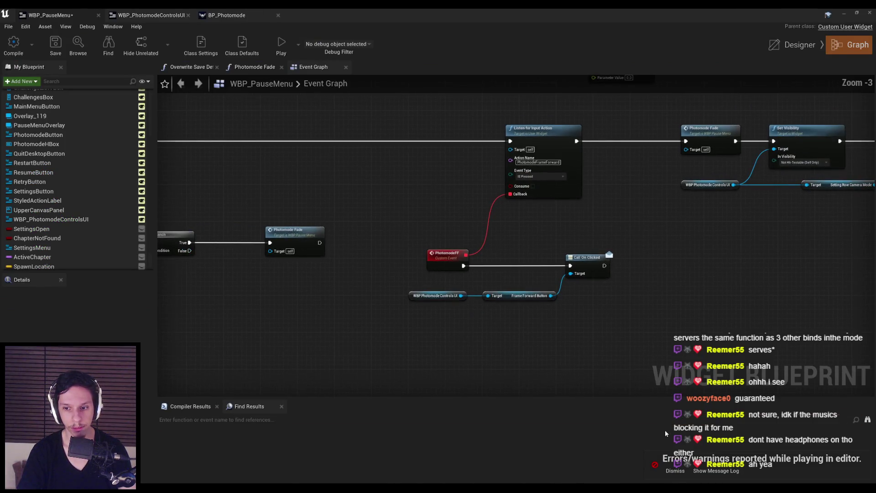
left_click(673, 470)
left_click_drag(557, 248, 527, 281)
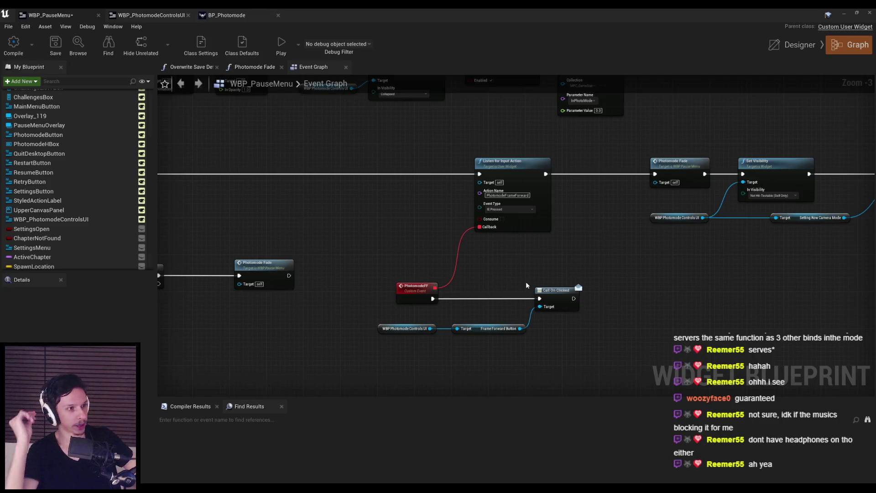
left_click(56, 46)
Look over the WBP_PhotomodeControlsUI graph, then return to WBP_PauseMenu.
left_click(150, 15)
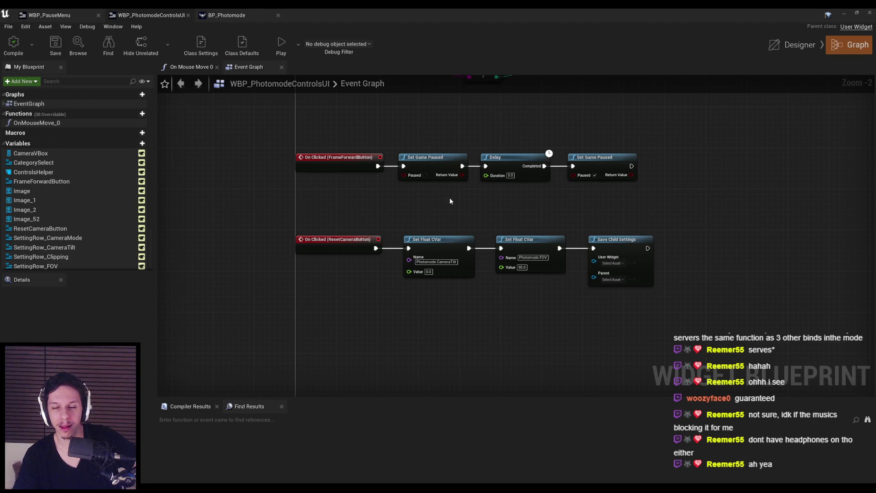
left_click_drag(322, 160, 292, 276)
scroll(331, 234, "down", 1)
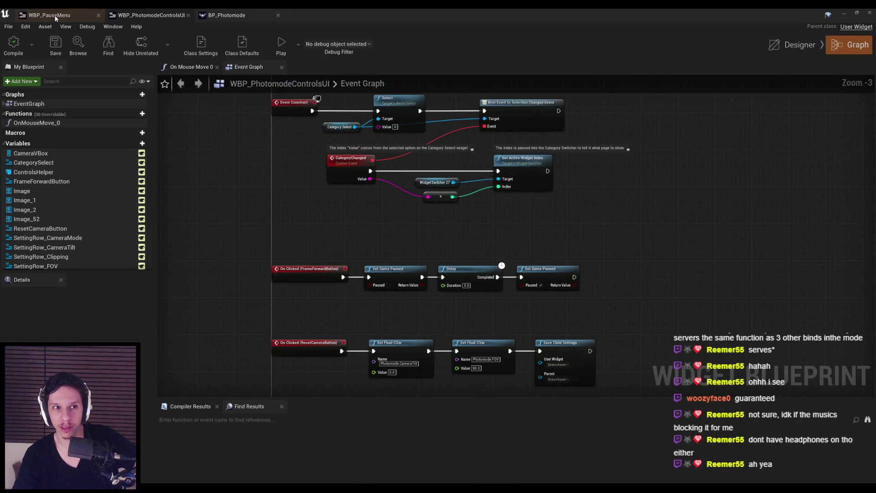
left_click(55, 17)
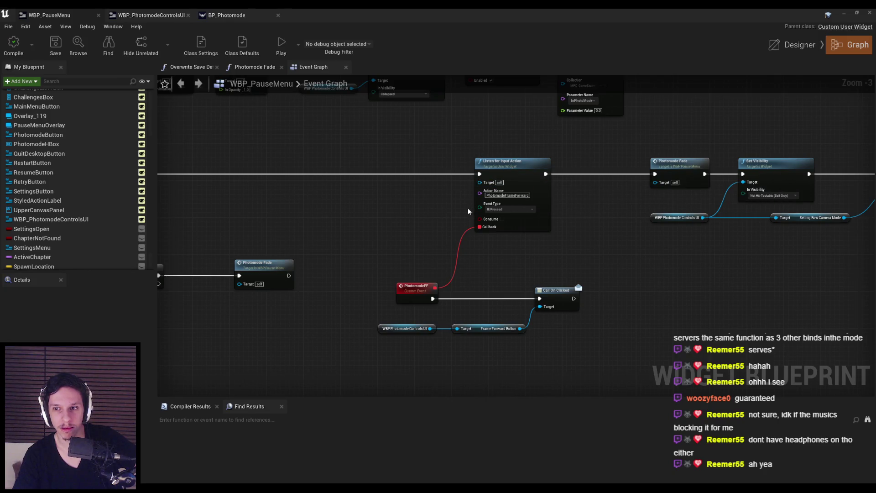
Tick Consume on the frame-forward listener and bring the level editor forward.
left_click_drag(468, 211, 669, 183)
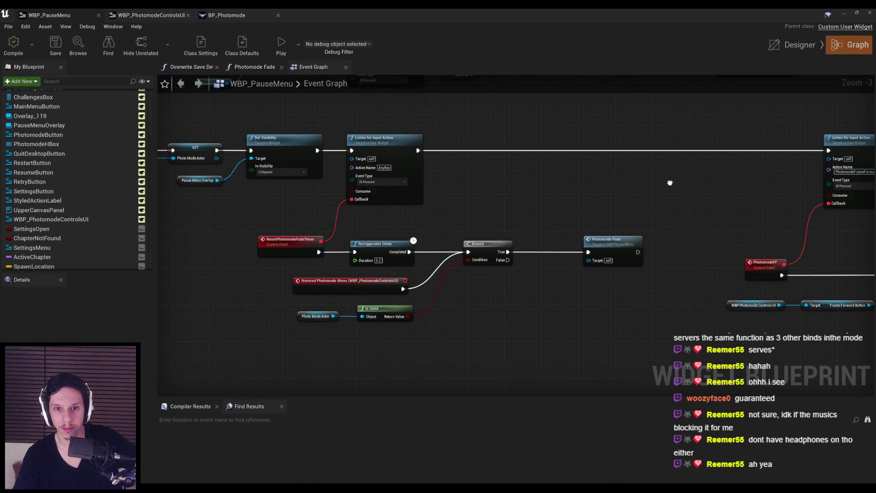
left_click_drag(670, 182, 557, 200)
left_click(739, 214)
left_click_drag(730, 219, 591, 221)
left_click(843, 13)
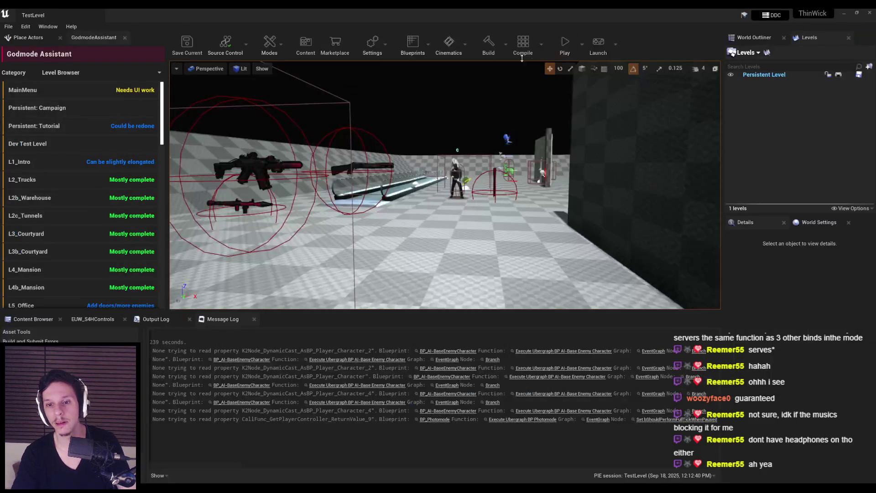
Play-test photo mode with J, stop, and bring WBP_PauseMenu's Event Graph back to front.
left_click(566, 44)
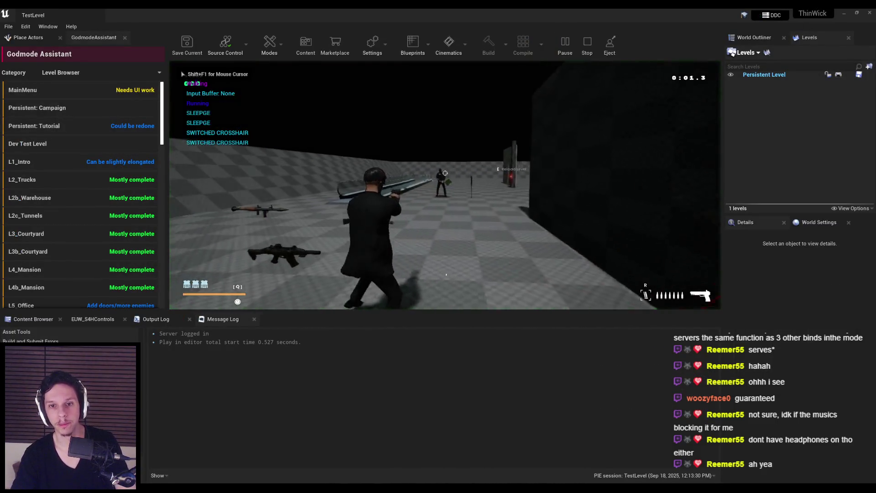
key("j")
key("Escape")
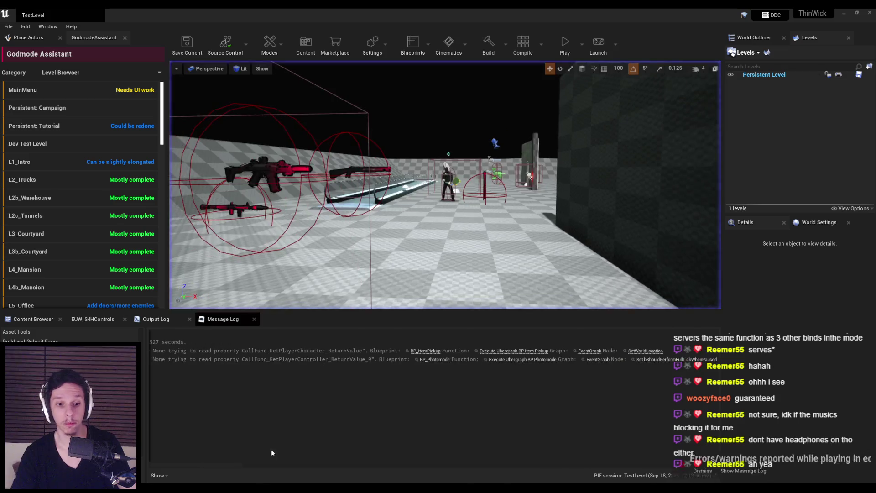
left_click(278, 442)
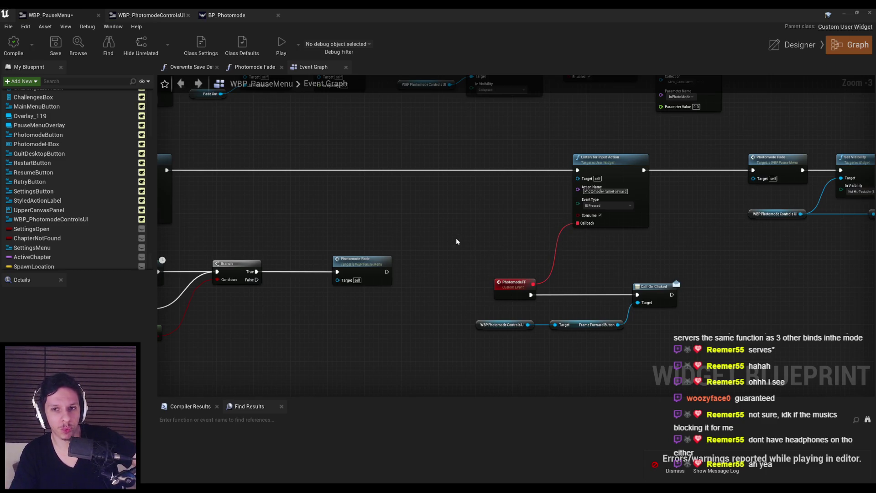
Untick Consume Input on the pause menu's frame-forward listener and save the blueprint.
key("ctrl+s")
left_click(227, 15)
scroll(287, 221, "down", 3)
left_click_drag(287, 221, 281, 222)
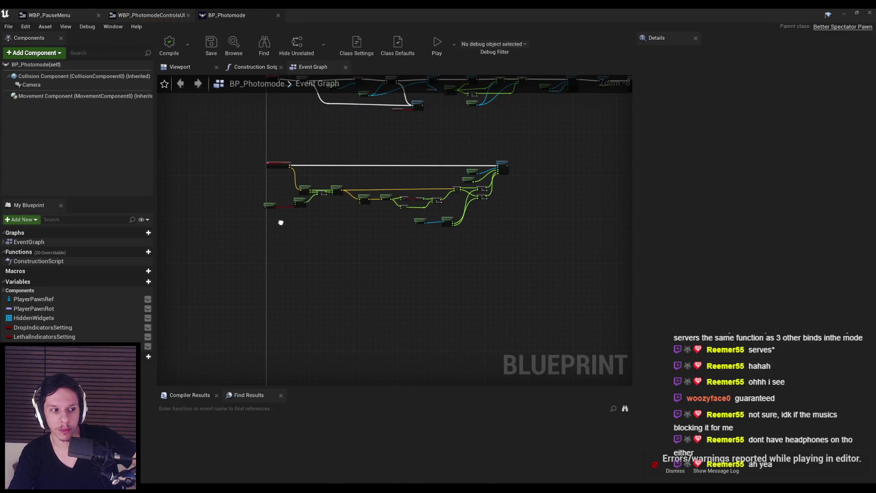
scroll(281, 225, "up", 3)
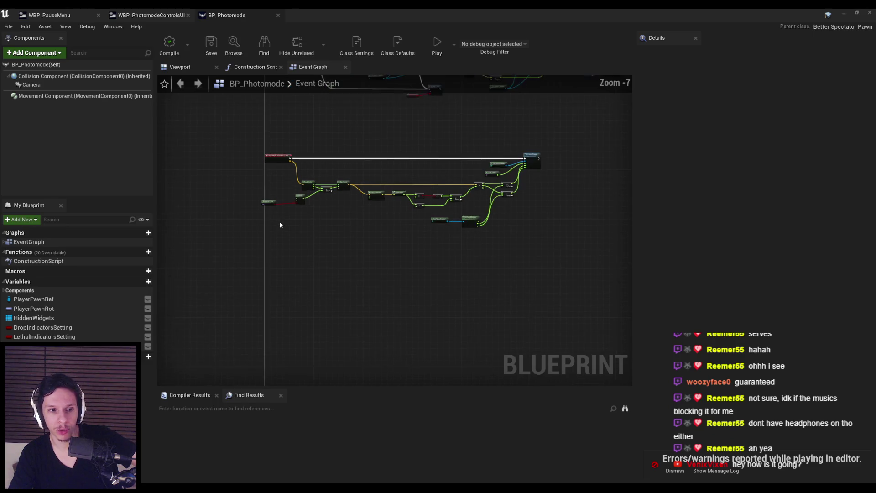
left_click(49, 15)
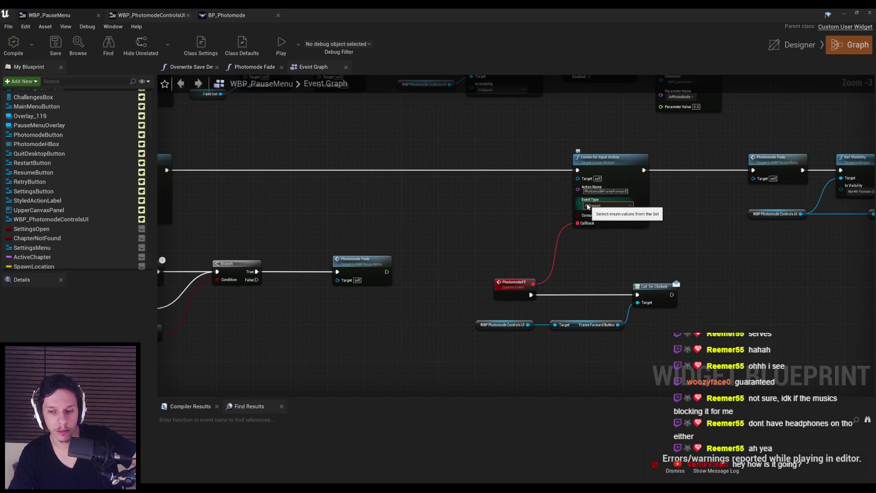
left_click_drag(523, 239, 469, 224)
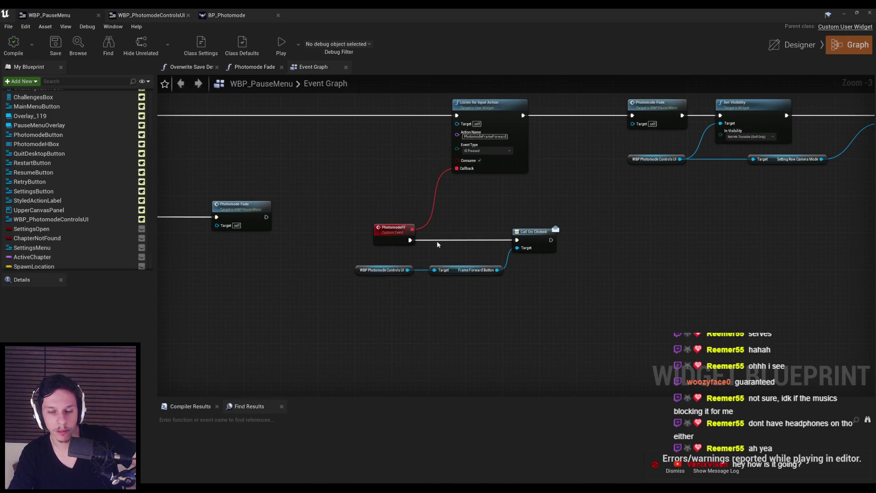
scroll(478, 161, "up", 3)
left_click(481, 159)
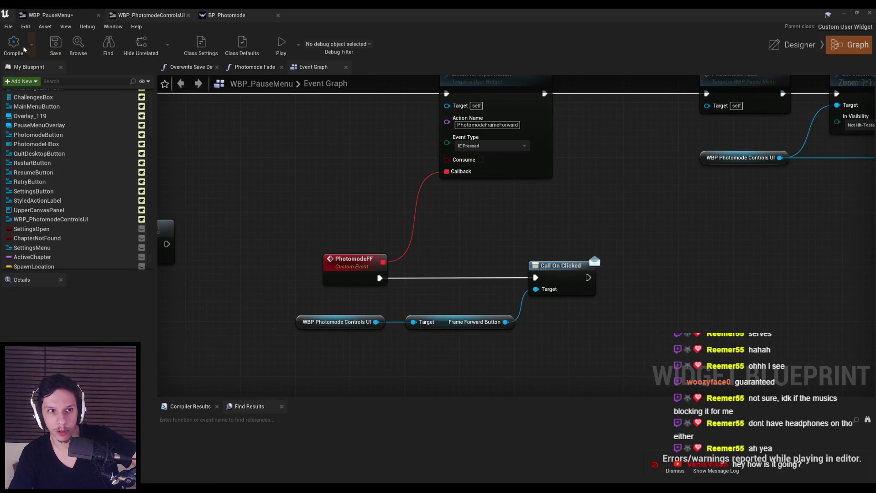
left_click(55, 45)
Delete the old frame-forward button nodes and grab the pause/Delay/re-pause chain from WBP_PhotomodeControlsUI.
left_click_drag(352, 256, 331, 189)
left_click_drag(304, 218, 573, 305)
key("Delete")
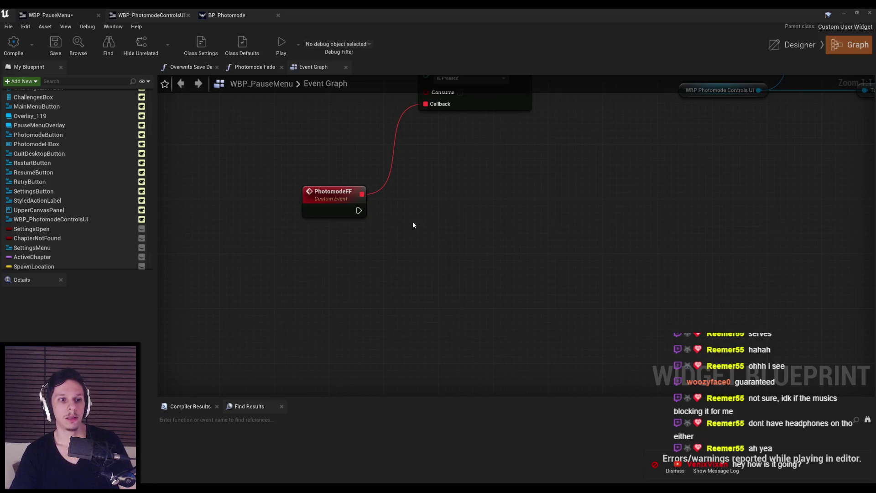
left_click(150, 15)
left_click_drag(377, 248, 571, 318)
Paste the chain after PhotomodeFF, wire it up, and set the Delay to 0.1.
left_click(81, 13)
key("ctrl+v")
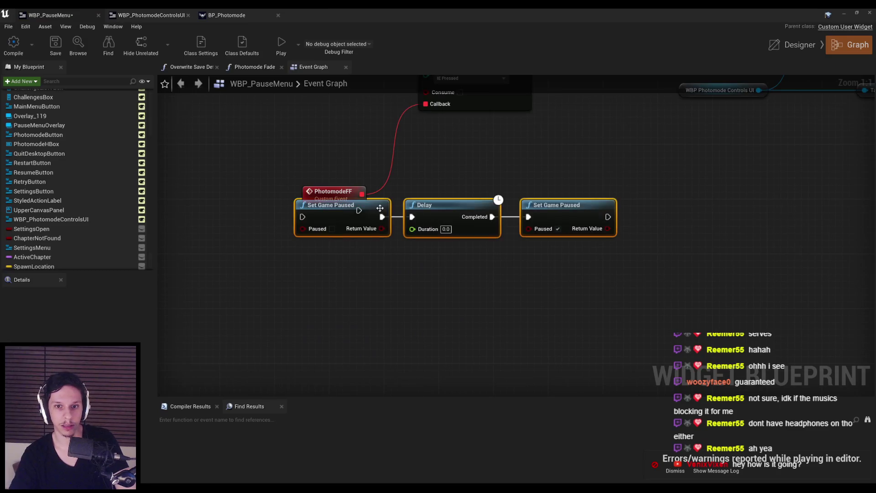
left_click_drag(349, 204, 466, 203)
left_click_drag(411, 209, 359, 210)
left_click_drag(572, 226, 566, 227)
left_click(549, 222)
type("0.1")
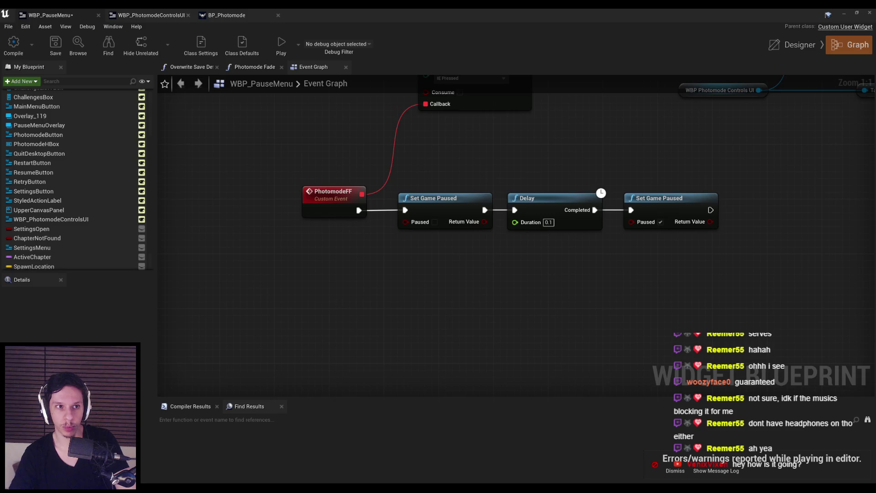
Compile and save the pause menu blueprint, then play the test level.
left_click(14, 44)
left_click(55, 43)
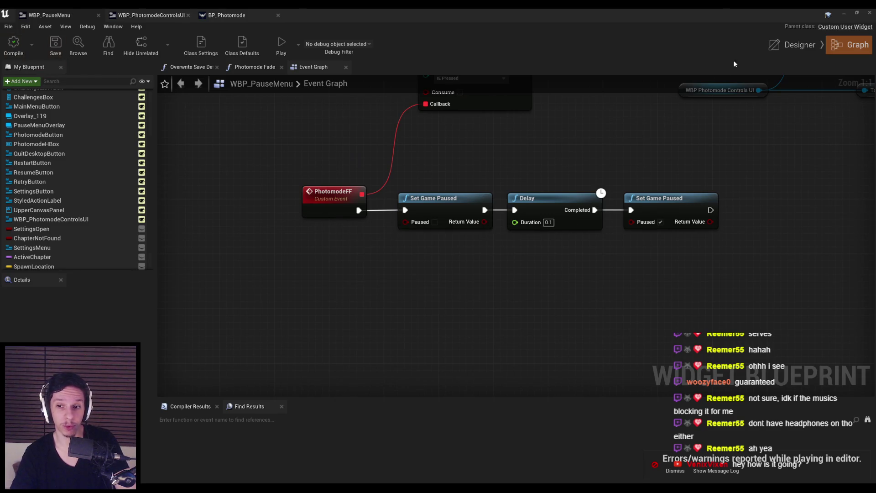
left_click(845, 12)
key("alt+p")
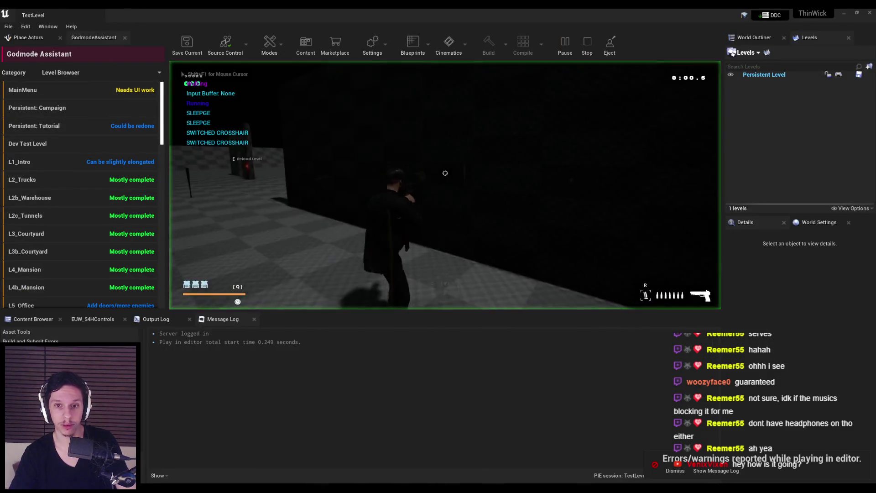
Toggle photo mode with J several times, step one frame with Frame Forward, then stop the session.
key("j")
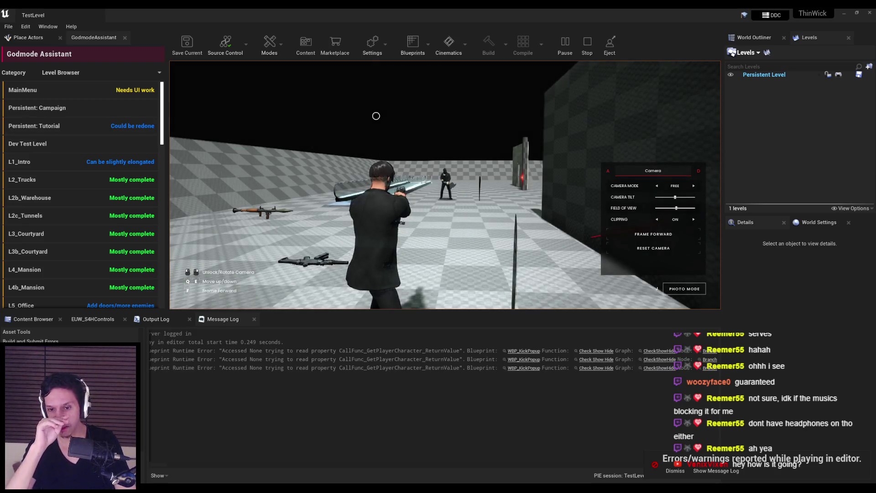
key("j")
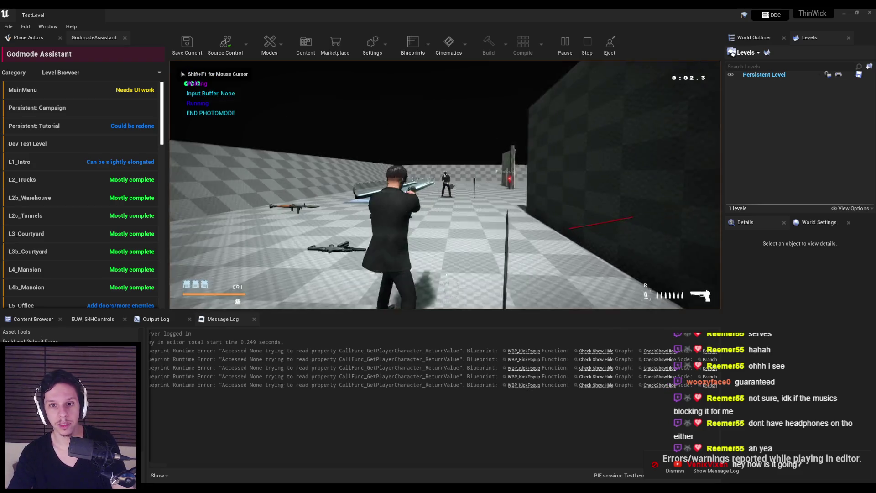
key("j")
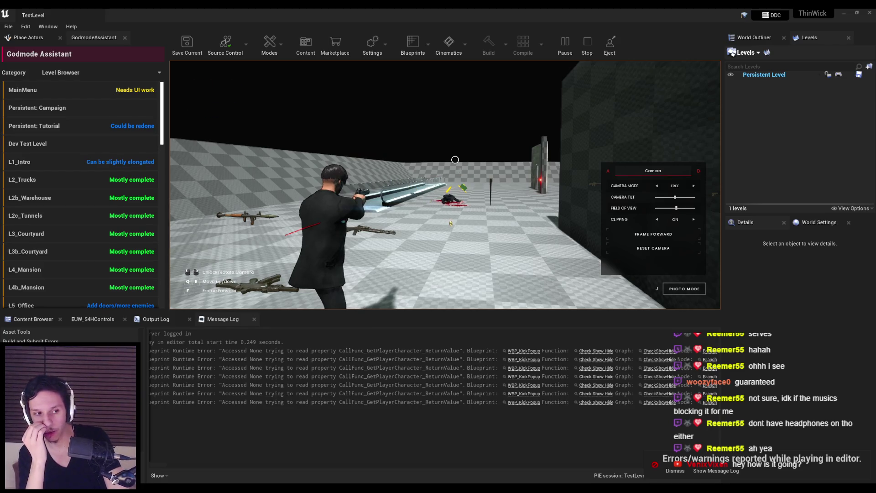
key("j")
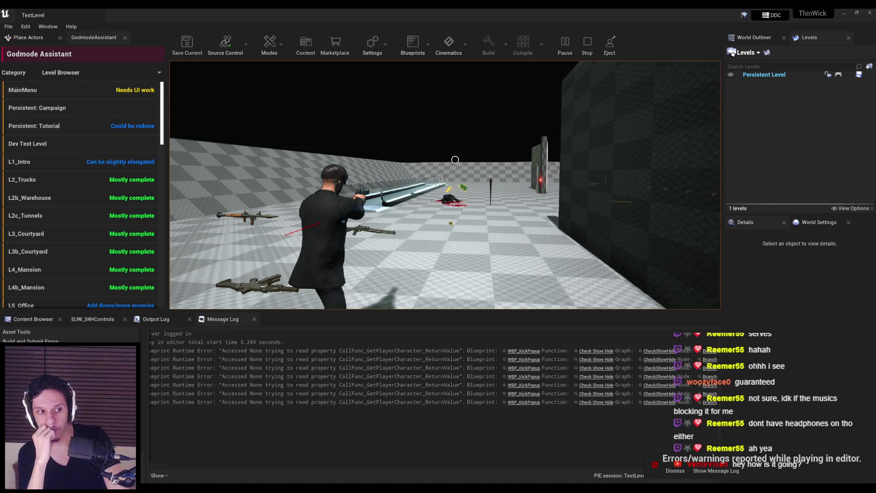
key("j")
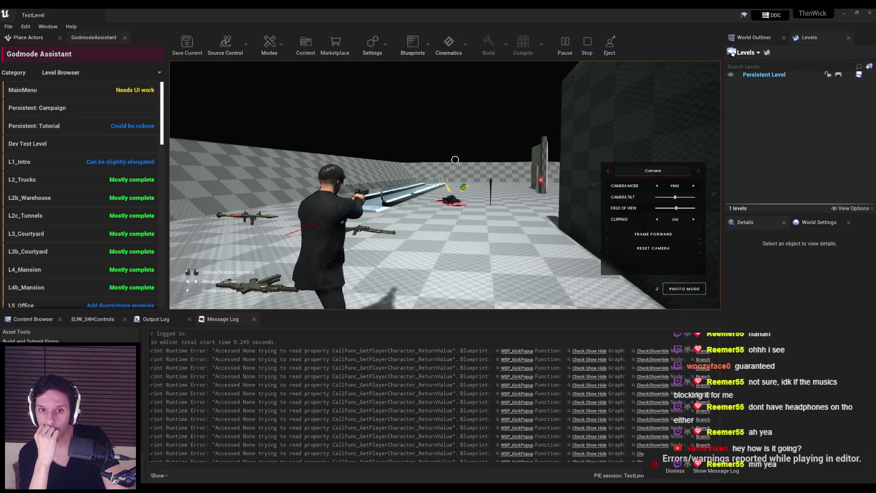
left_click(635, 235)
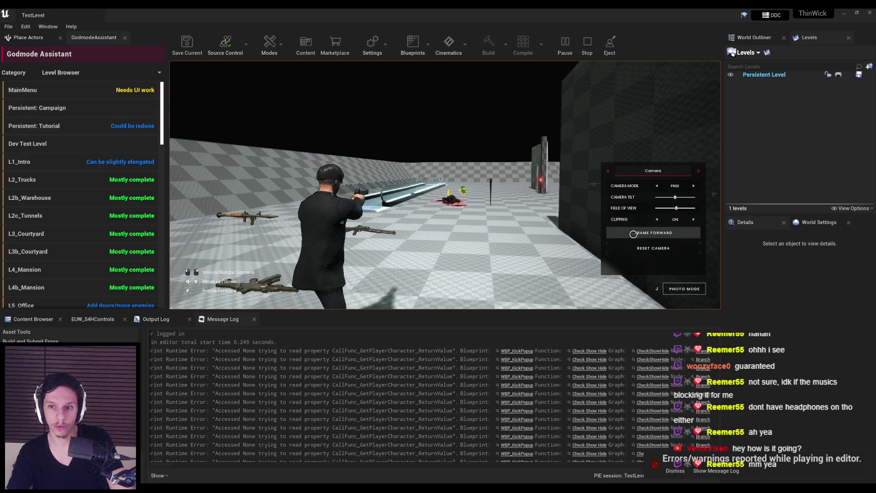
key("Escape")
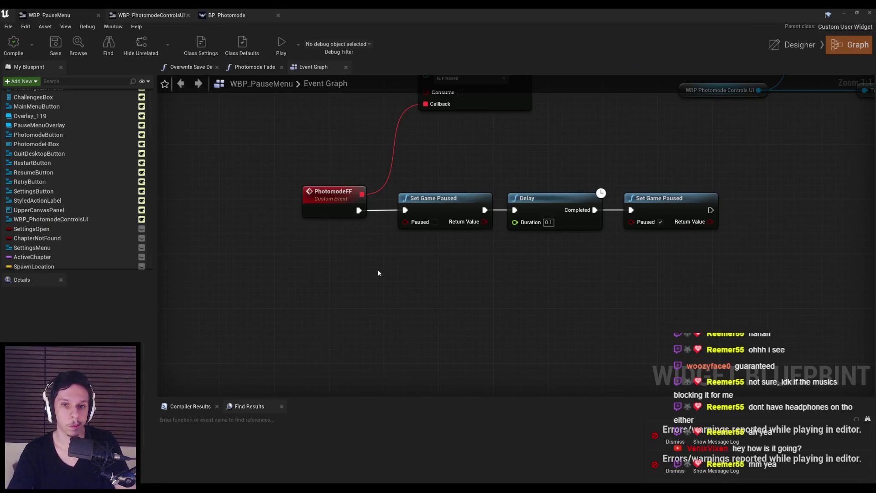
Change the PhotomodeFF Delay duration to 0.01.
left_click(547, 222)
type("0.01")
key("Return")
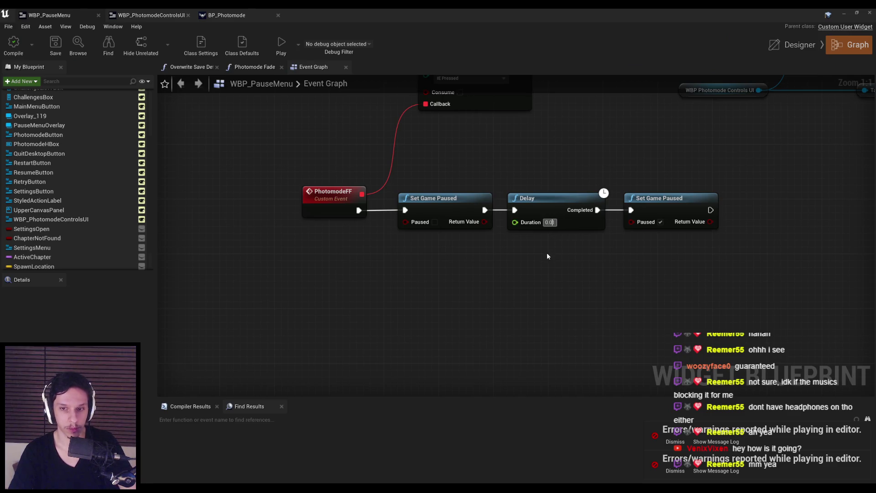
Add a QualifiedFrameTime to Seconds node, split its In Frame Time and Frame Rate pins, then delete it.
right_click(517, 253)
type("frame")
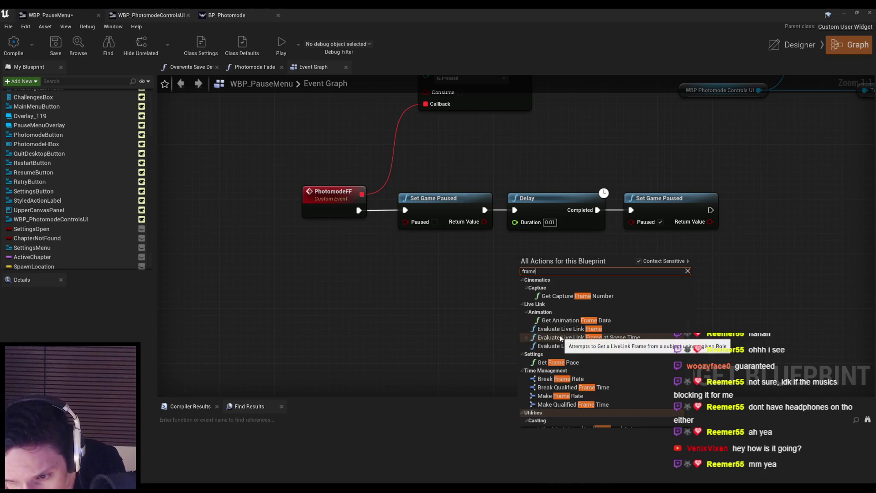
scroll(553, 349, "down", 5)
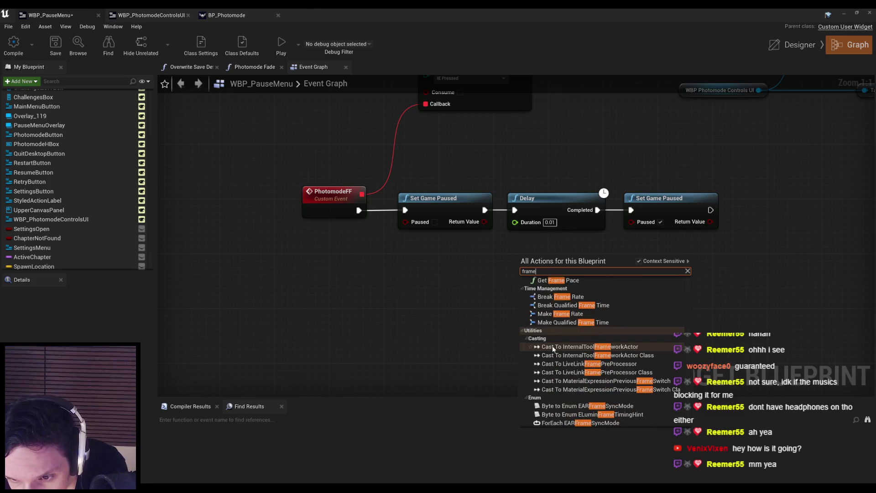
scroll(553, 349, "down", 3)
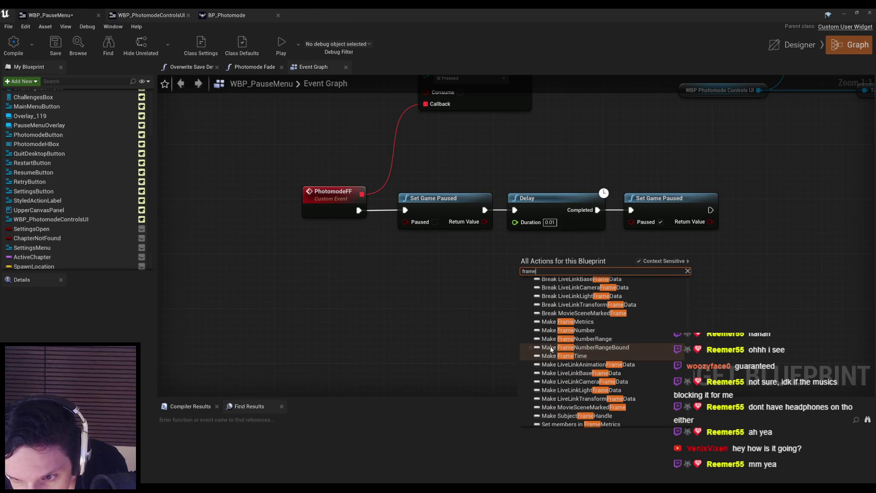
scroll(551, 349, "down", 5)
scroll(550, 349, "down", 2)
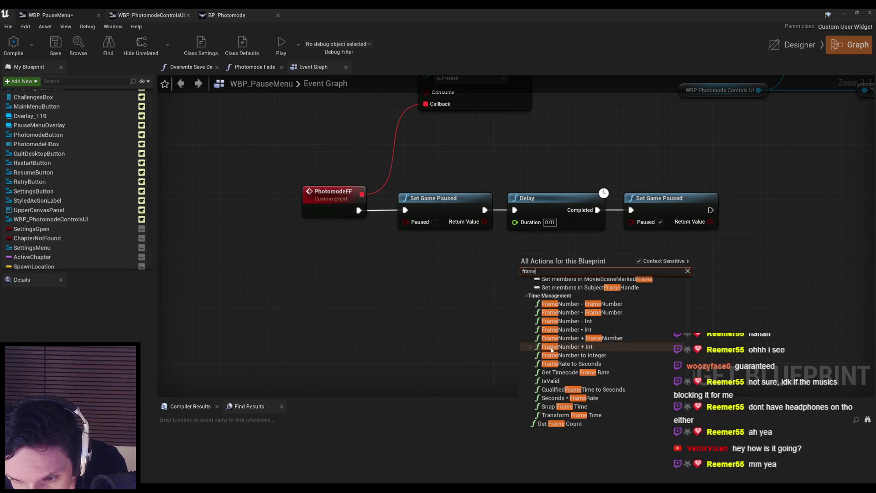
left_click(573, 389)
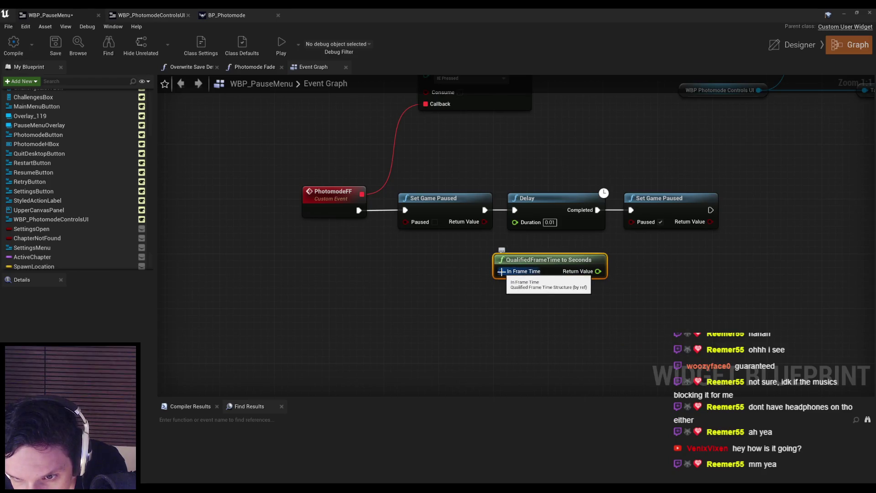
right_click(502, 272)
left_click(524, 293)
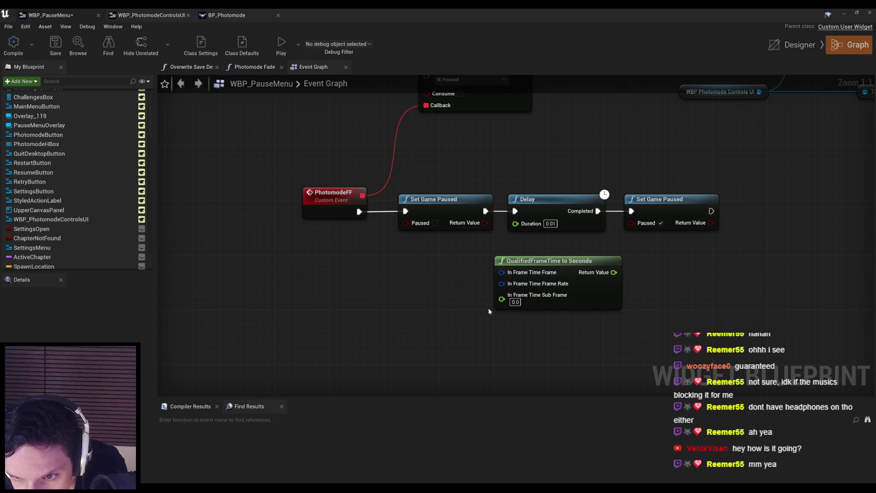
left_click(575, 283)
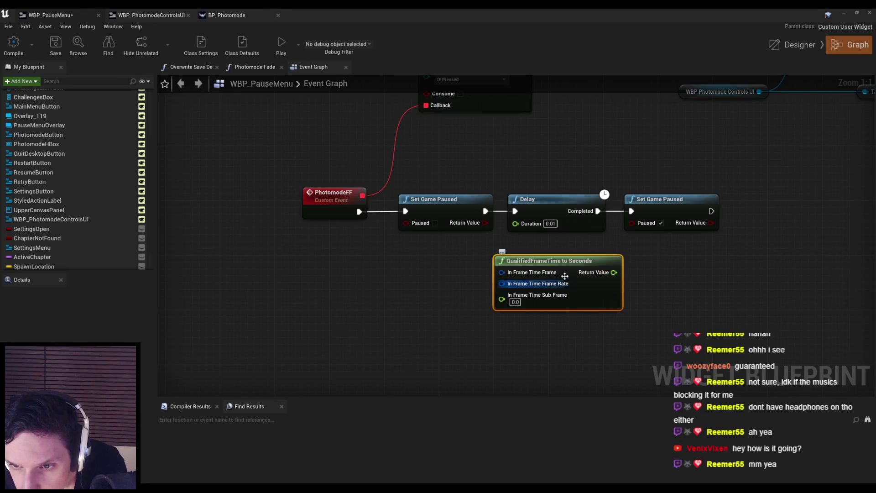
right_click(502, 284)
left_click(520, 308)
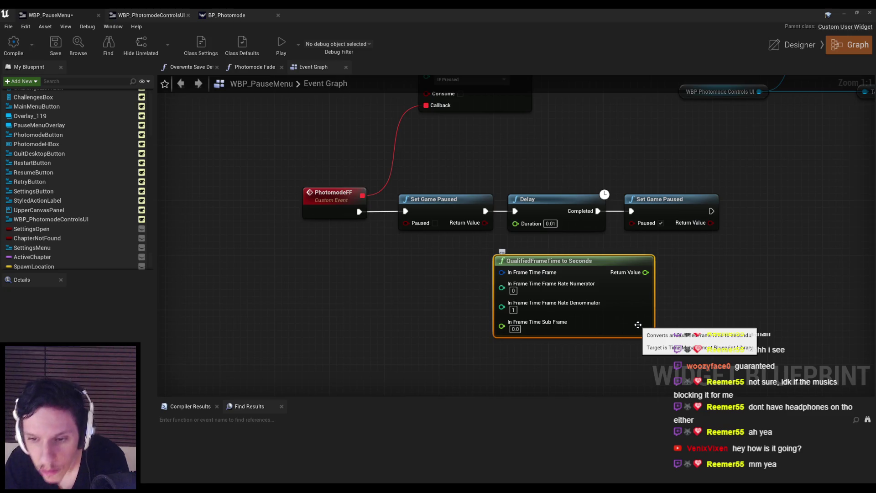
key("Delete")
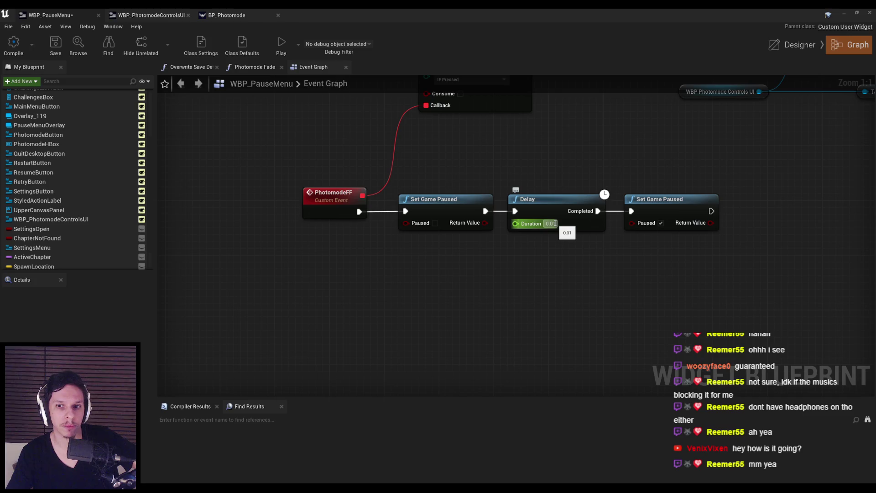
Compile the pause menu blueprint and return to the level editor.
left_click(8, 57)
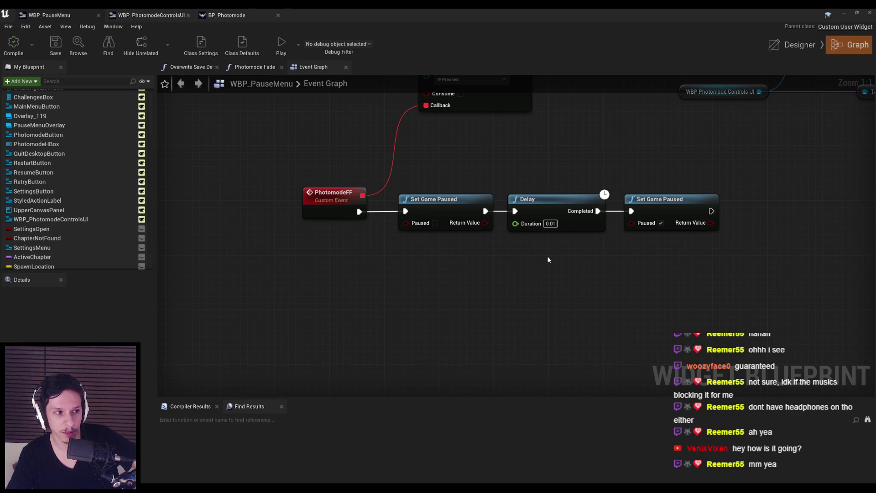
scroll(529, 251, "down", 3)
scroll(514, 247, "up", 3)
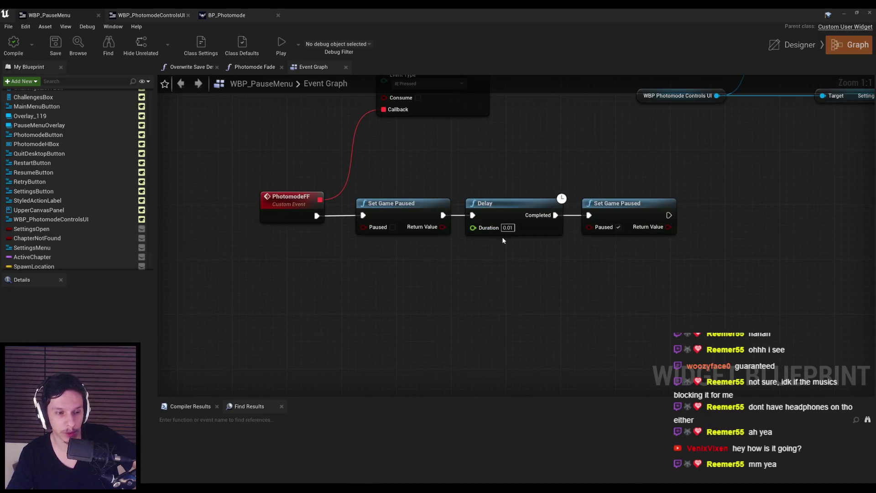
scroll(503, 240, "down", 2)
scroll(511, 246, "up", 2)
scroll(513, 262, "down", 2)
scroll(507, 235, "up", 2)
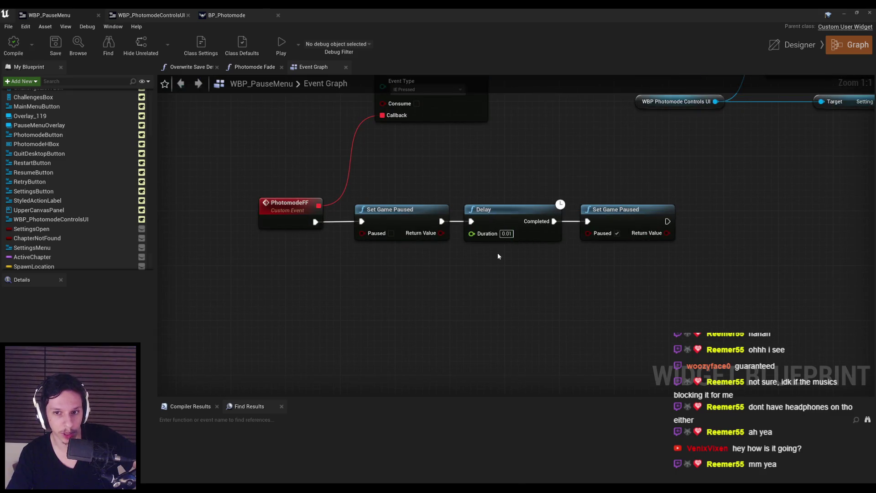
left_click(845, 14)
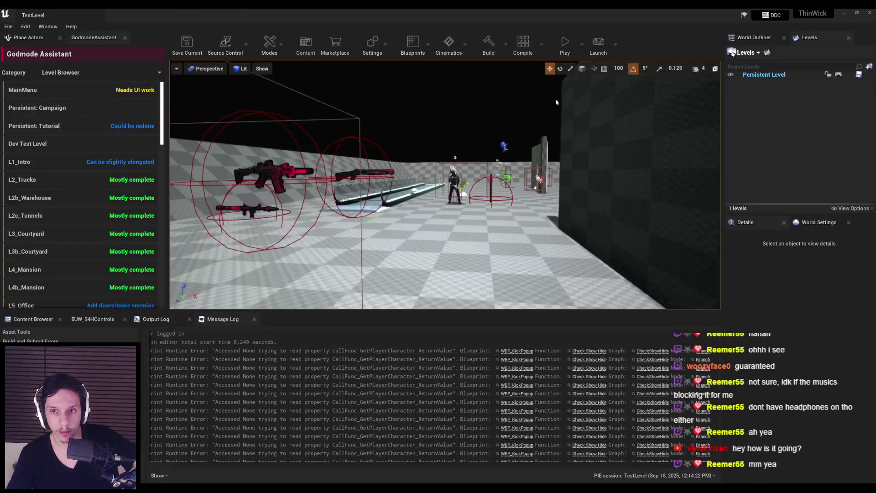
Start play, show the stat fps counter, and cap the frame rate at 60 fps.
left_click(570, 42)
left_click(445, 173)
key("grave")
type("stat fps")
key("Return")
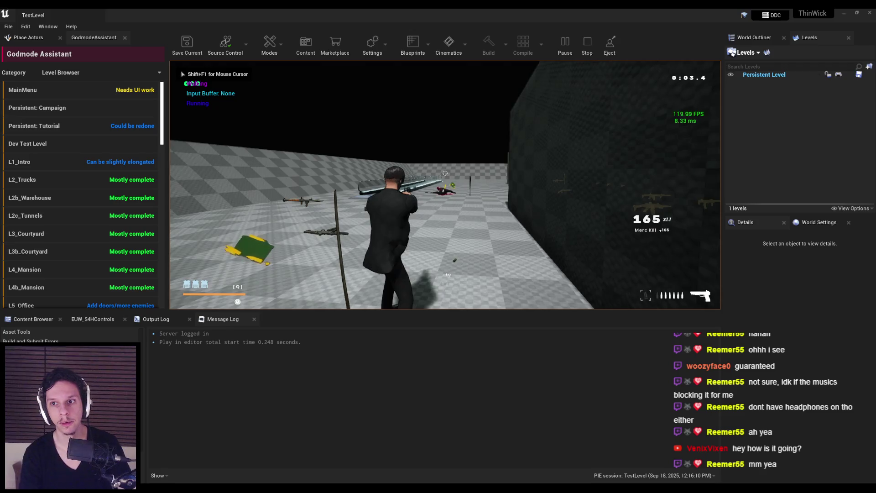
key("shift+F1")
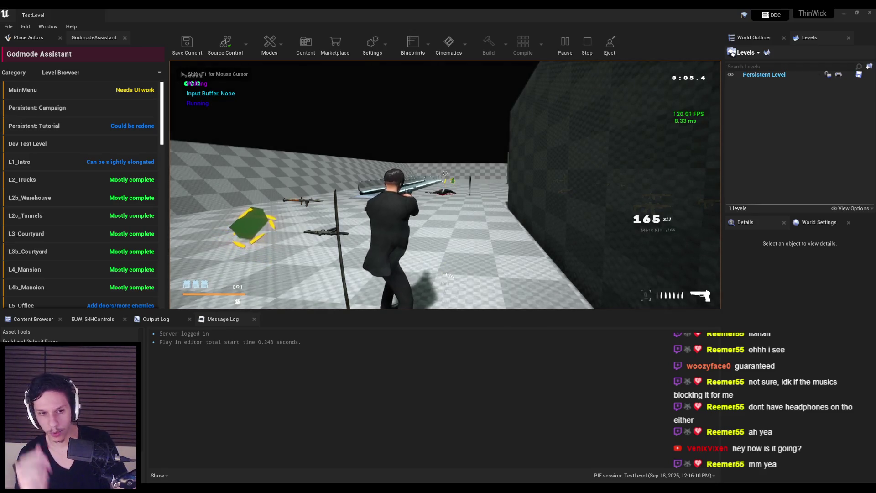
key("grave")
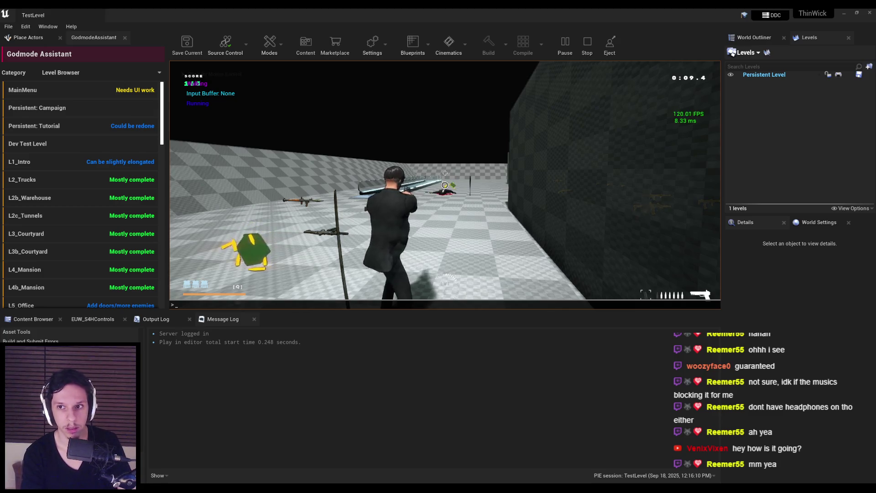
type("t.maxfps 60")
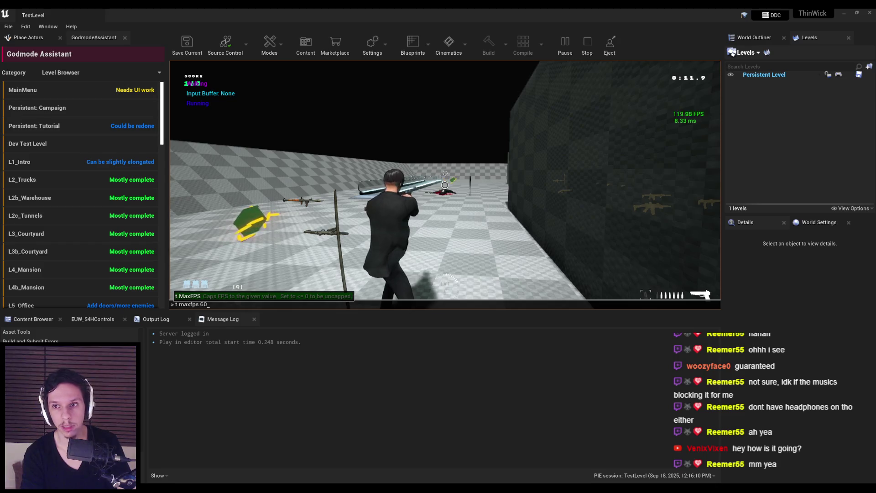
key("Return")
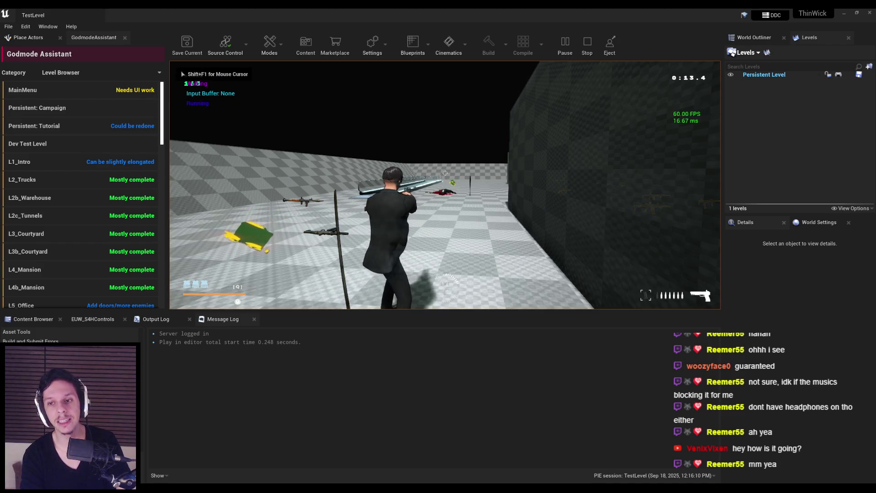
Raise the frame-rate cap to 120 with t.maxfps 120.
key("grave")
key("Up")
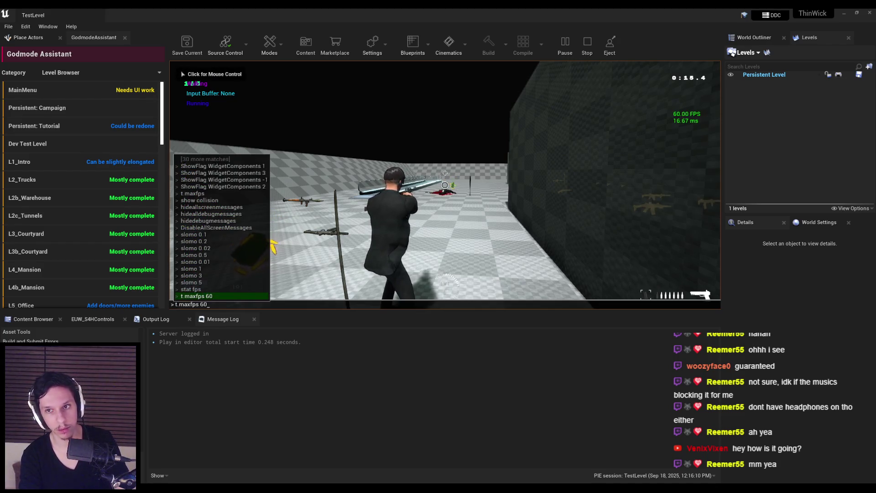
key("BackSpace")
key("BackSpace")
type("120")
key("Return")
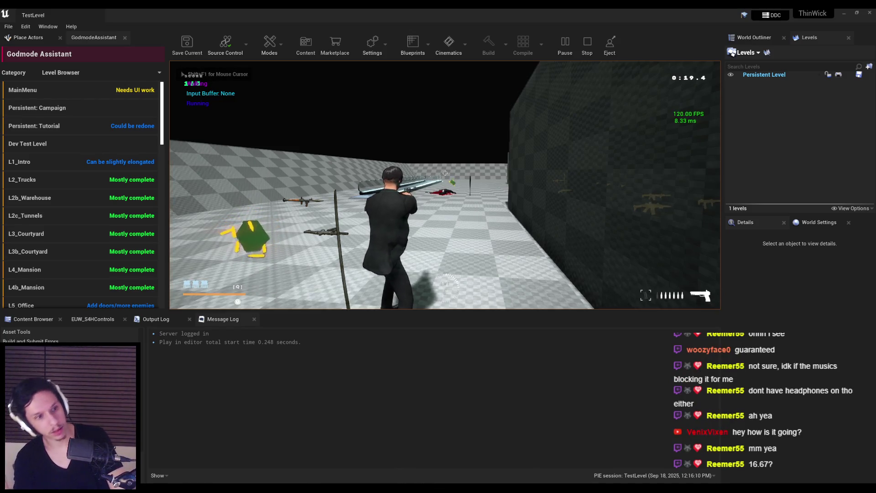
key("shift+F1")
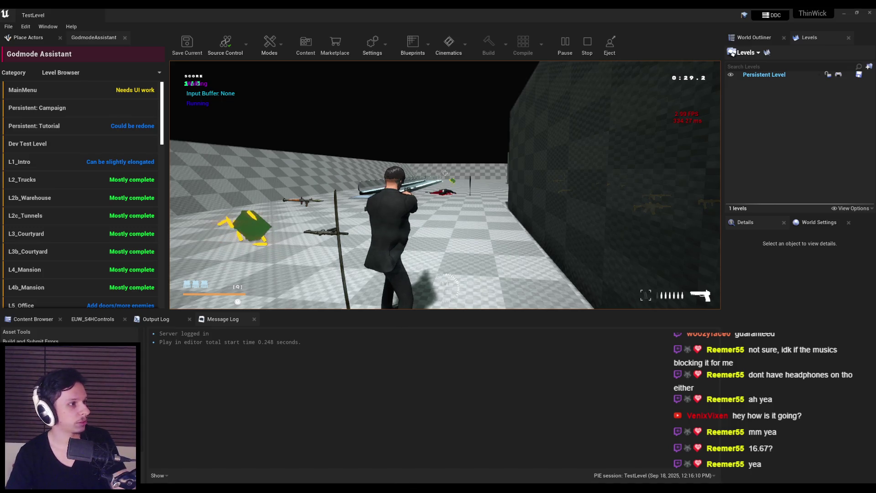
Stop play, set the PhotomodeFF Delay to 0.01667, compile, and start a new play session.
left_click(275, 469)
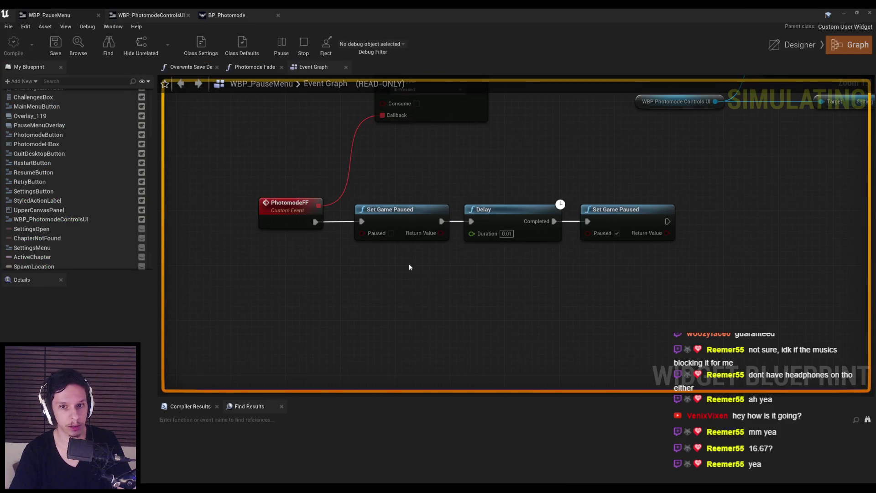
key("Escape")
left_click(506, 234)
type("0.01667")
key("Return")
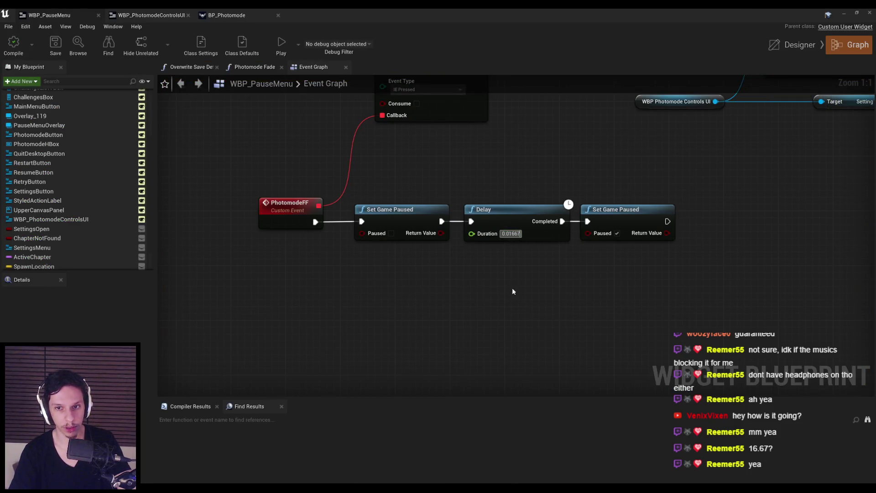
left_click(14, 44)
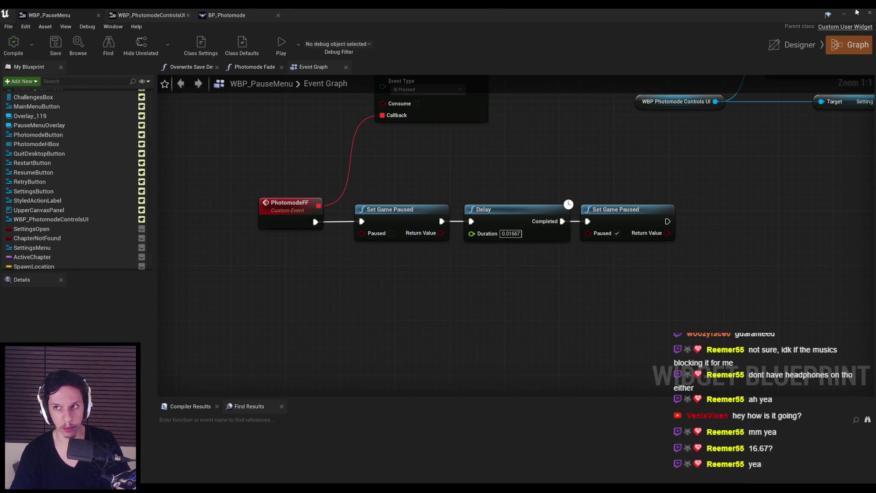
left_click(843, 13)
left_click(598, 46)
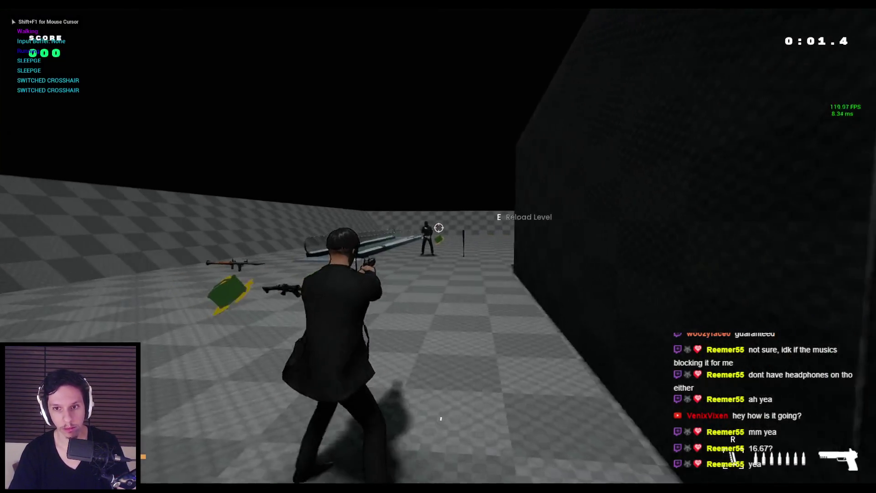
Enter photo mode, orbit the camera around the character, then restart the level.
left_click(429, 227)
key("p")
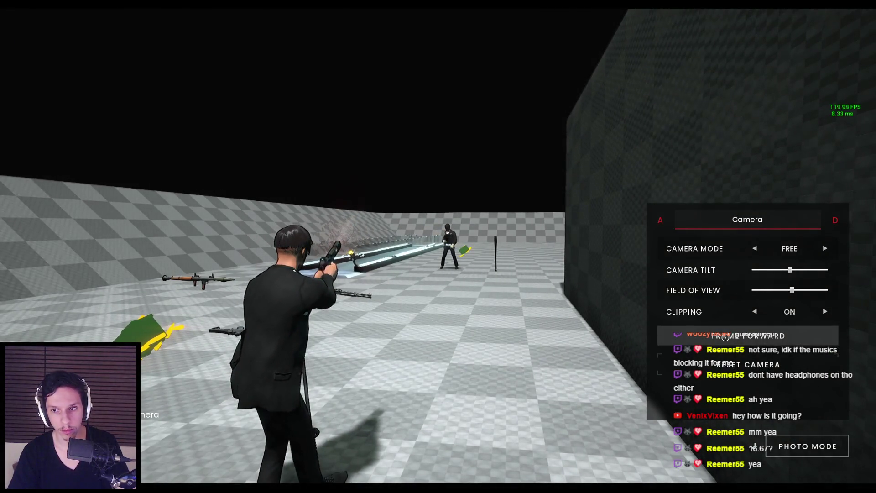
mouse_move(502, 315)
left_mouse_down()
mouse_move(457, 311)
mouse_move(575, 319)
left_mouse_up()
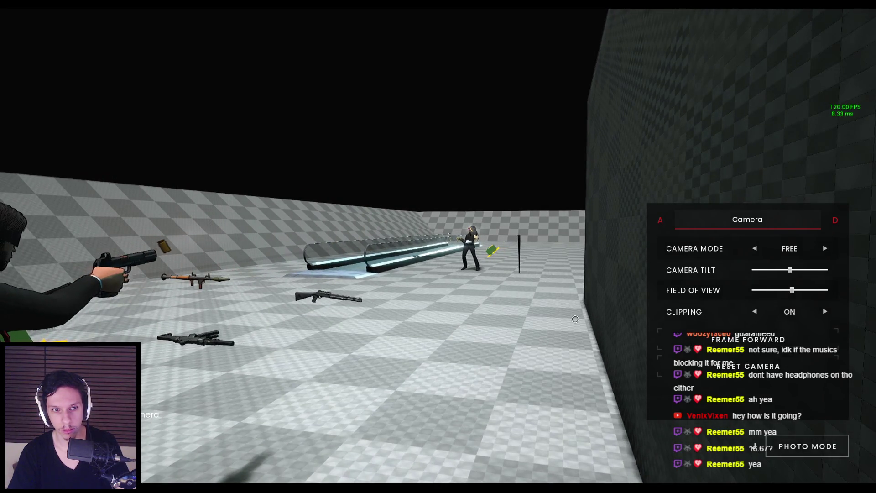
left_click_drag(575, 319, 554, 320)
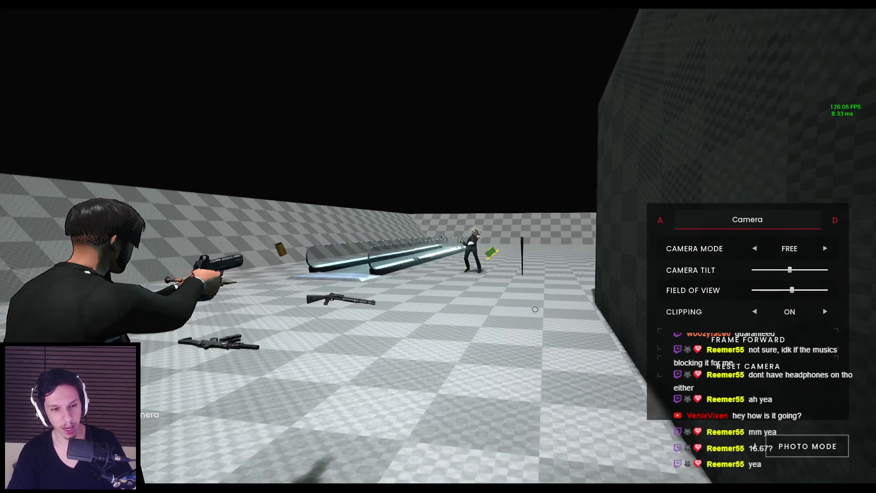
key("r")
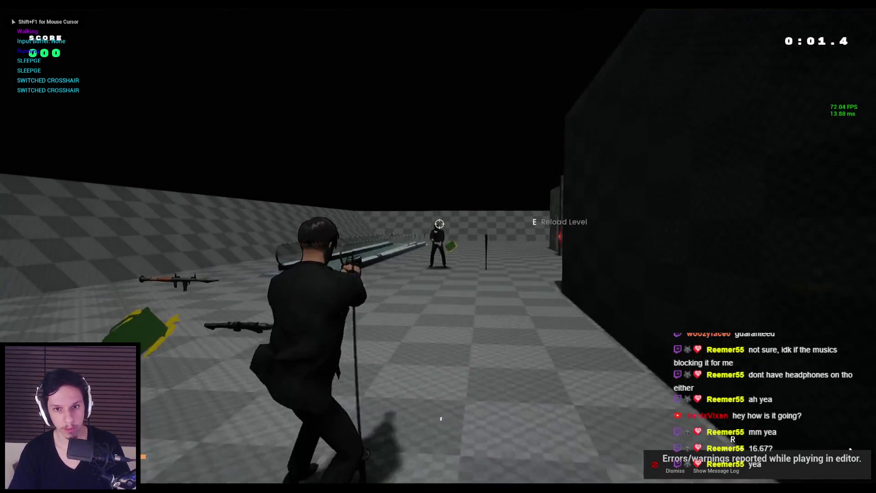
Enter photo mode mid-fight, advance three frames, and fly the camera to a side view of the enemy.
key("p")
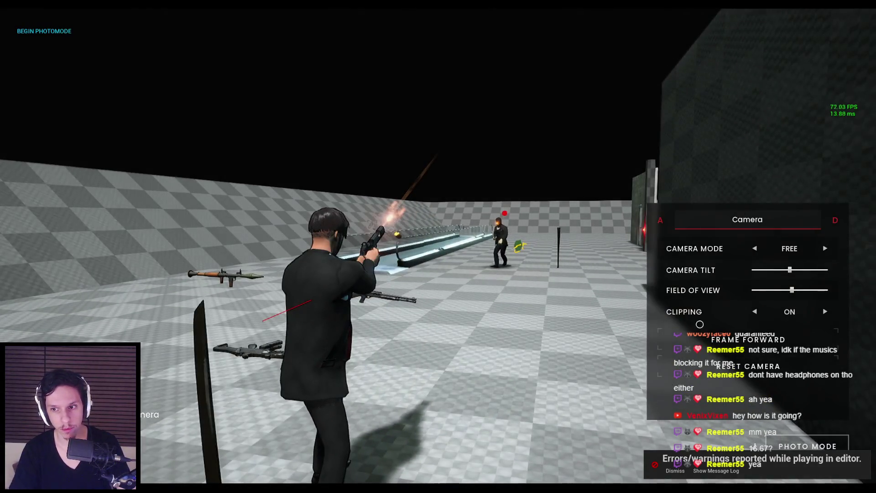
left_click(718, 341)
left_click(717, 342)
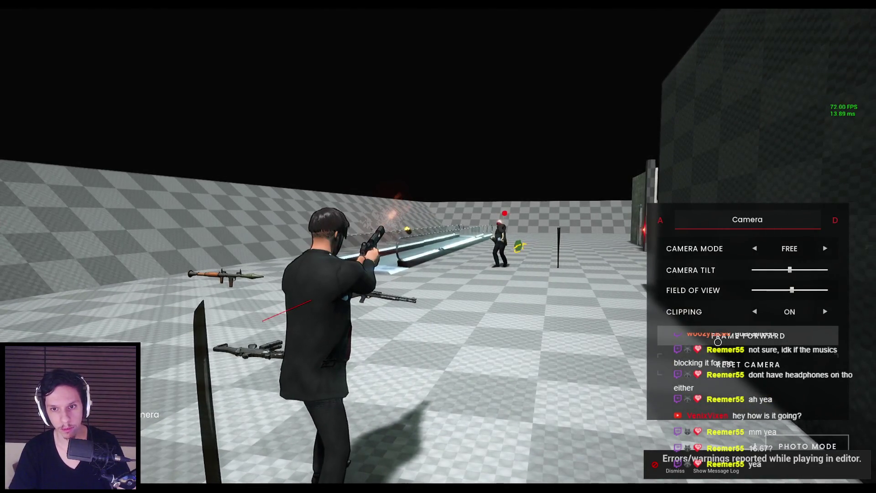
left_click(706, 330)
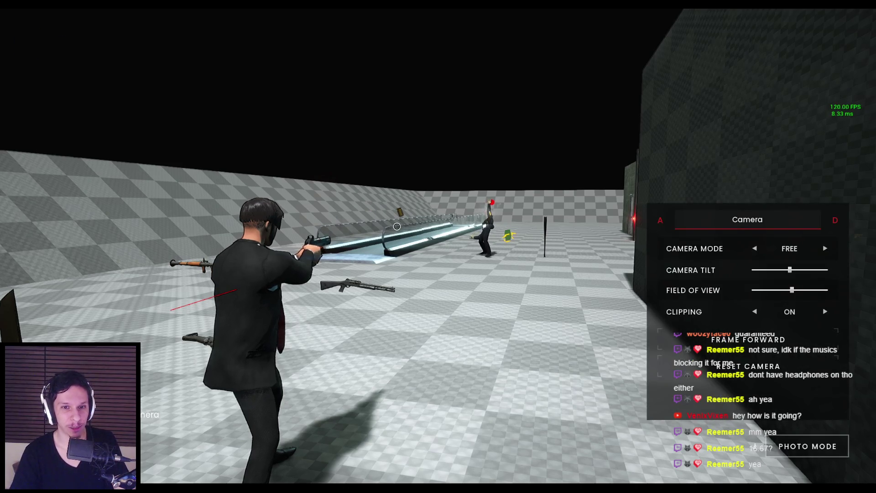
key("w")
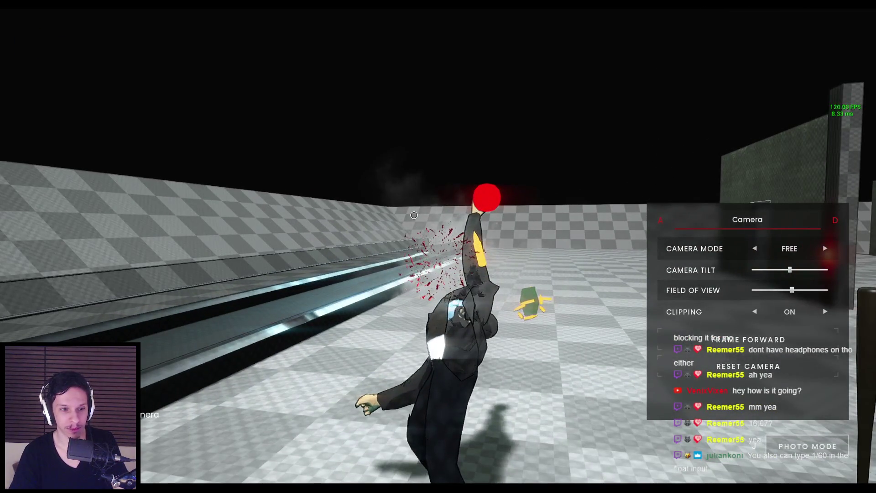
mouse_move(414, 215)
left_mouse_down()
mouse_move(319, 237)
mouse_move(419, 248)
left_mouse_up()
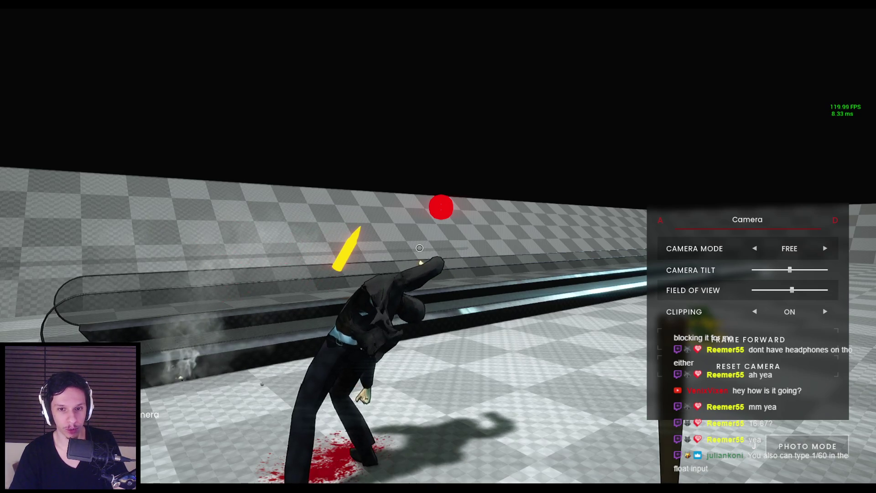
mouse_move(420, 248)
left_mouse_down()
mouse_move(129, 256)
mouse_move(334, 292)
left_mouse_up()
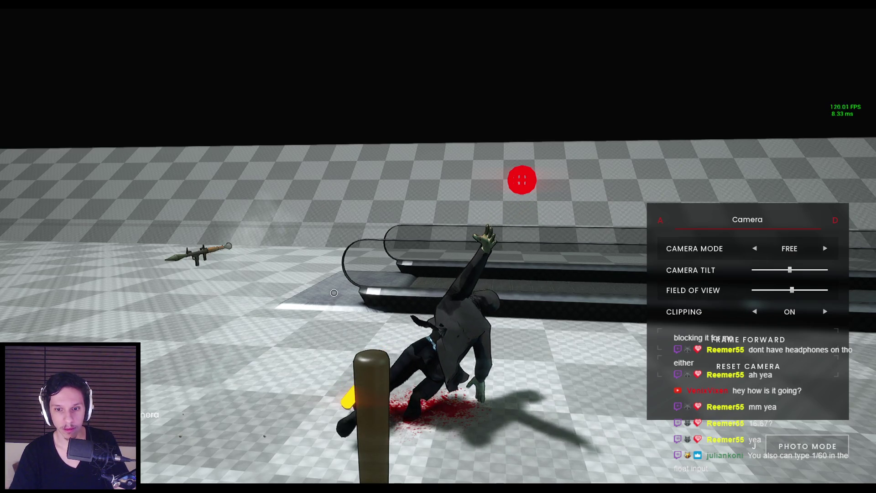
Step the ragdoll three more frames, reframe the gunman, then exit photo mode and stop play.
left_click(715, 337)
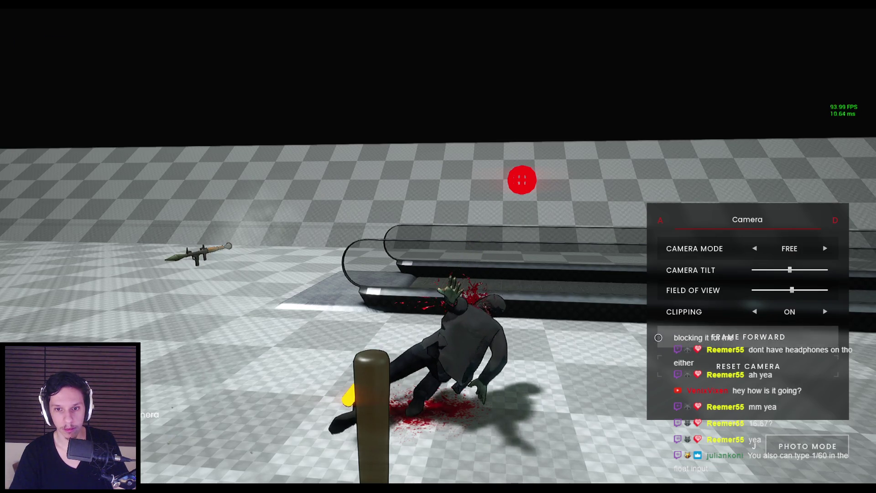
left_click(679, 336)
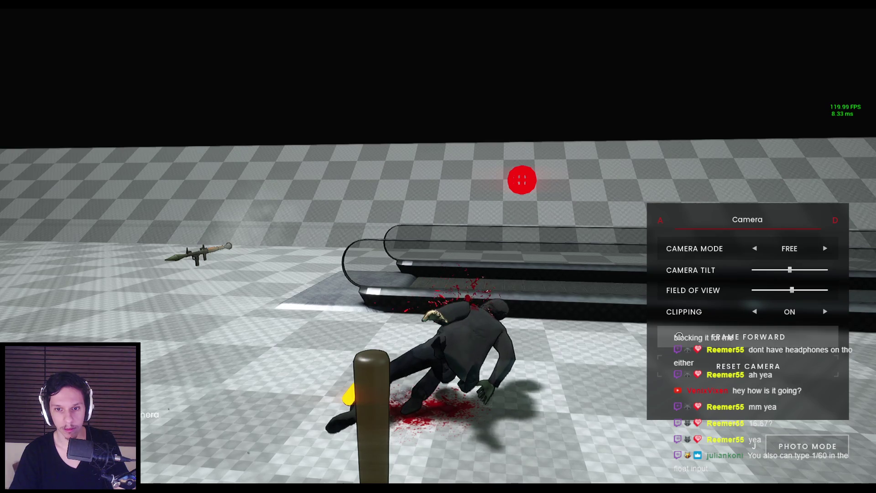
left_click(679, 336)
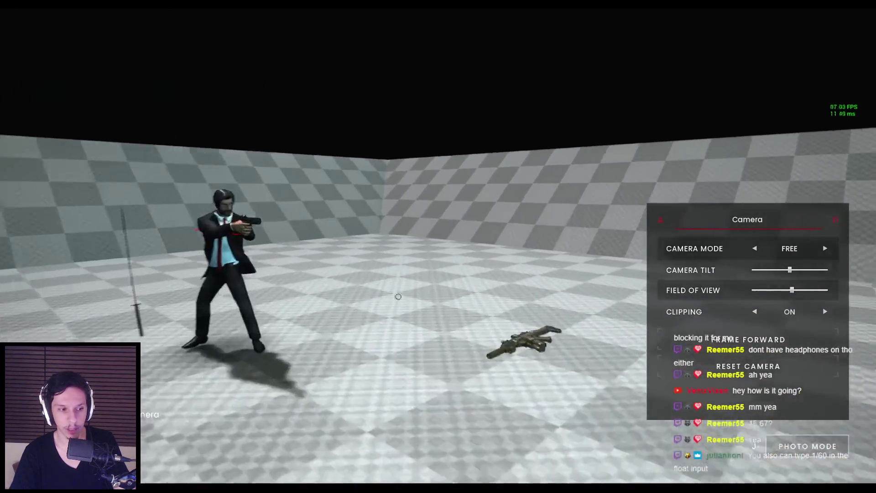
left_click_drag(390, 297, 629, 298)
key("a")
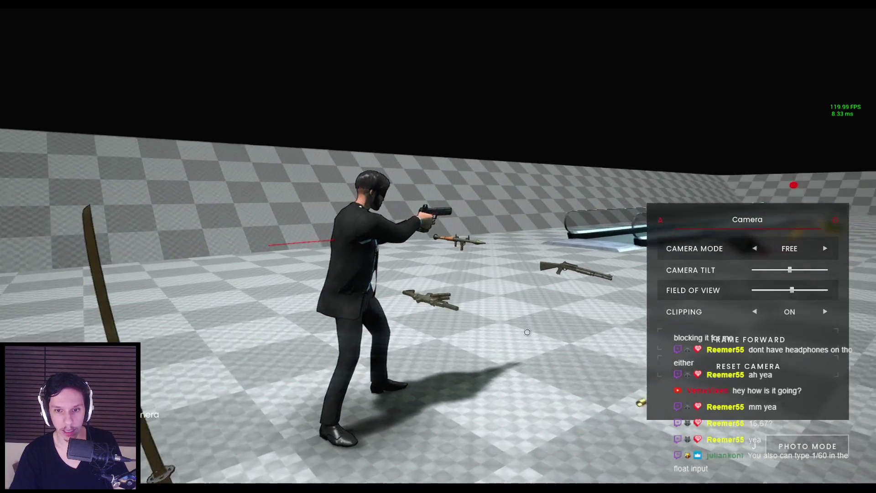
left_click_drag(527, 332, 555, 332)
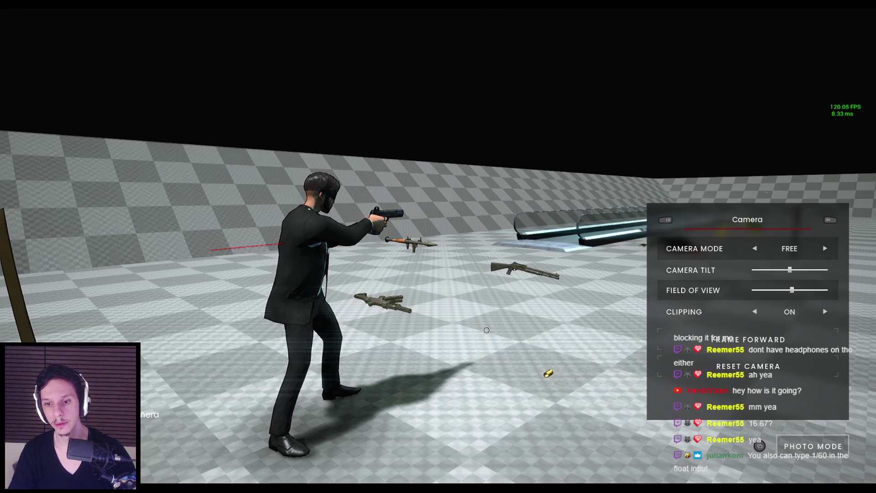
key("Escape")
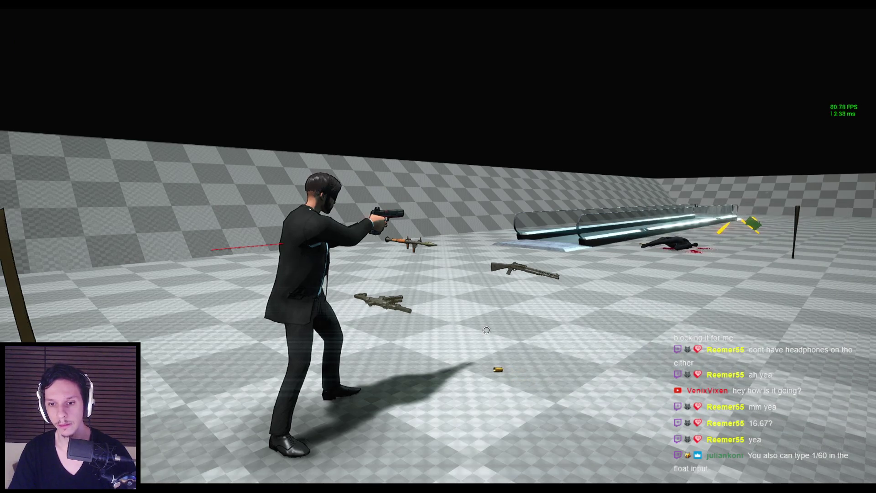
key("Escape")
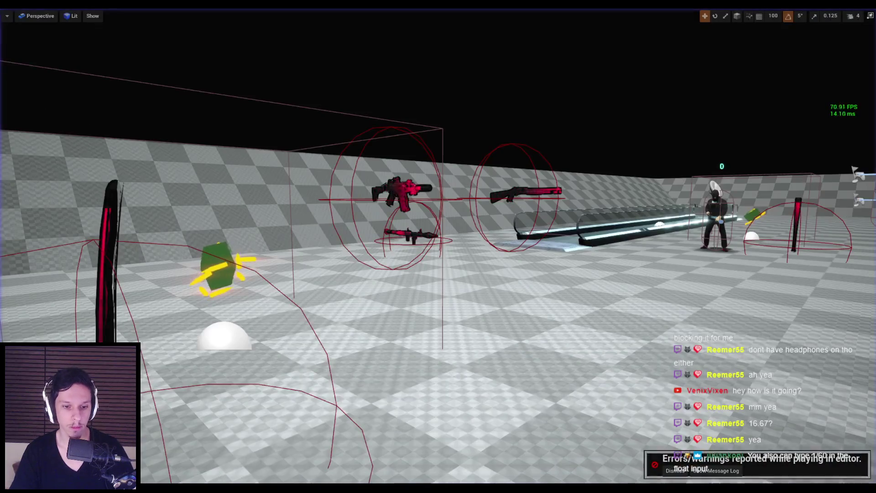
In WBP_PauseMenu, move the four PhotomodeFF chain nodes up and to the left.
left_click(315, 470)
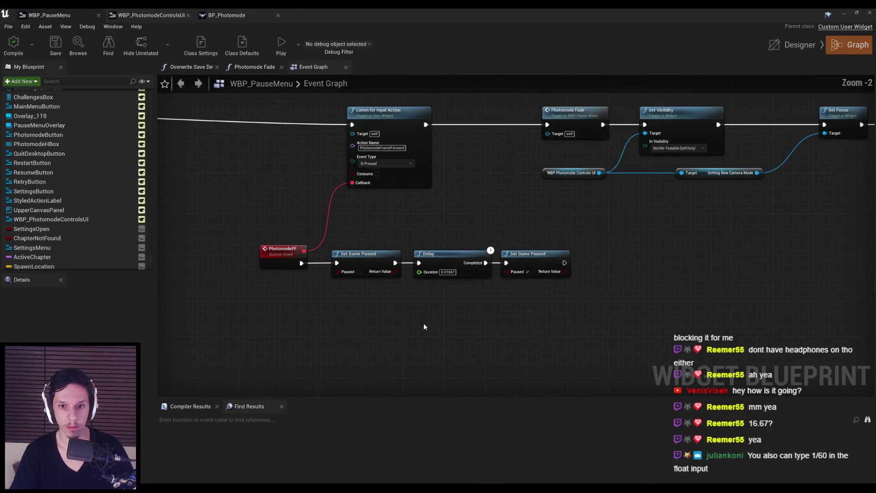
scroll(424, 327, "down", 3)
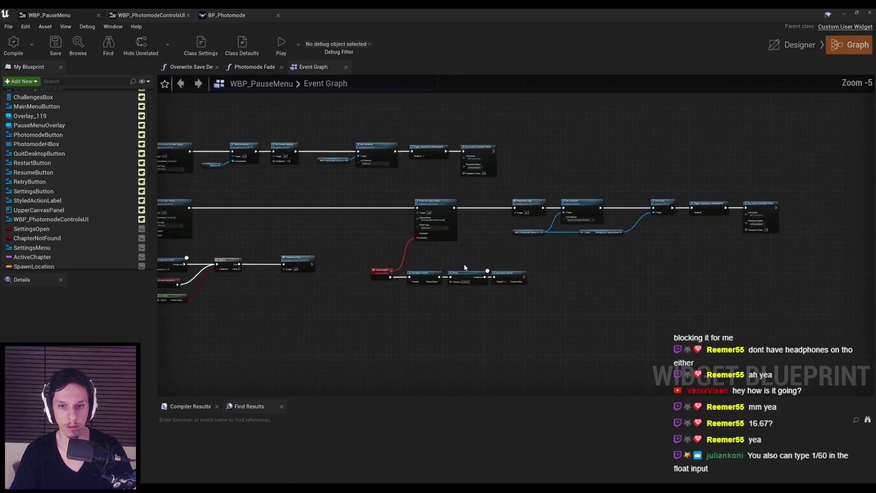
scroll(524, 285, "up", 4)
left_click_drag(524, 285, 198, 200)
left_click_drag(383, 256, 363, 221)
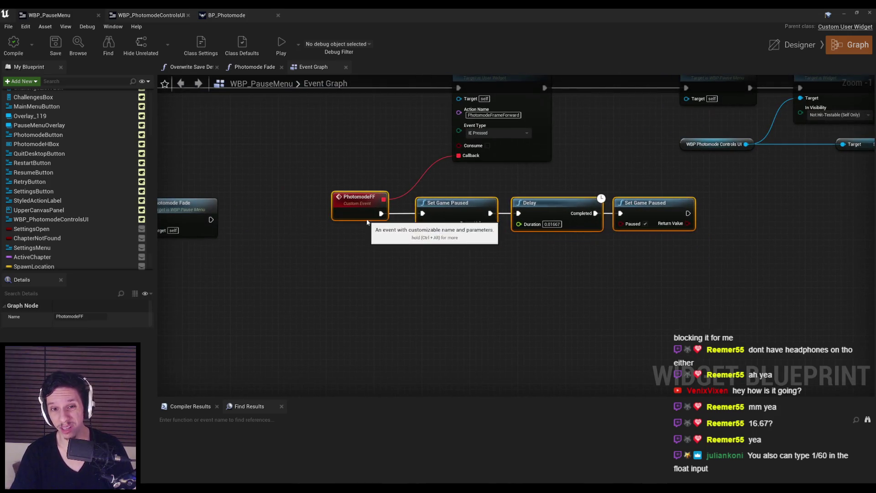
left_click(364, 224)
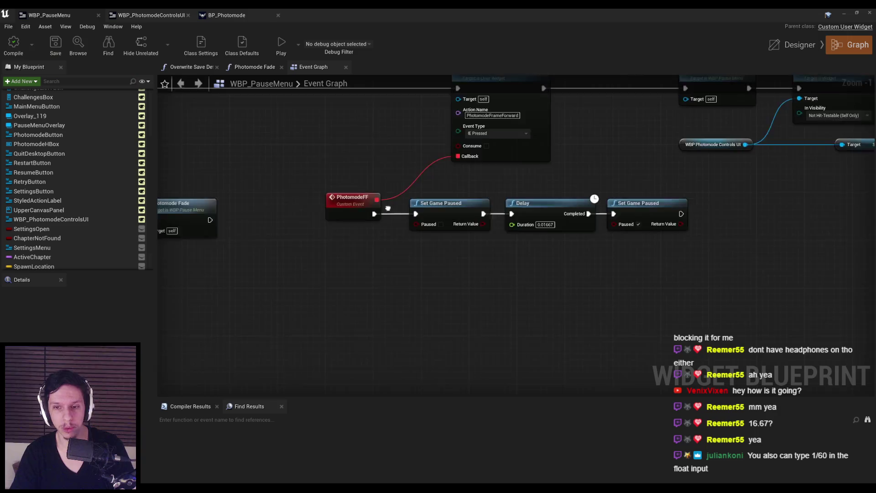
left_click_drag(419, 241, 318, 321)
Open WBP_PhotomodeControlsUI in the Designer view.
left_click(227, 16)
left_click(151, 15)
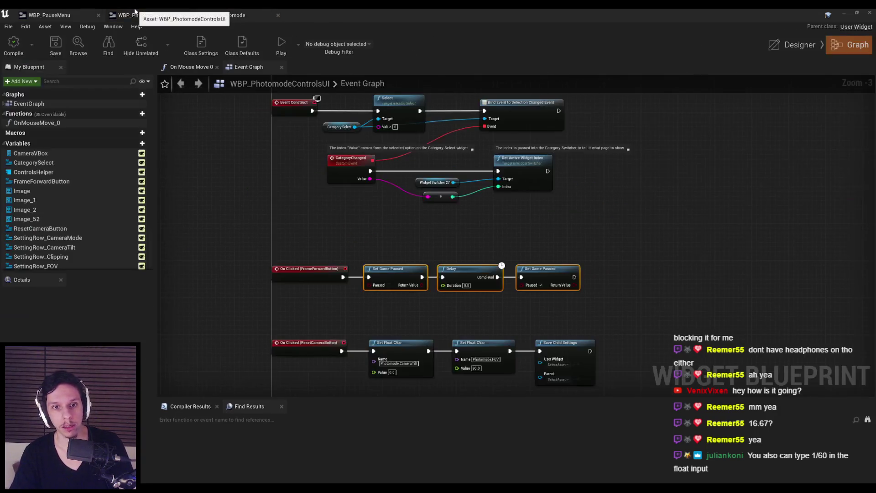
left_click(794, 44)
scroll(400, 211, "up", 4)
scroll(366, 314, "up", 2)
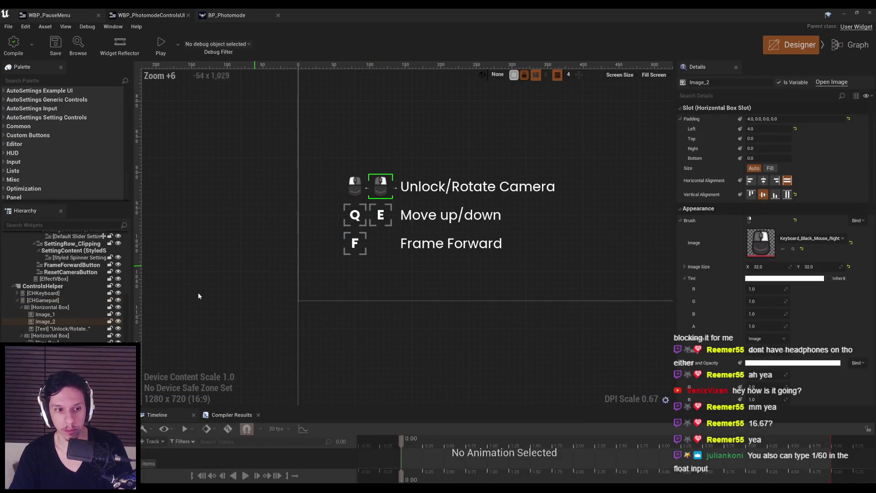
Rename the gamepad row's label to 'Rotate Camera' and remove its extra mouse icon.
scroll(69, 313, "down", 1)
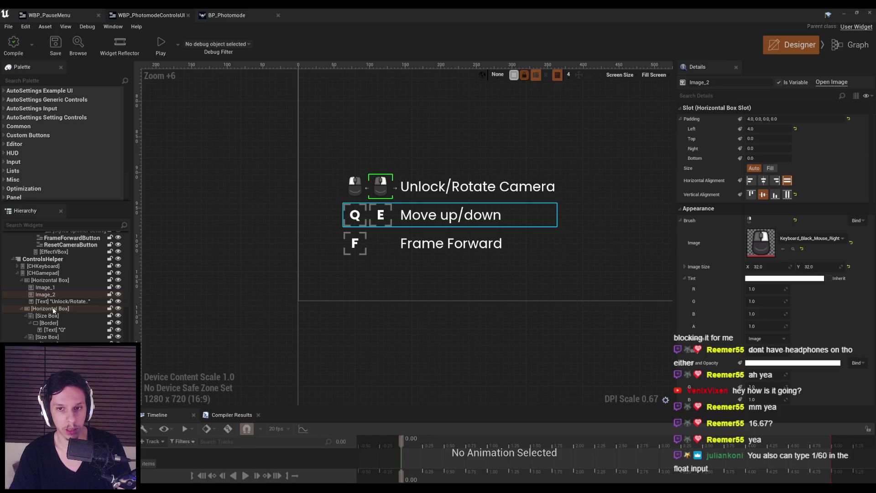
left_click(34, 273)
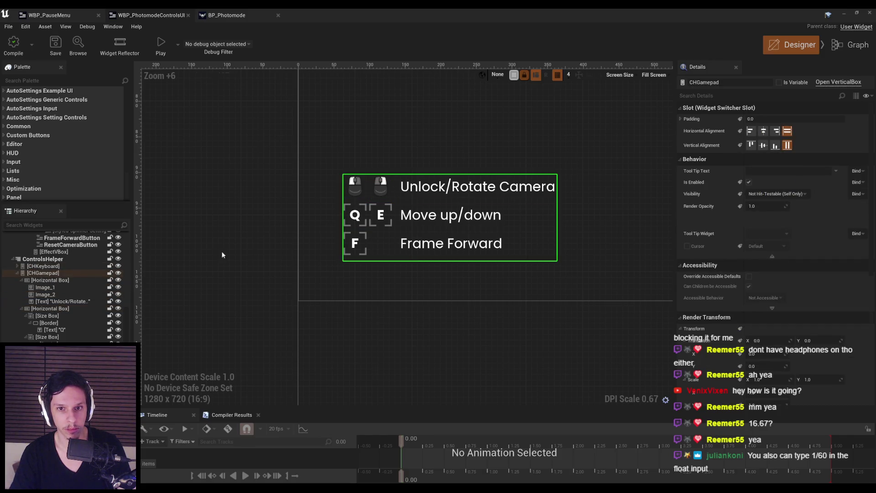
left_click(439, 188)
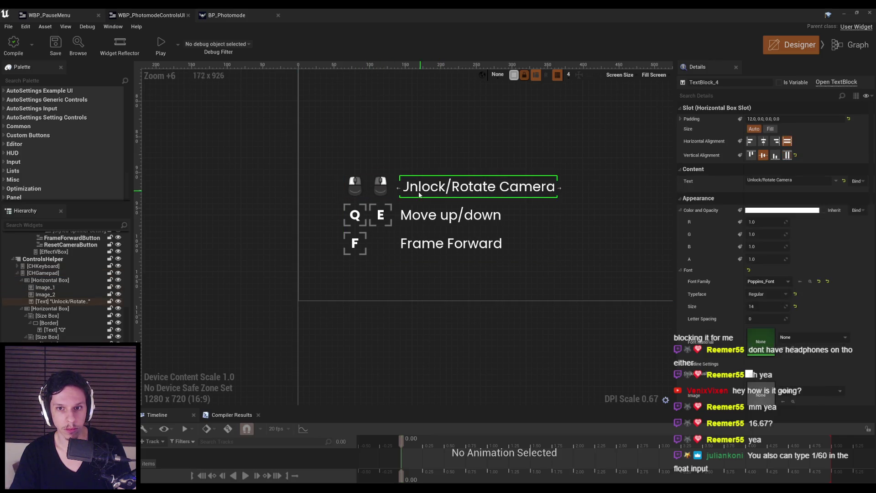
left_click(766, 182)
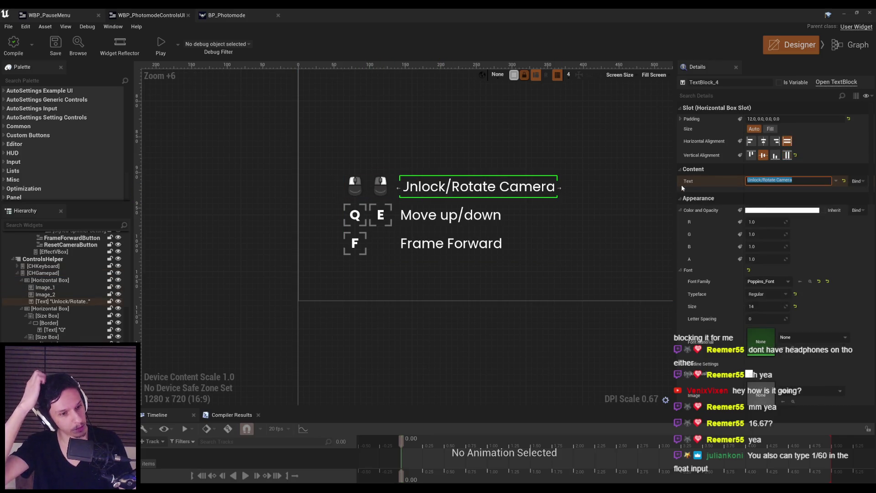
type("Rota")
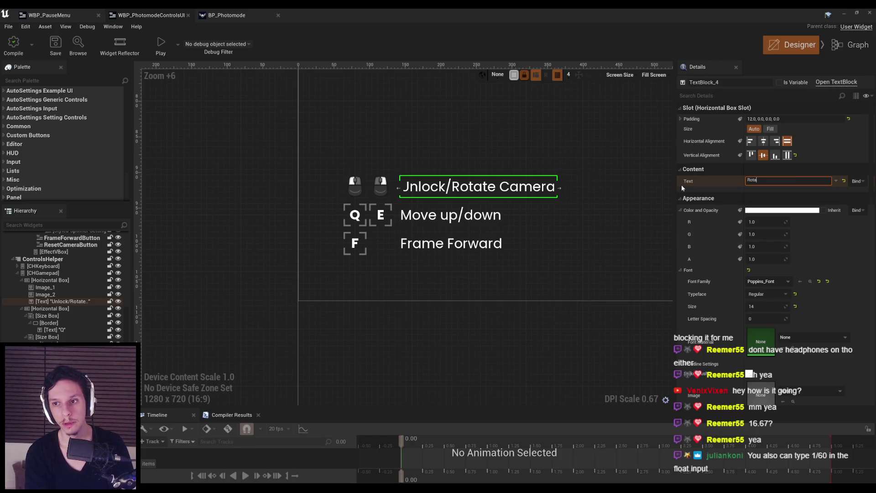
type("te Camera")
key("Return")
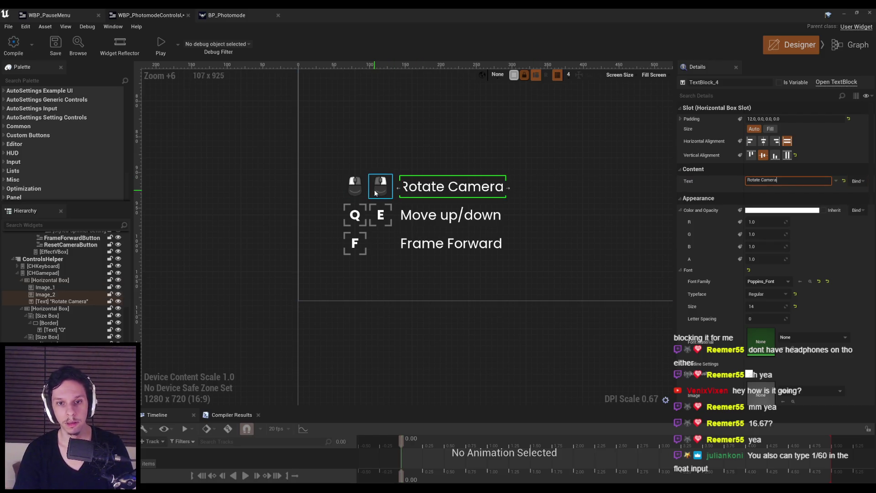
key("ctrl+z")
Locate the remaining mouse icon's image asset in the asset browser.
left_click(63, 288)
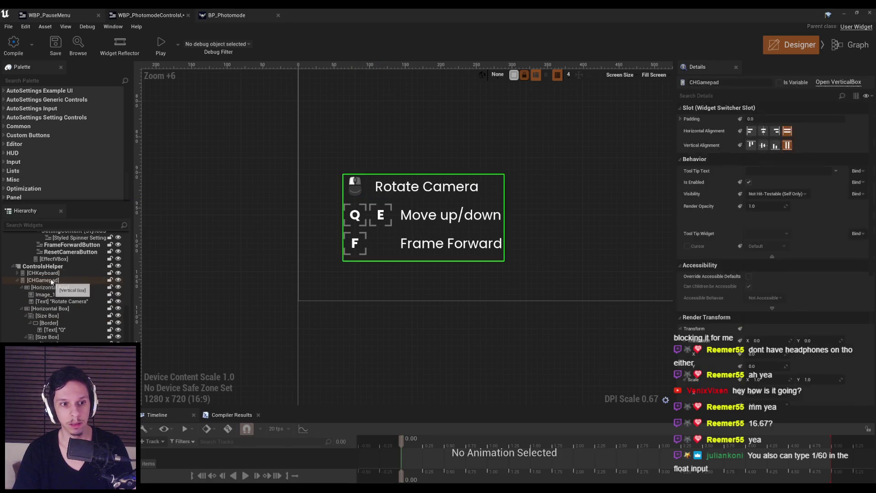
left_click(43, 266)
left_click_drag(765, 235, 771, 235)
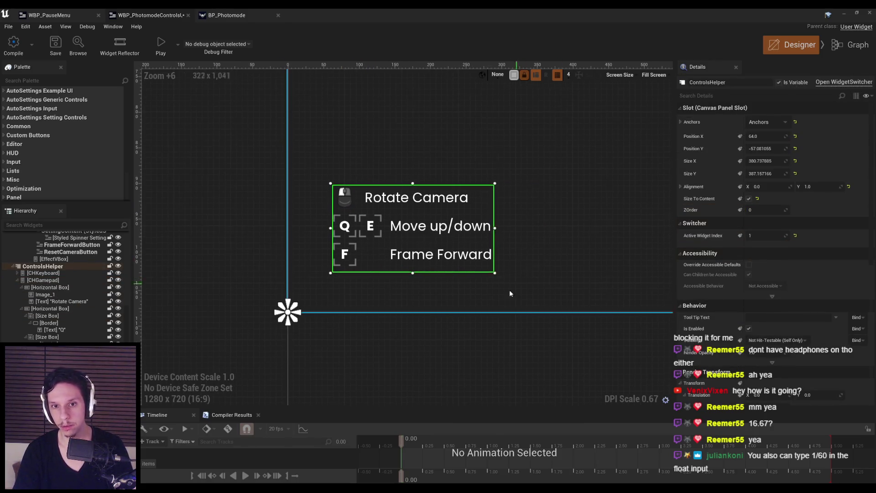
left_click(352, 198)
left_click(810, 237)
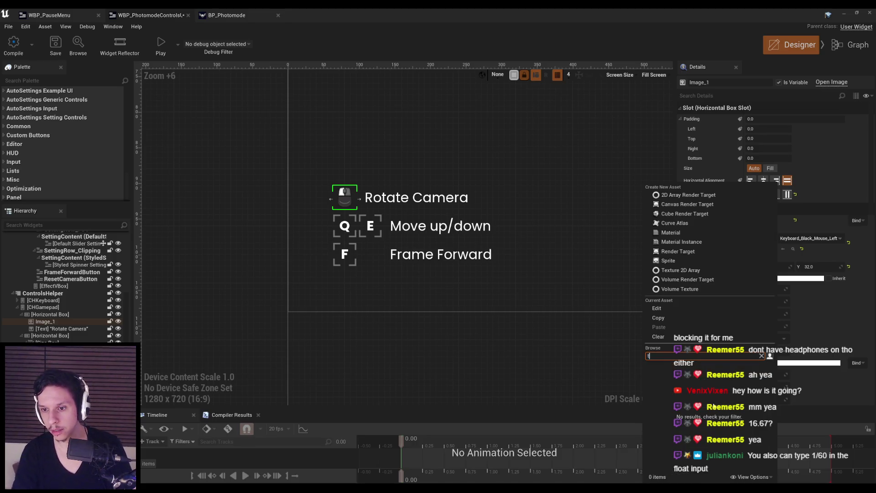
type("hum")
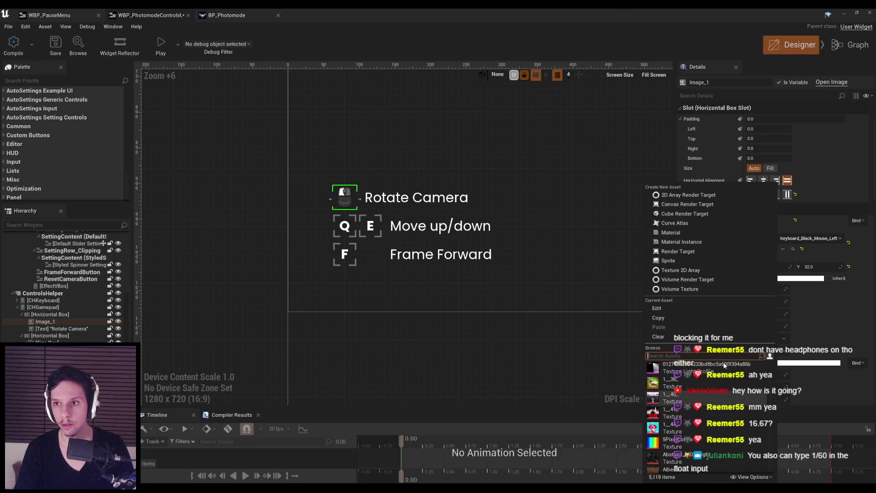
left_click(789, 251)
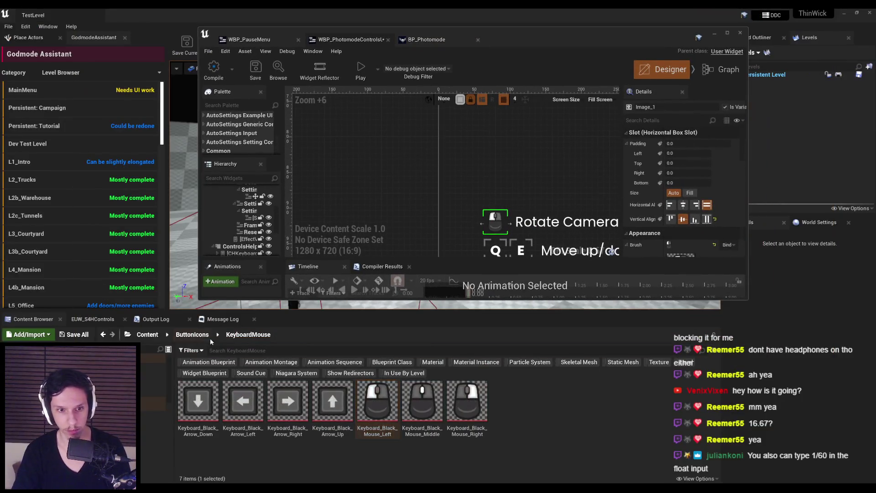
Open the Xbox folder under ButtonIcons, enlarge the asset browser and move the widget editor aside.
left_click(203, 335)
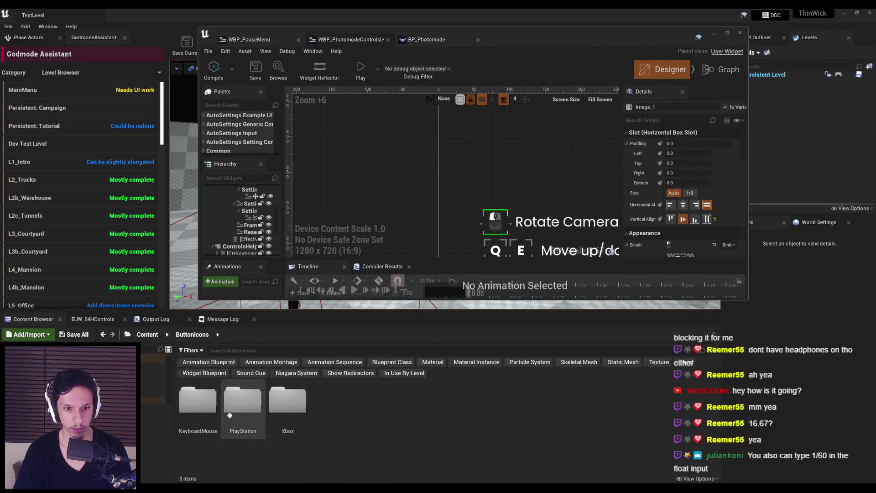
double_click(294, 408)
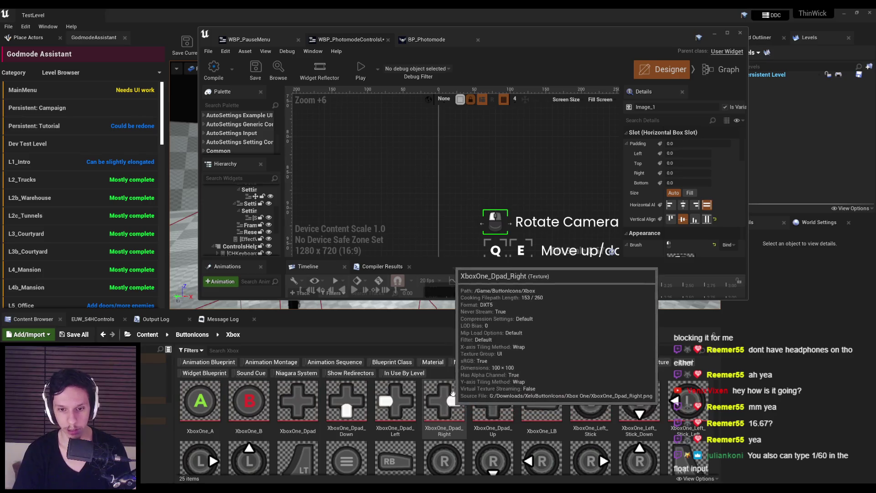
scroll(416, 421, "down", 1)
left_click_drag(451, 316, 452, 252)
scroll(427, 389, "up", 1)
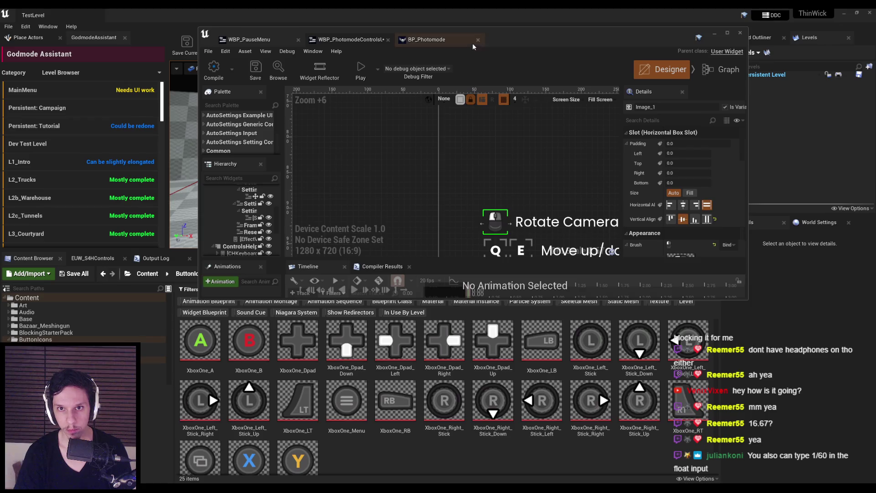
left_click_drag(511, 36, 495, 18)
Browse the Xbox icon textures and pan the designer until the Frame Forward row shows.
scroll(479, 214, "down", 2)
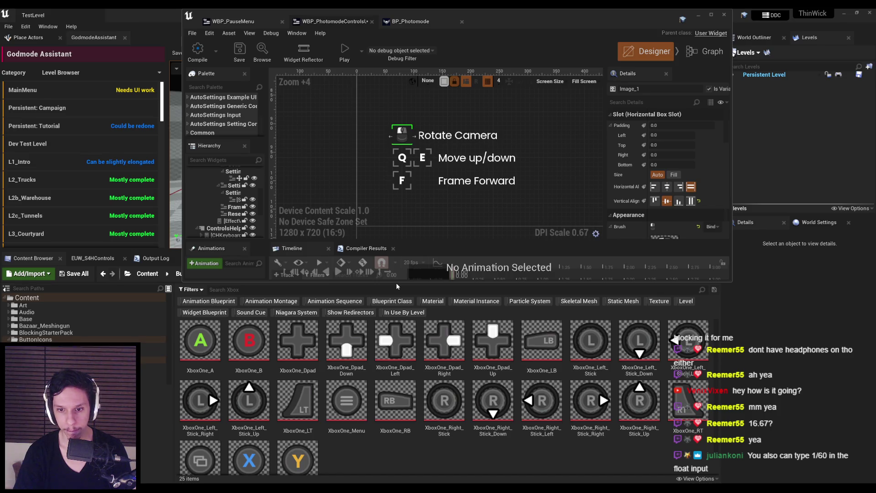
scroll(438, 388, "down", 1)
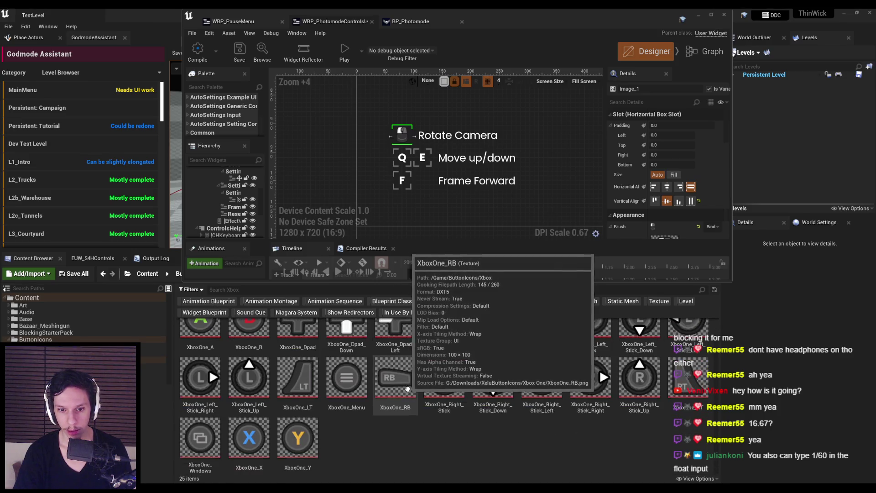
scroll(502, 388, "up", 1)
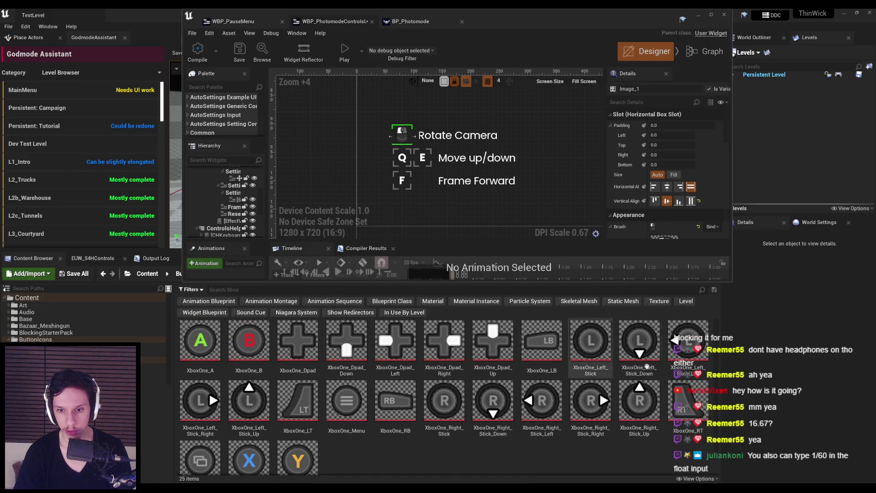
mouse_move(459, 389)
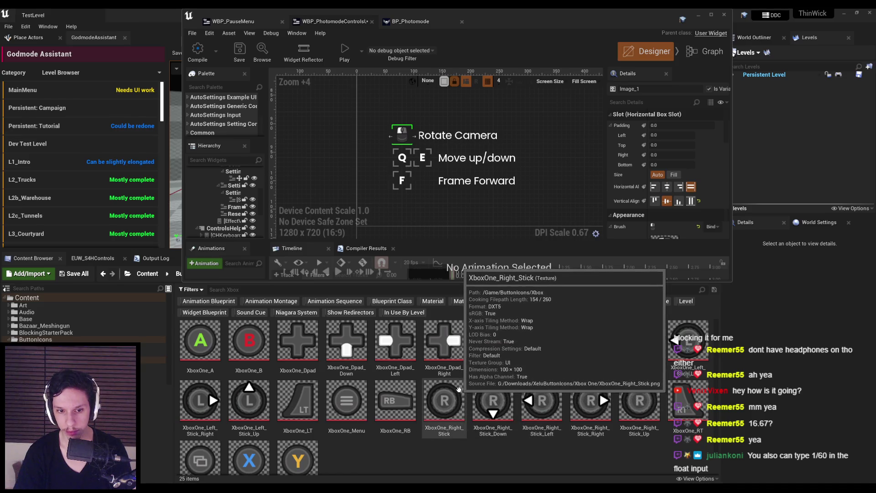
mouse_move(538, 377)
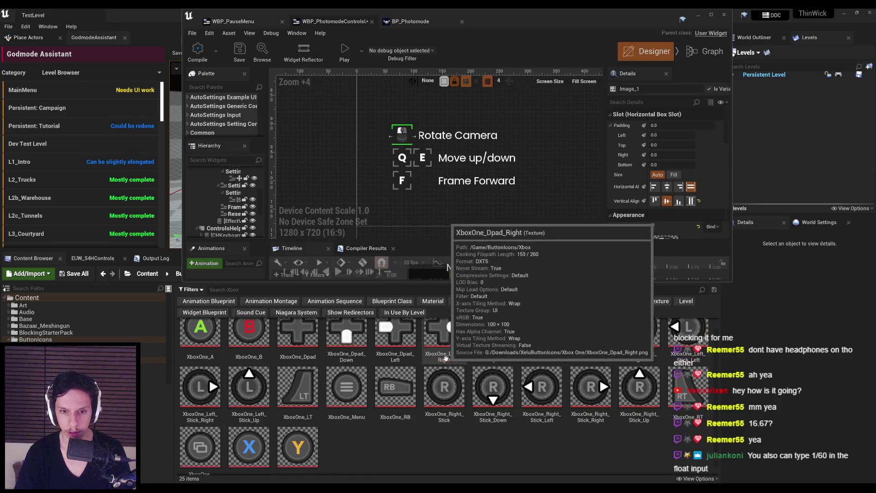
mouse_move(347, 399)
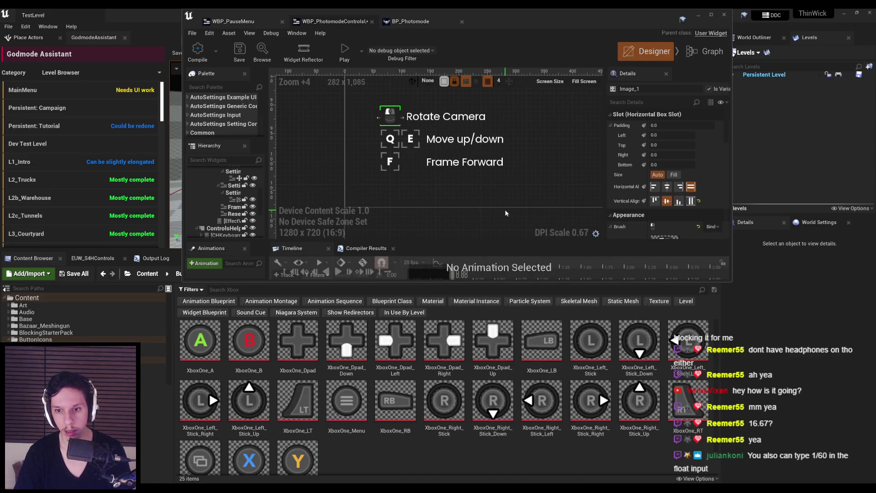
scroll(506, 211, "down", 1)
mouse_move(506, 211)
left_mouse_down()
mouse_move(491, 230)
mouse_move(457, 170)
mouse_move(456, 185)
mouse_move(460, 156)
left_mouse_up()
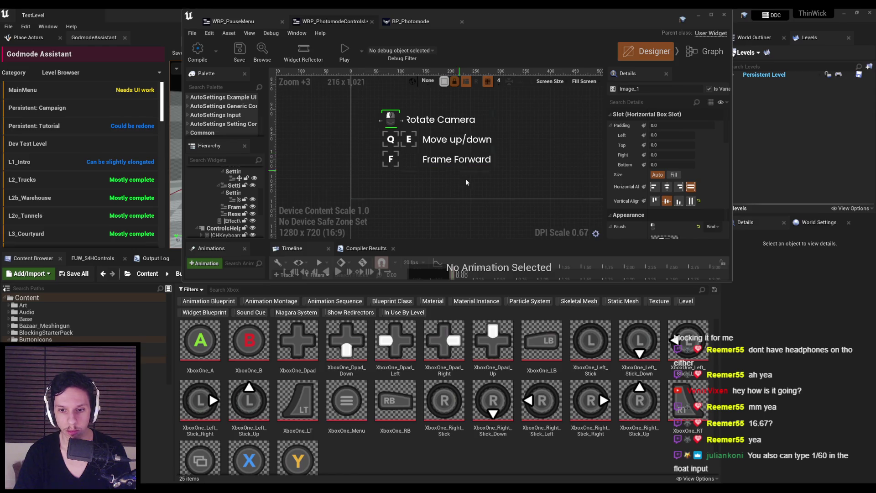
scroll(666, 192, "down", 3)
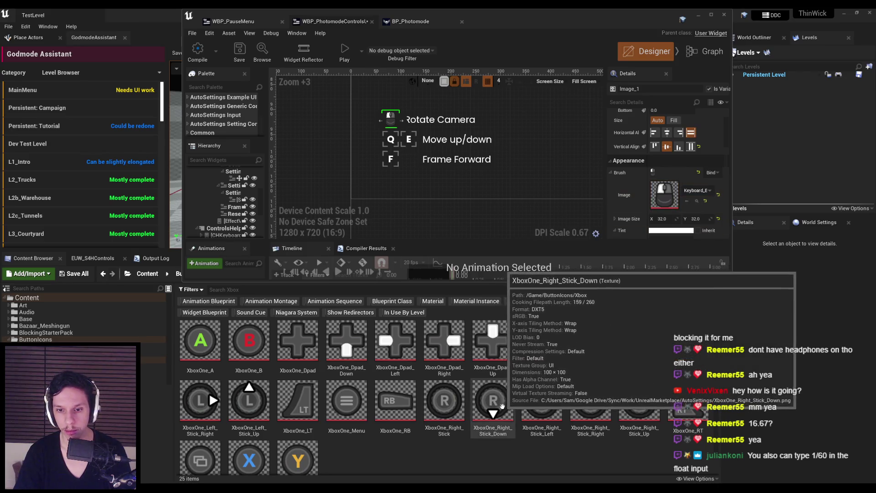
Set the Rotate Camera icon to XboxOne_Right_Stick_Down, glancing at the PlayStation folder before returning to Xbox.
left_click_drag(493, 401, 663, 202)
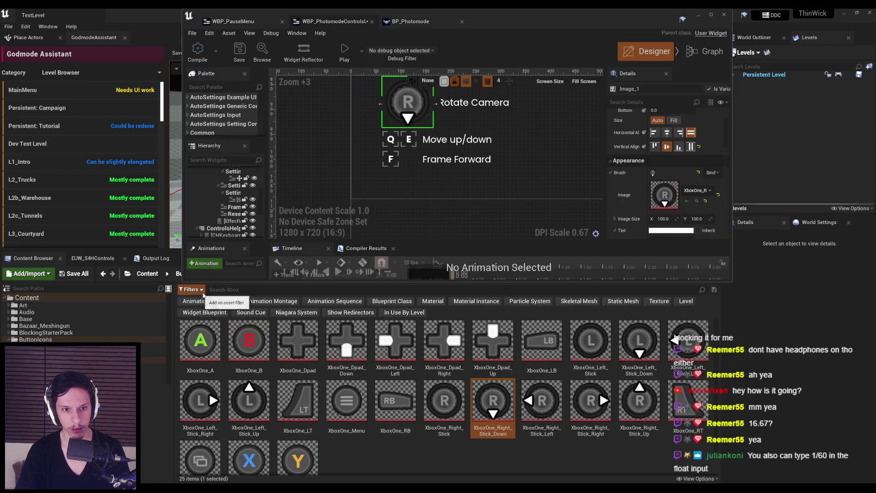
left_click_drag(522, 27, 612, 29)
left_click(192, 274)
left_click(258, 360)
double_click(258, 360)
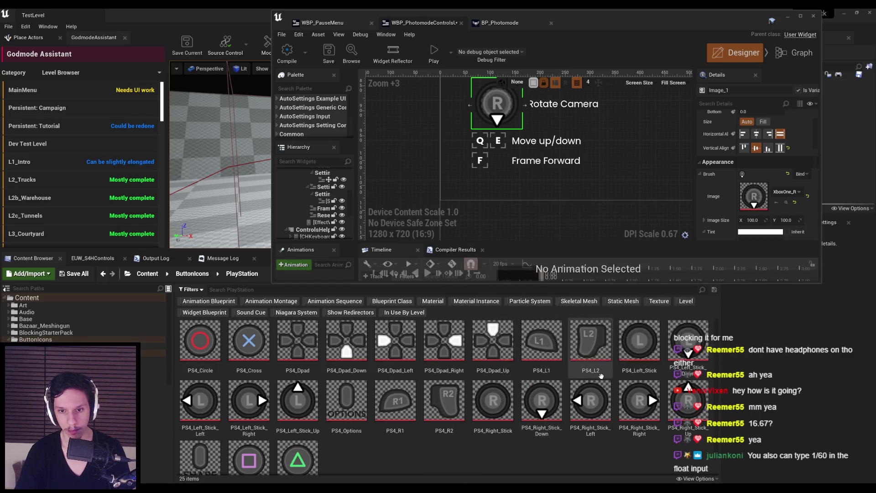
scroll(599, 375, "down", 1)
key("alt+Left")
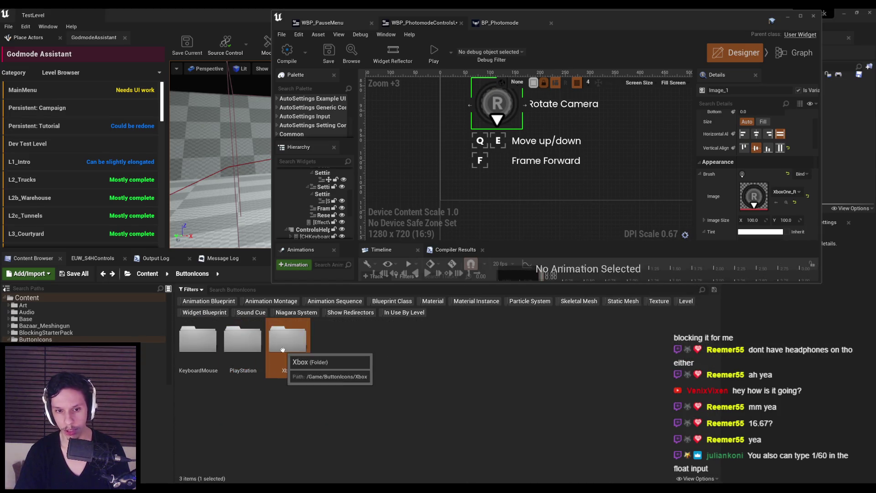
double_click(306, 361)
left_click_drag(540, 27, 449, 42)
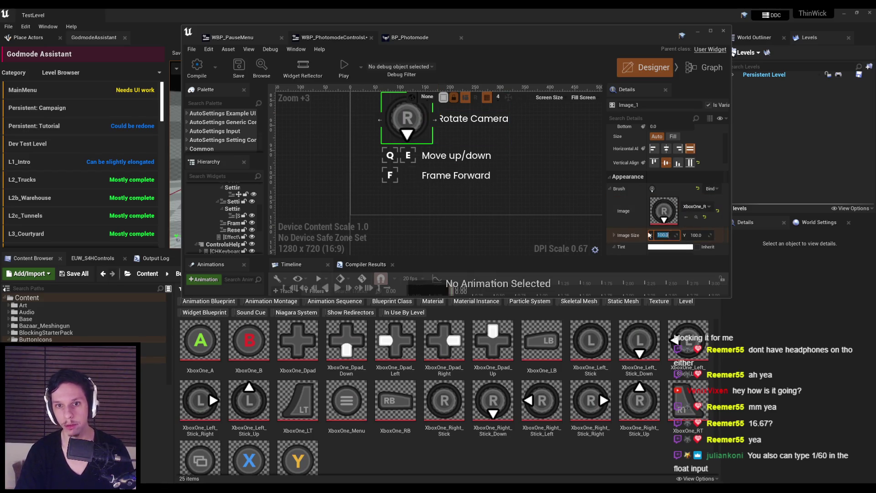
Set the right-stick icon's Image Size to 32 by 32.
type("32")
key("Tab")
type("32")
key("Return")
scroll(414, 155, "up", 3)
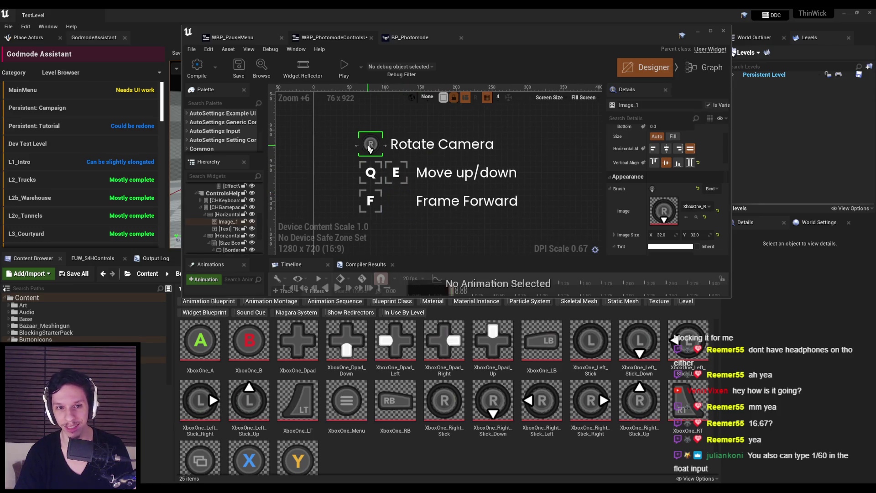
right_click(234, 225)
Duplicate the right-stick icon and give the second icon a left padding of 4.
left_click(239, 255)
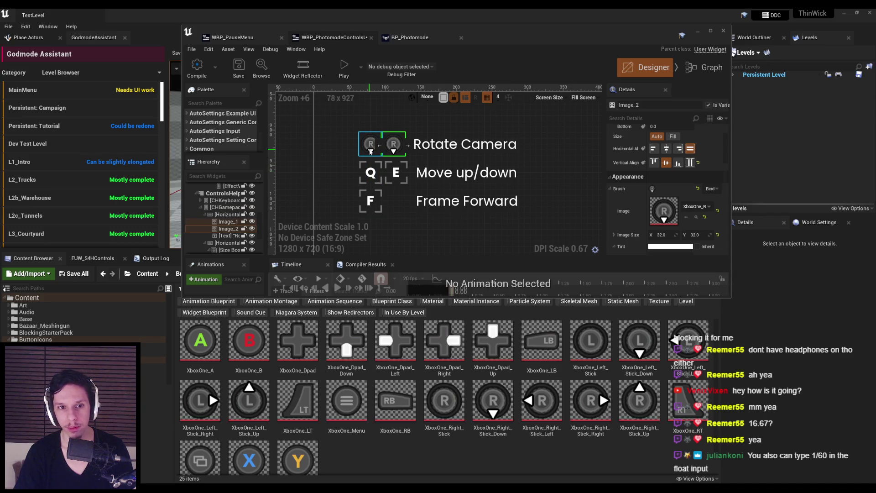
left_click(220, 206)
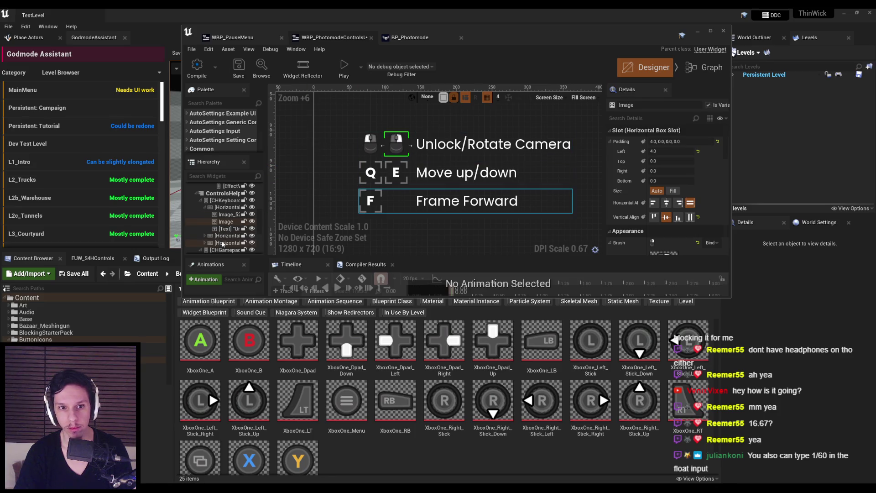
left_click(225, 250)
left_click(395, 152)
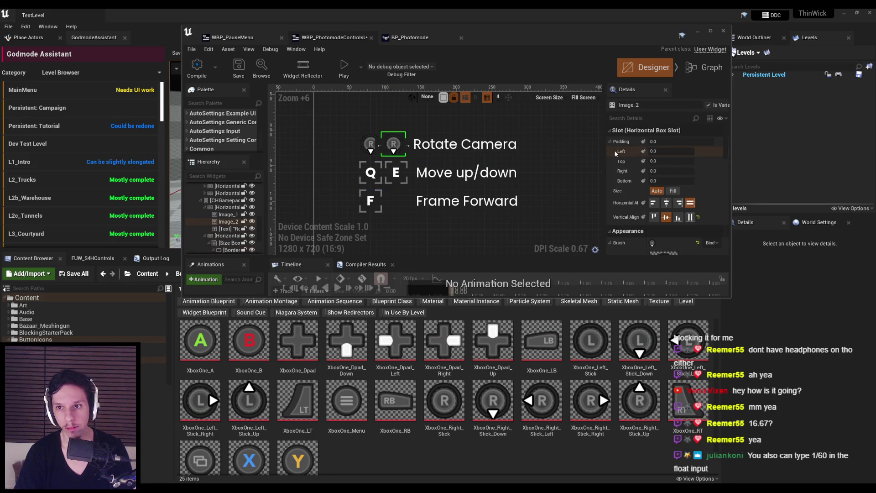
key("ctrl+a")
type("4")
key("Return")
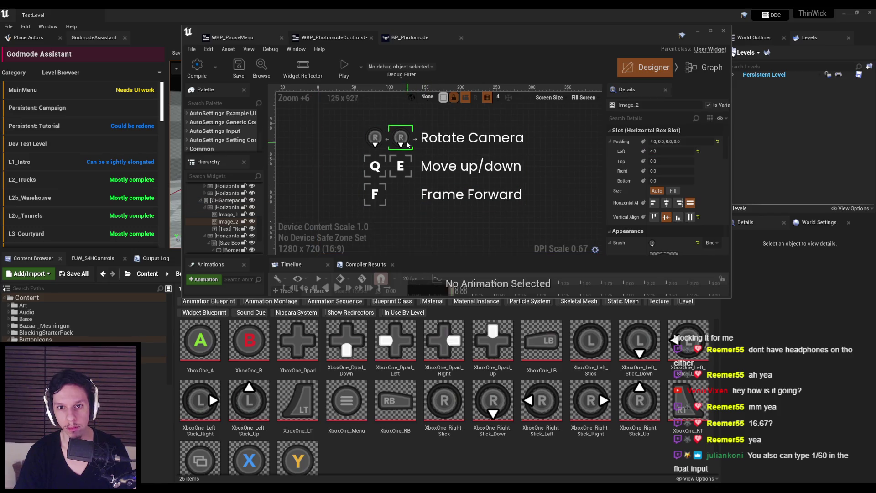
Duplicate the second icon twice so the Rotate Camera row has four icons.
right_click(226, 223)
left_click(246, 262)
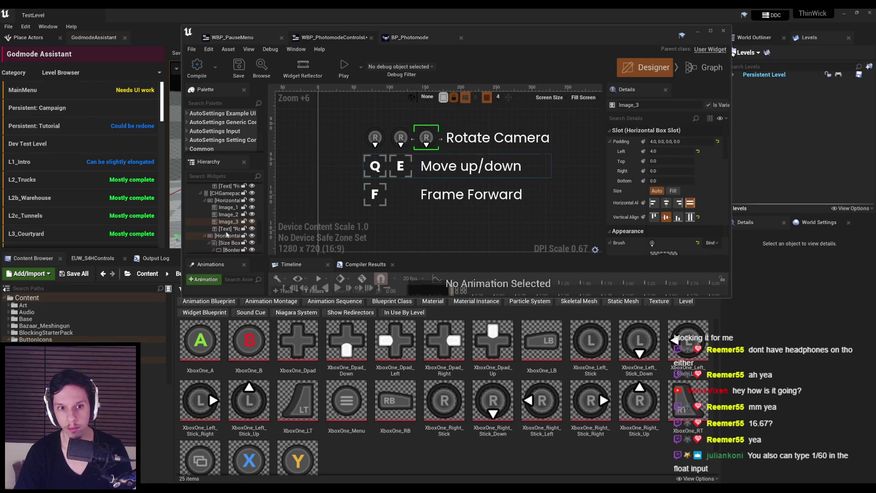
right_click(225, 222)
left_click(247, 261)
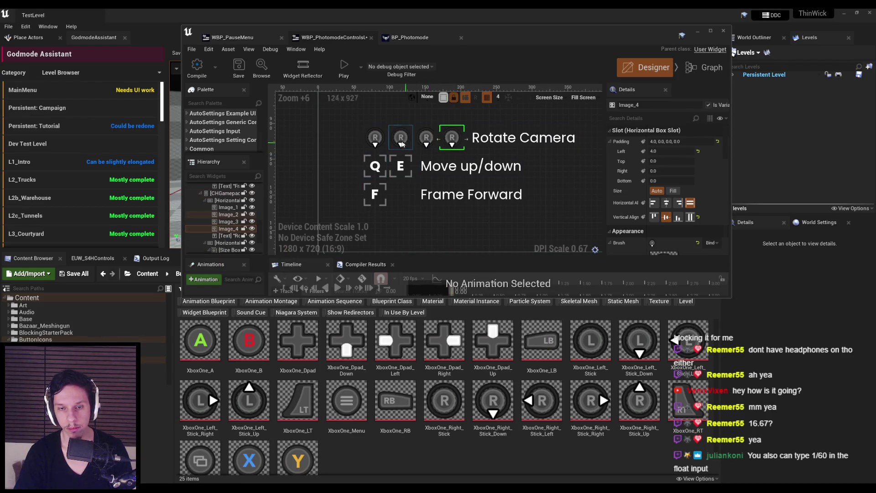
scroll(638, 204, "down", 3)
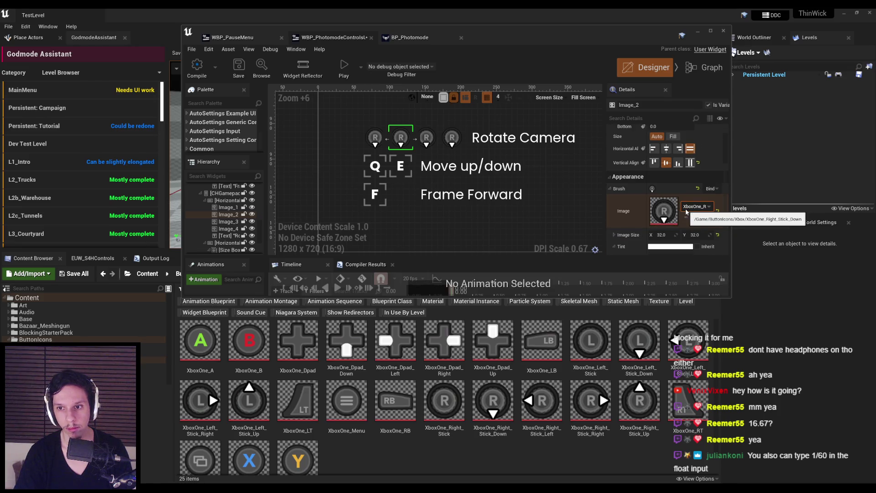
Set the second and third icons to XboxOne_Right_Stick_Left and XboxOne_Right_Stick_Up, each 32×32.
left_click(686, 207)
left_click(694, 242)
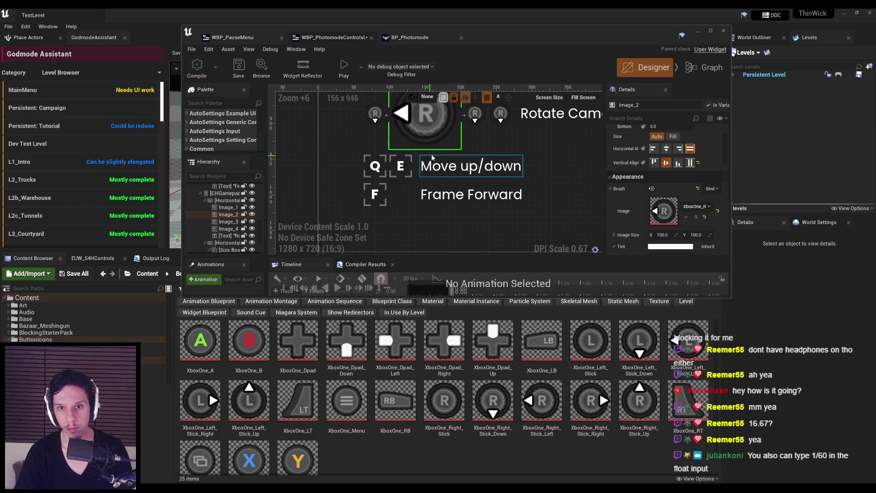
type("32")
key("Tab")
type("32")
key("Return")
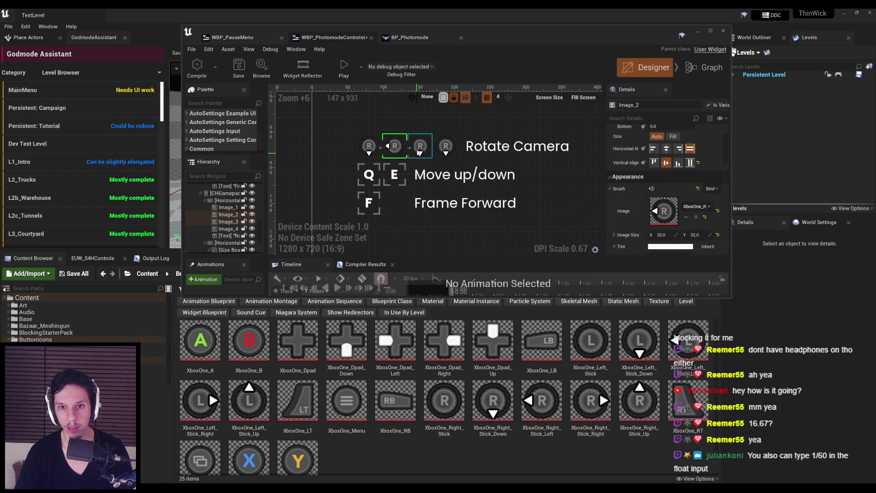
left_click(693, 207)
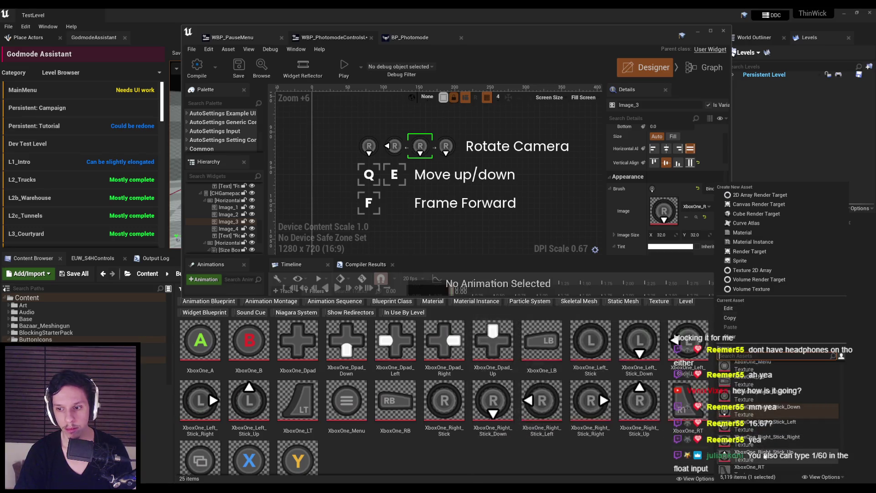
left_click(765, 466)
type("32")
key("Tab")
type("32")
key("Return")
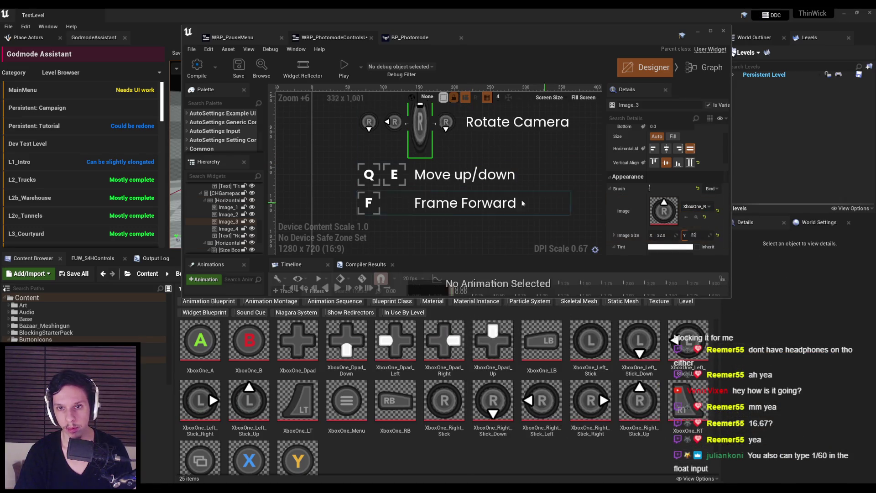
Set the fourth icon to XboxOne_Right_Stick_Right at 32×32.
left_click(709, 206)
left_click(767, 452)
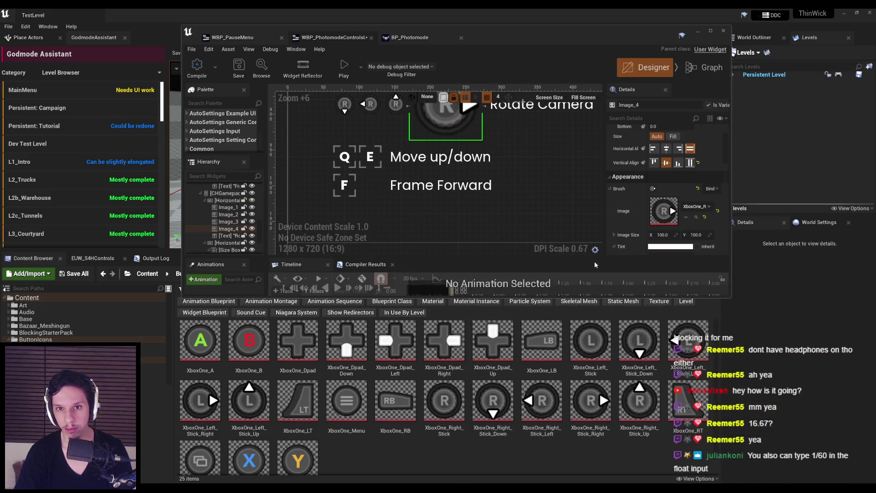
type("32")
key("Return")
left_click(472, 224)
Duplicate the Rotate Camera row and relabel the new top row 'Move Camera'.
scroll(472, 224, "down", 7)
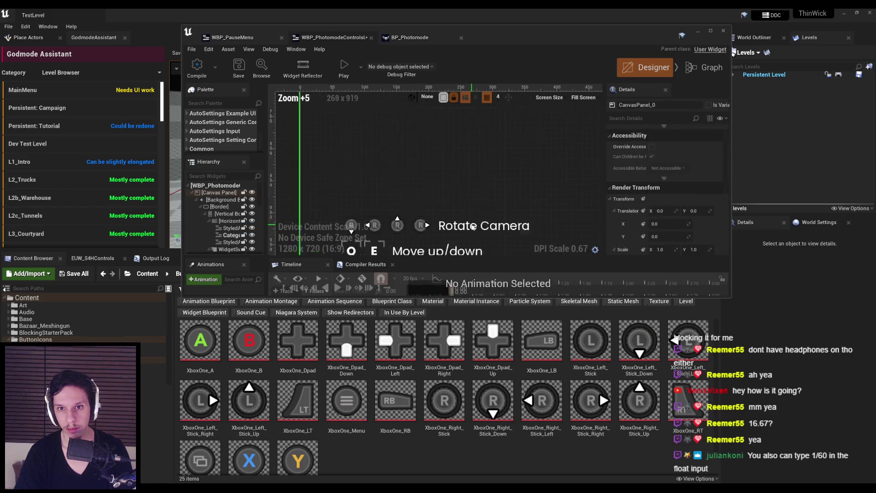
scroll(467, 231, "up", 5)
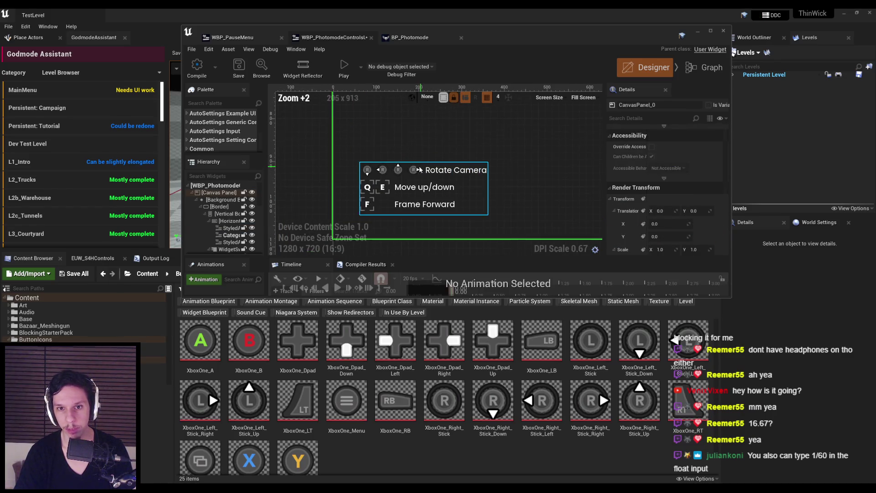
scroll(387, 138, "up", 2)
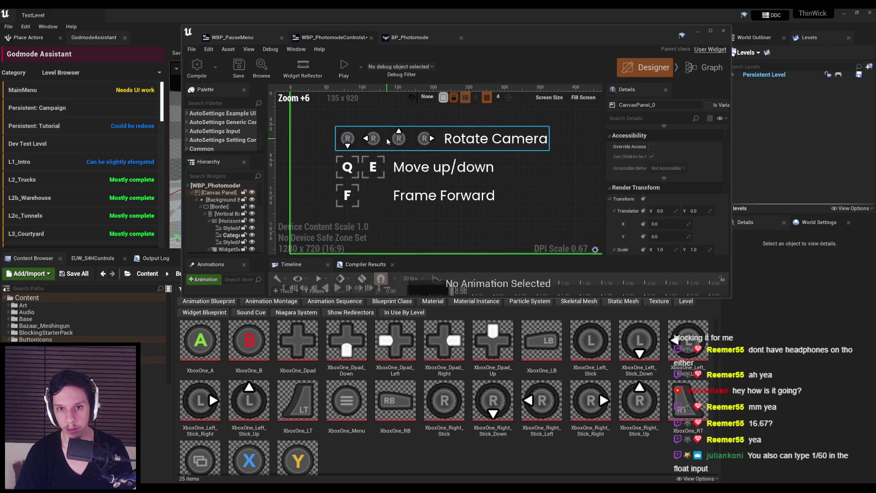
left_click(387, 138)
right_click(223, 222)
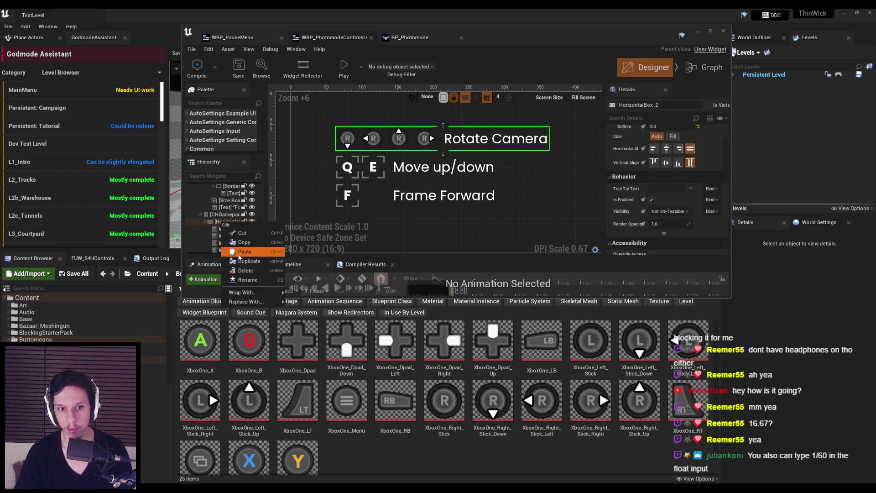
left_click(242, 262)
left_click(460, 122)
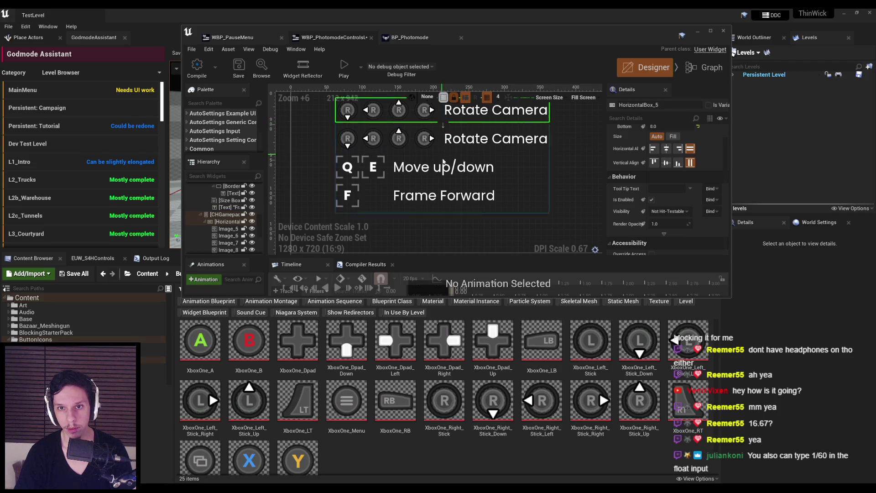
left_click(488, 132)
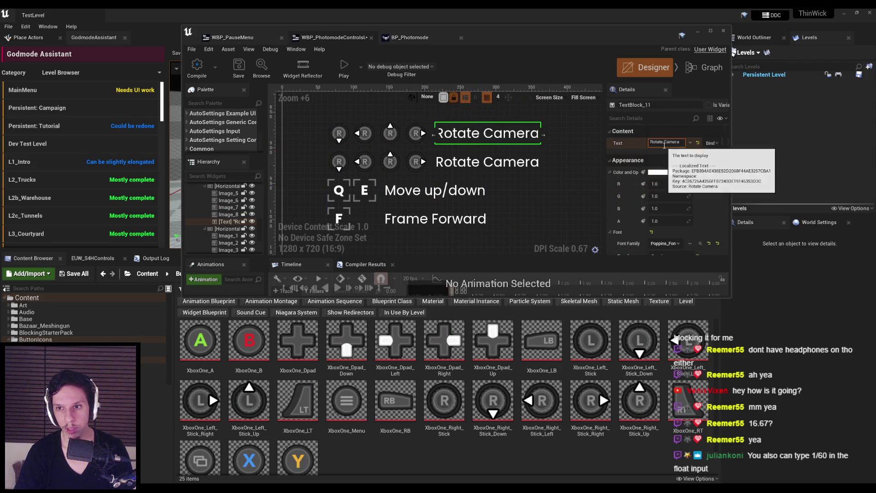
left_click(662, 143)
key("BackSpace")
key("BackSpace")
key("BackSpace")
type("Move")
Set the first two Move Camera icons to XboxOne_Left_Stick_Down and XboxOne_Left_Stick_Left.
left_click(405, 131)
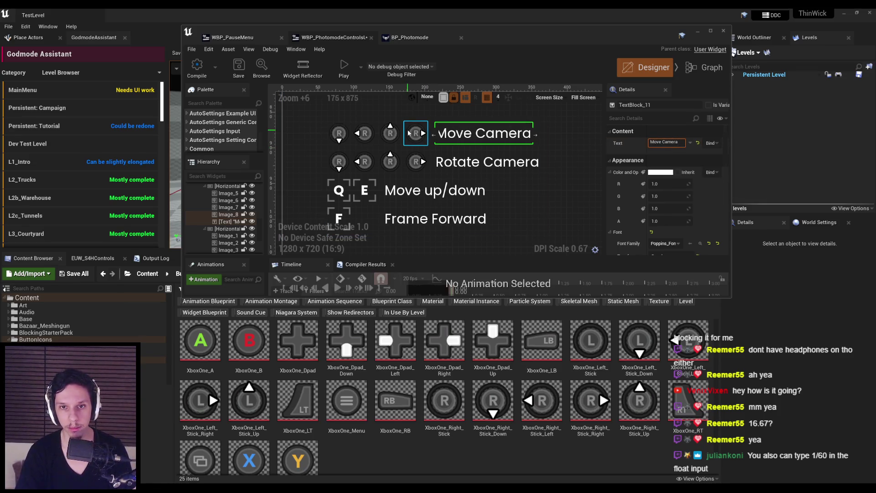
left_click(697, 206)
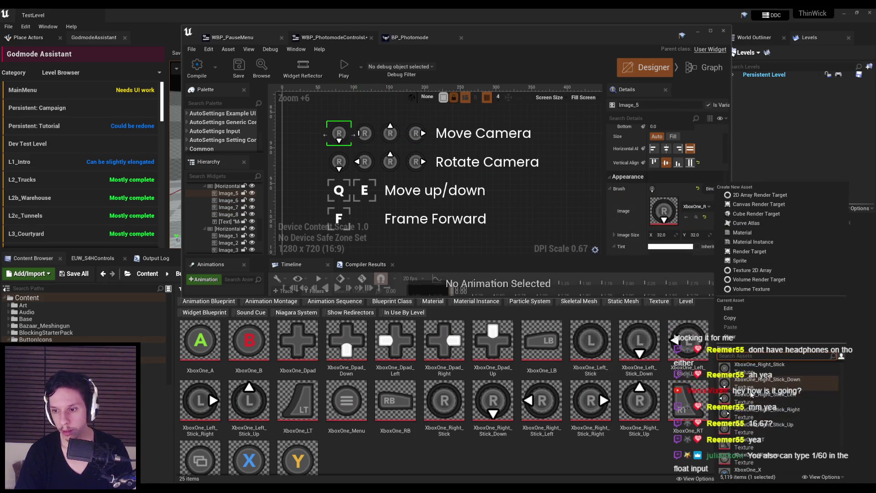
scroll(730, 411, "up", 2)
scroll(761, 403, "up", 5)
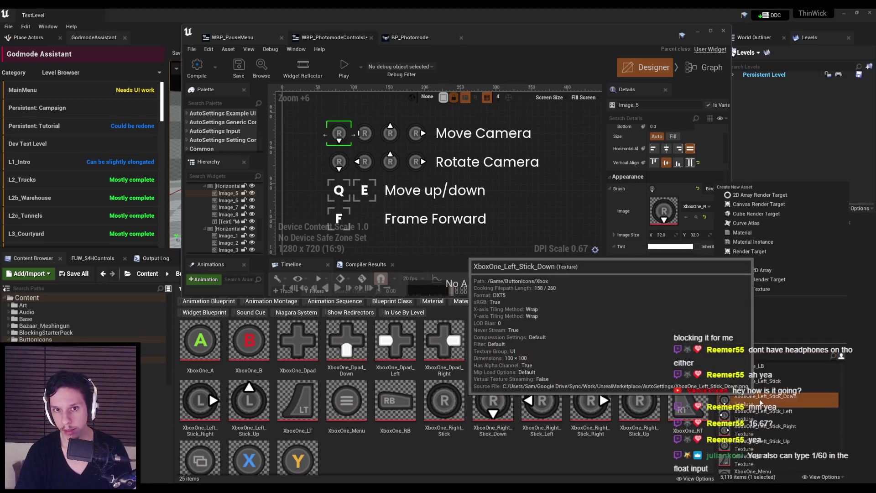
left_click(761, 398)
key("ctrl+z")
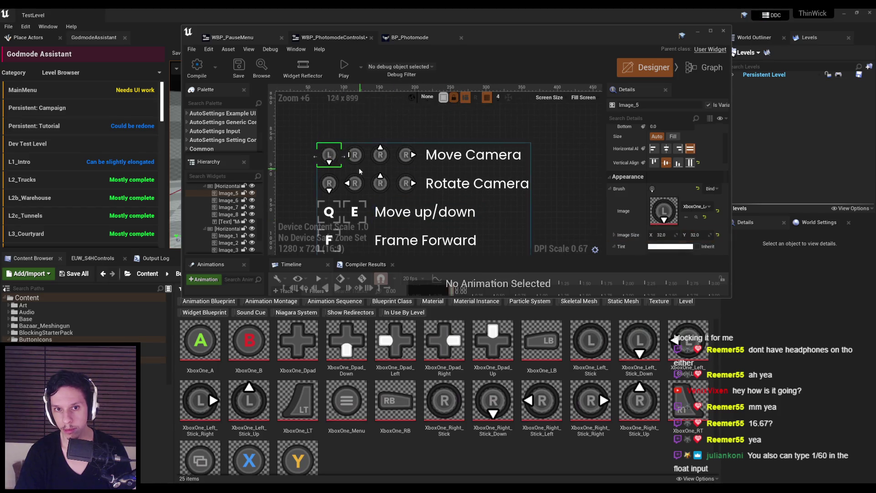
left_click(704, 202)
scroll(749, 392, "up", 4)
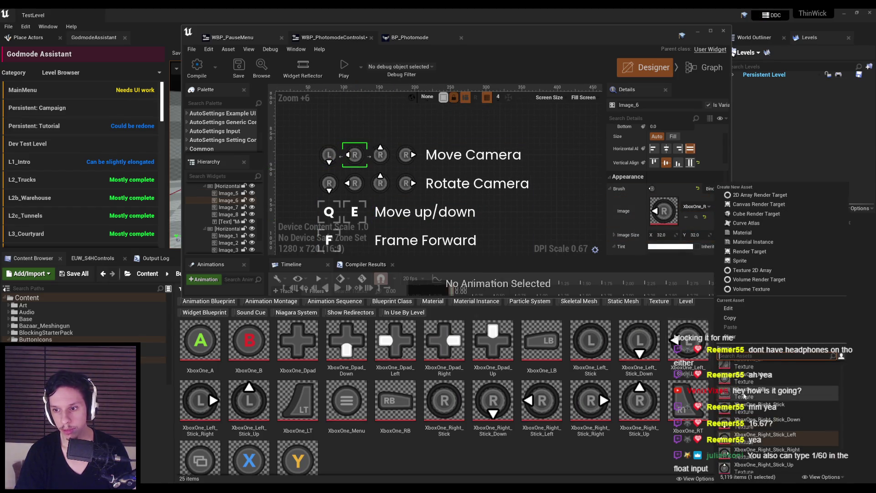
left_click(748, 391)
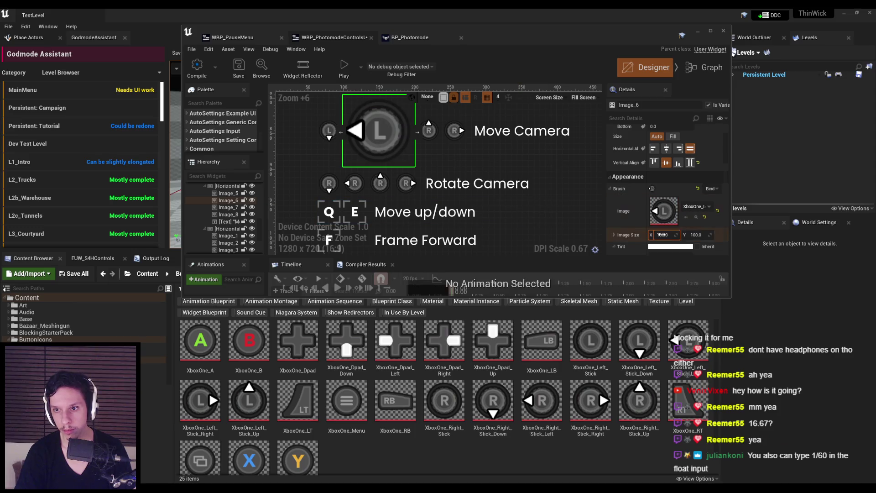
Set the third and fourth icons to XboxOne_Left_Stick_Up and XboxOne_Left_Stick_Right at 32×32.
left_click(705, 207)
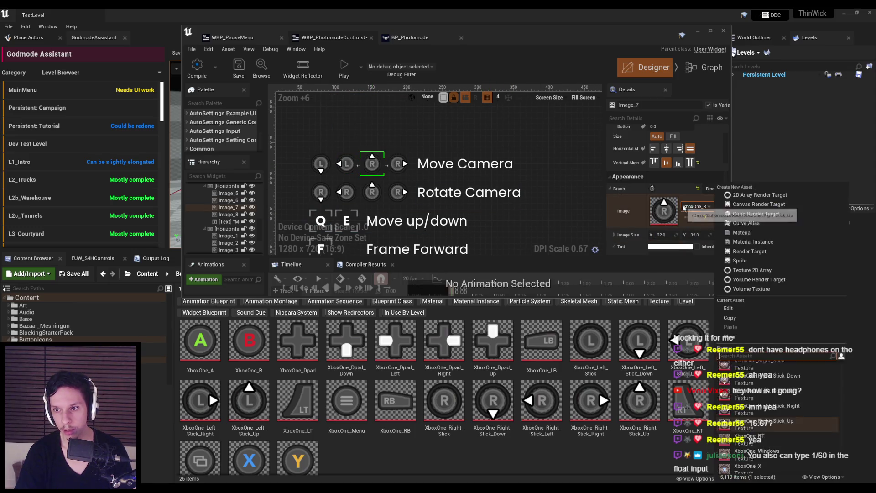
scroll(758, 403, "up", 3)
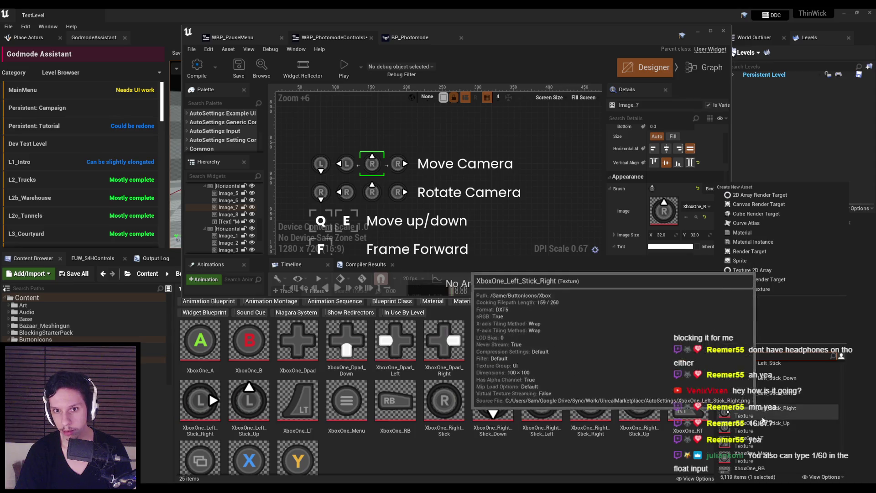
left_click(758, 423)
type("32")
key("Return")
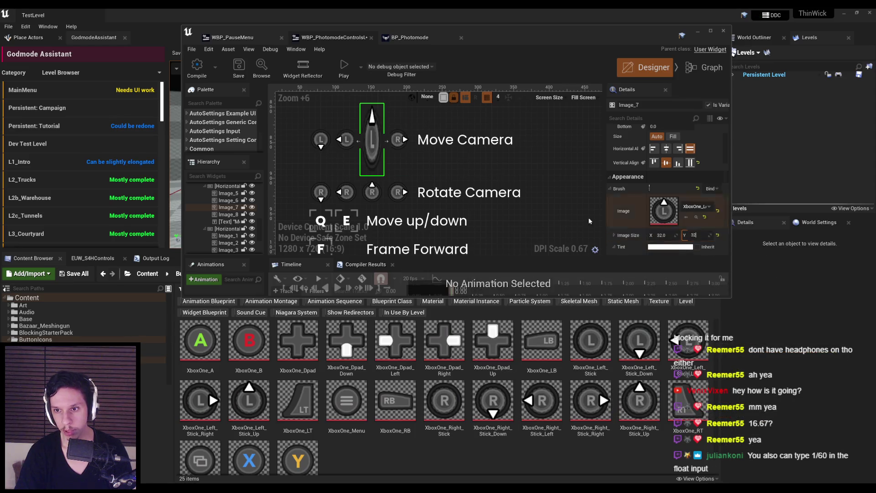
left_click(705, 207)
scroll(775, 410, "up", 3)
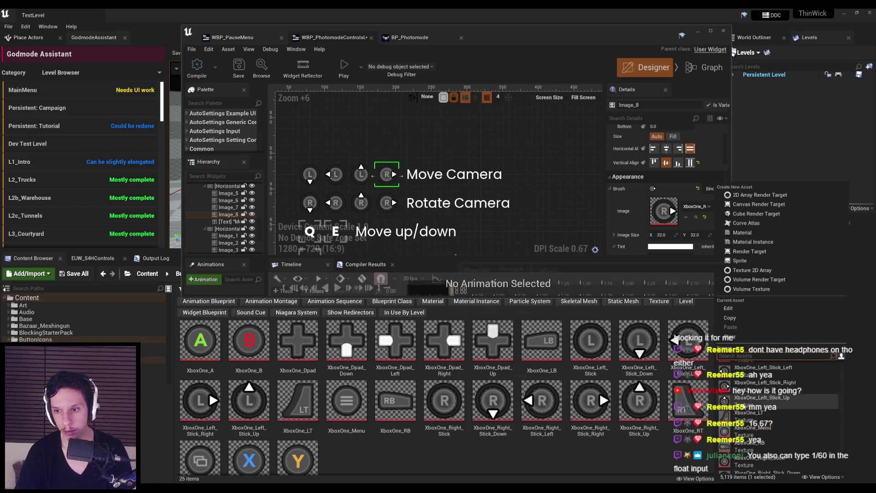
left_click(759, 438)
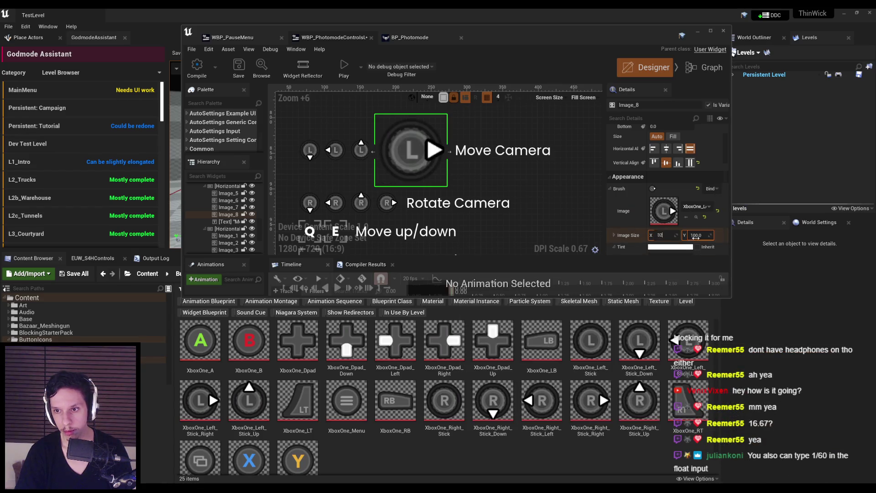
type("2")
key("Return")
Pan down the designer and select the Move up/down row's key icon.
scroll(456, 230, "down", 2)
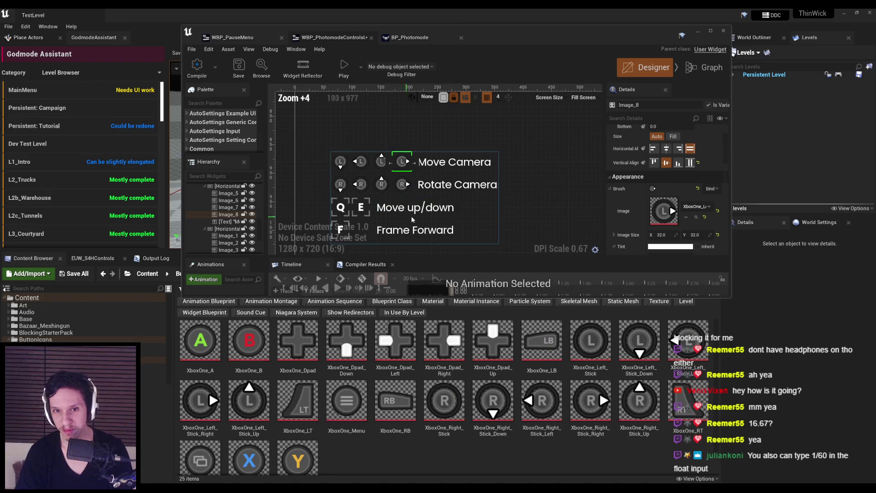
left_click_drag(411, 220, 412, 152)
left_click(398, 151)
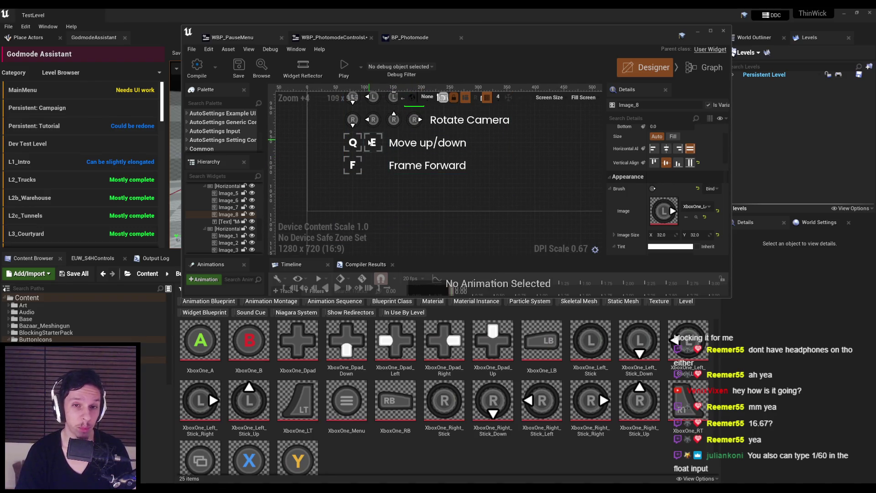
scroll(386, 180, "up", 3)
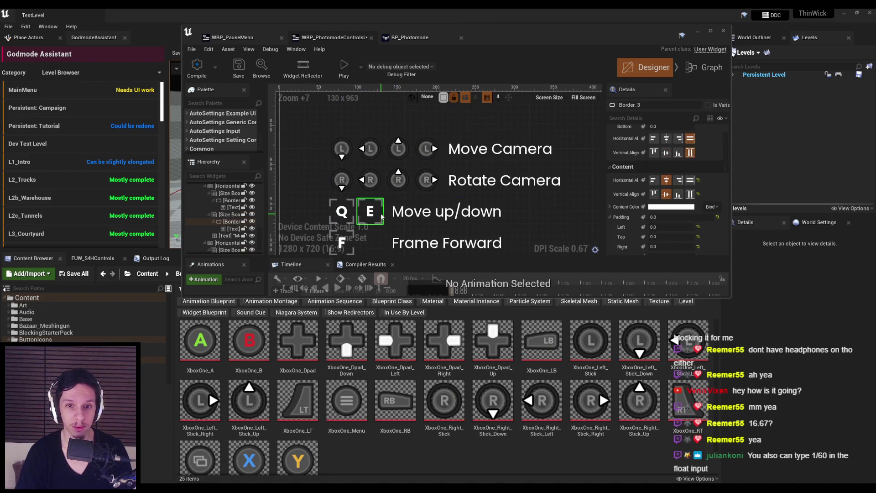
Delete the E and Q key icons and the leftover empty box from the Move up/down row.
key("Delete")
key("Delete")
left_click(408, 160)
key("Delete")
left_click(386, 160)
key("Delete")
Paste a stick icon before the Move up/down label and set it to XboxOne_Left_Stick, 32×32.
left_click(386, 131)
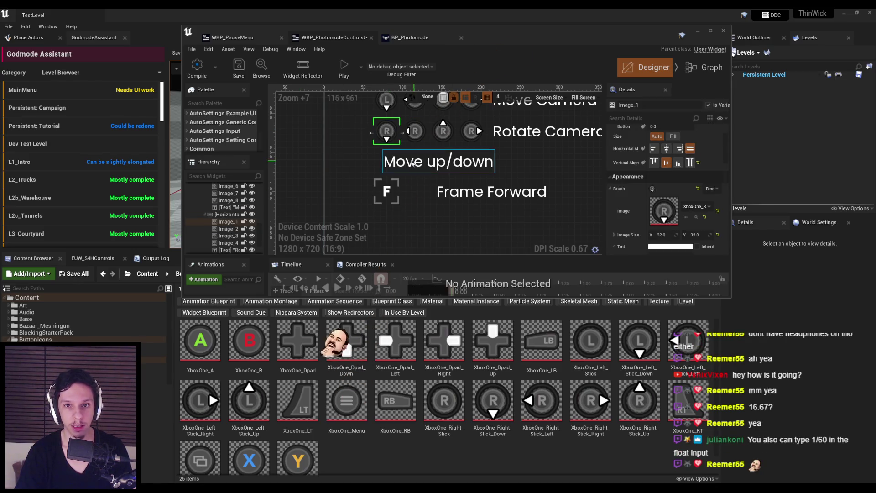
left_click(378, 164)
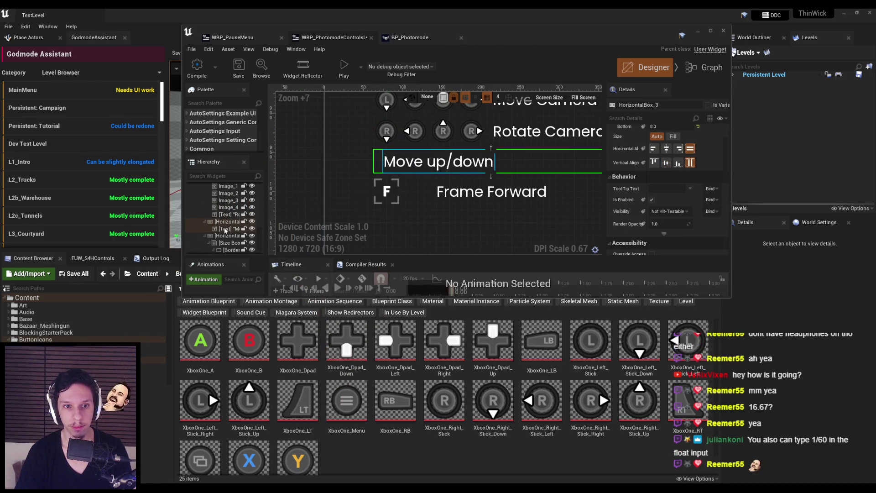
key("ctrl+v")
left_click_drag(492, 163, 433, 171)
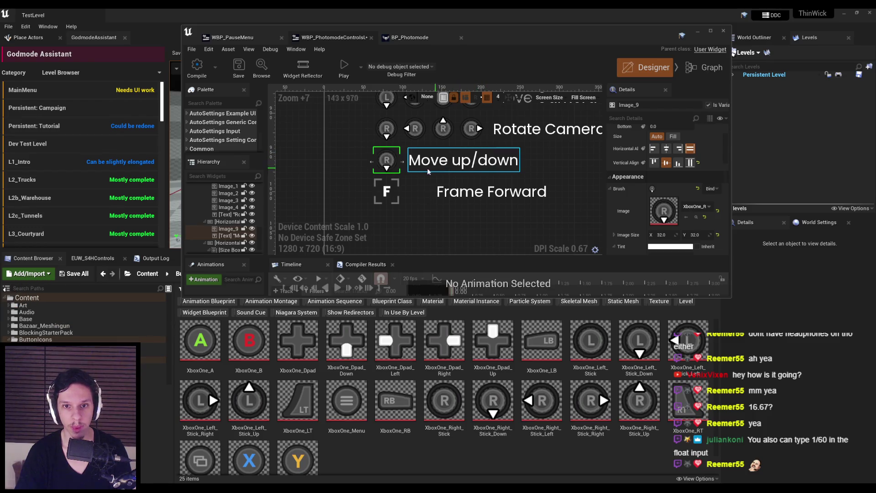
left_click(699, 210)
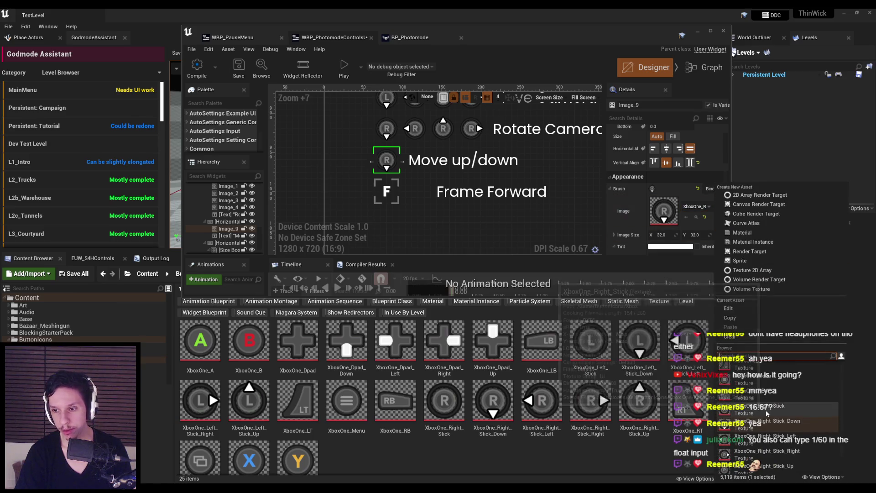
scroll(765, 413, "up", 5)
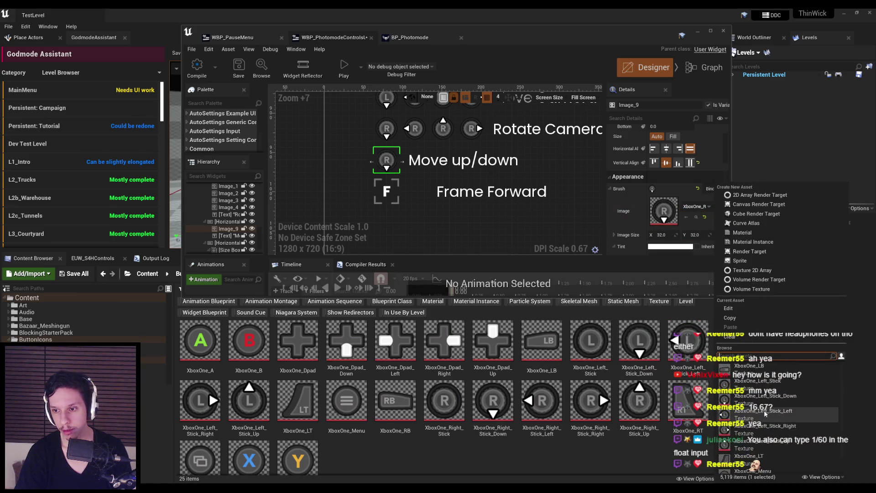
left_click(758, 402)
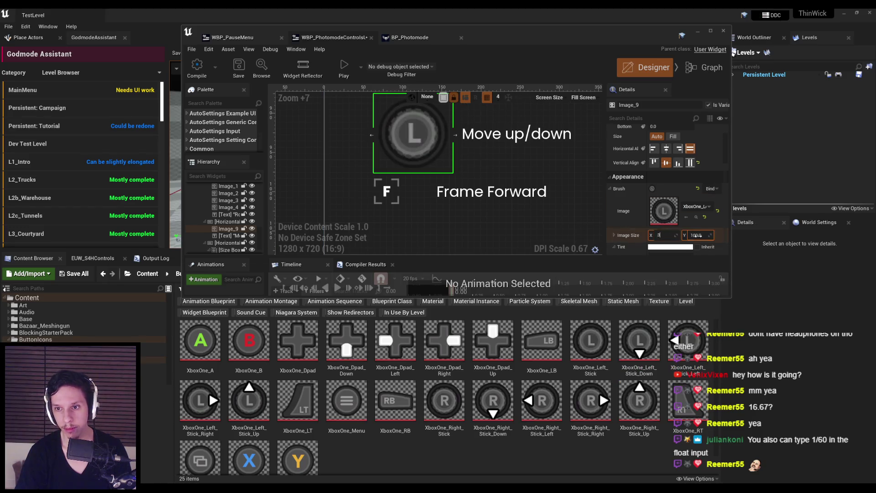
type("2")
key("Return")
Duplicate the left-stick icon and make the copy XboxOne_Right_Stick at 32×32.
right_click(230, 231)
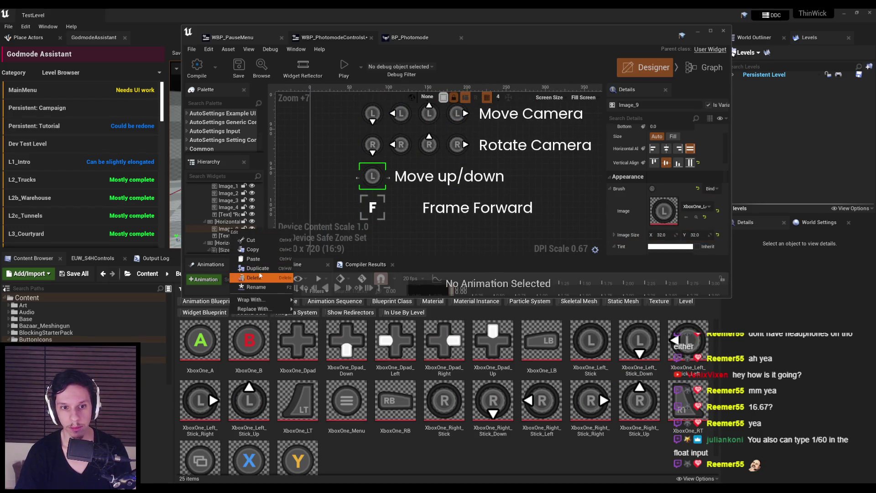
left_click(257, 273)
scroll(626, 147, "up", 3)
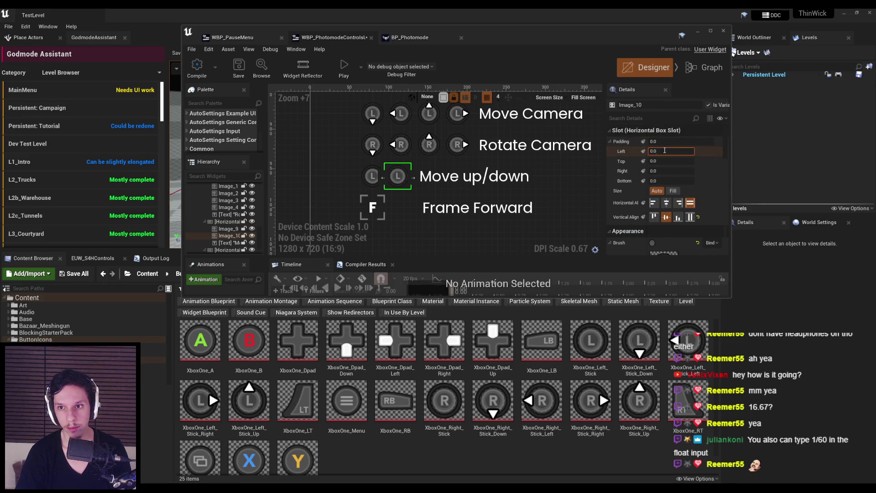
scroll(664, 183, "down", 2)
left_click(708, 206)
scroll(733, 427, "down", 3)
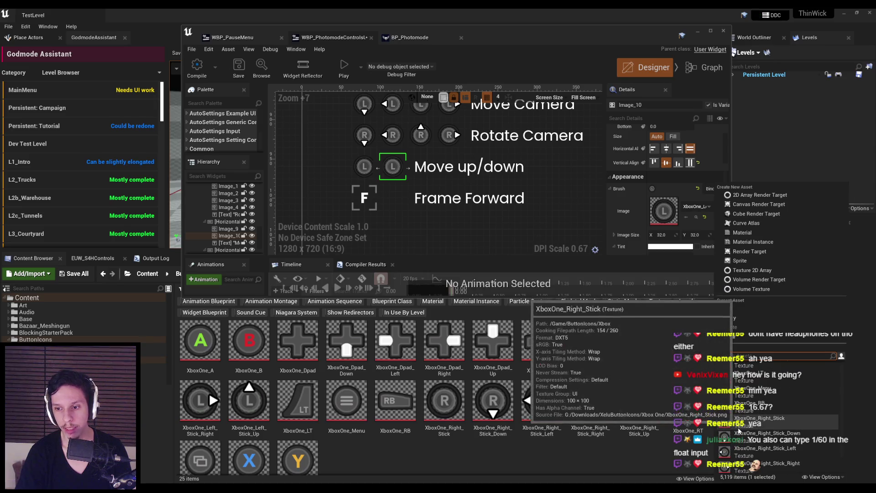
left_click(738, 424)
type("32")
key("Tab")
type("32")
key("Return")
scroll(410, 220, "down", 6)
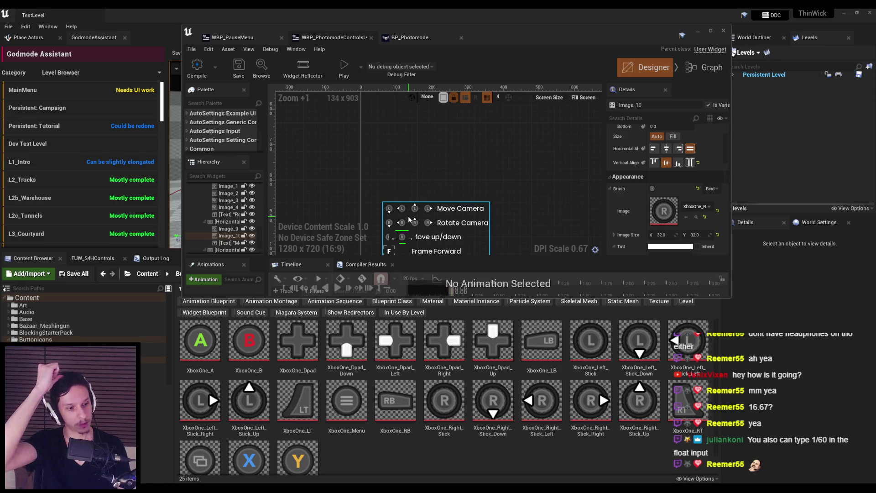
Delete the F key box from the Frame Forward row.
scroll(410, 219, "down", 3)
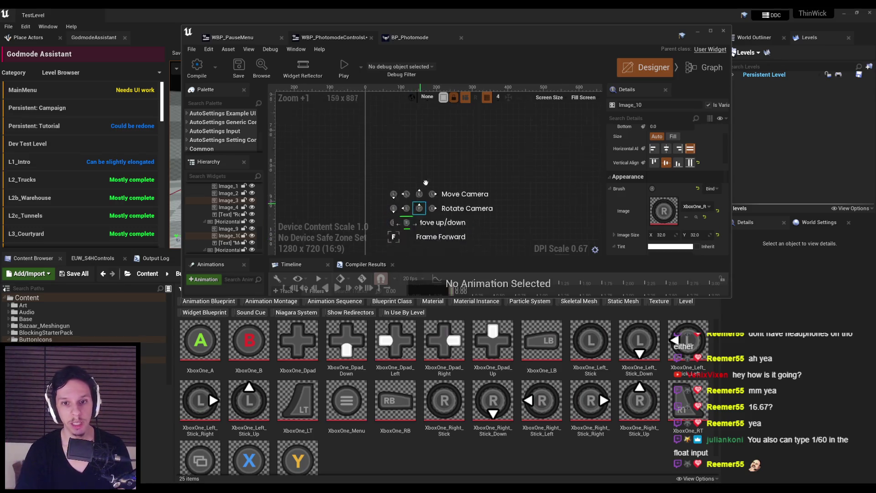
left_click(321, 175)
scroll(360, 197, "up", 5)
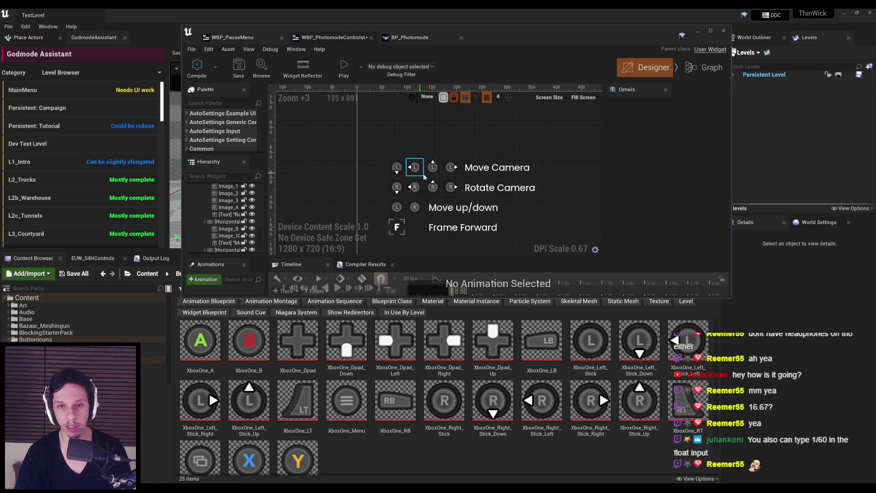
scroll(447, 176, "up", 1)
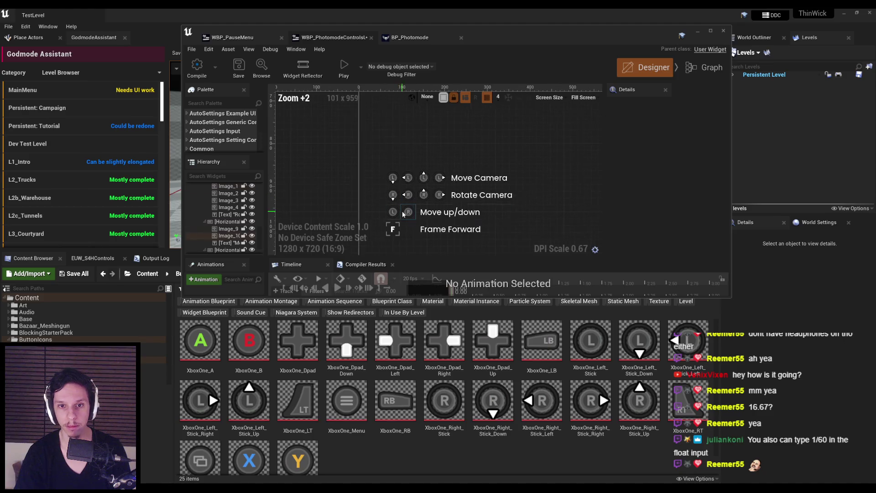
scroll(388, 219, "up", 2)
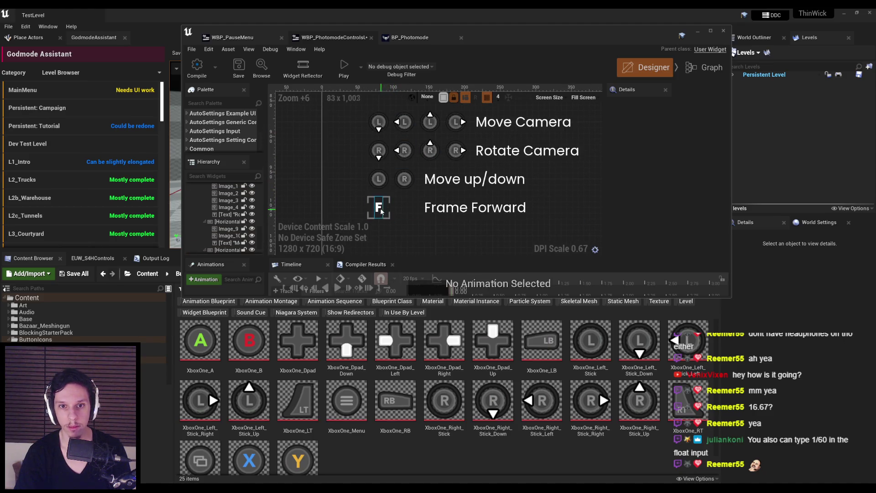
left_click(390, 220)
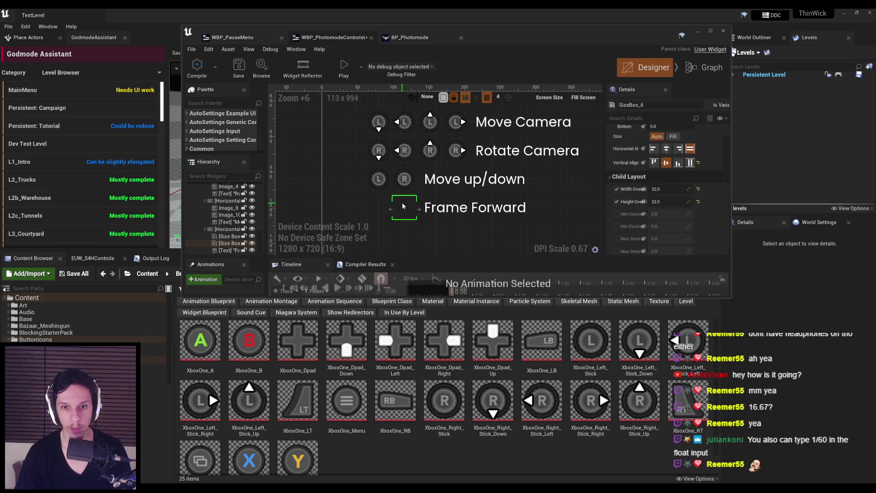
key("Delete")
Copy the left-stick icon into the Frame Forward row and make it a 32×32 XboxOne_Y icon.
left_click(384, 186)
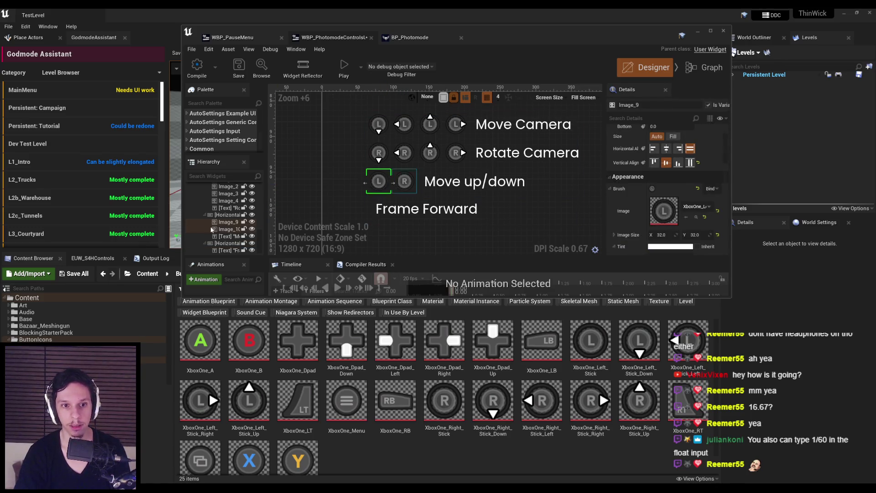
key("ctrl+c")
left_click(228, 243)
key("ctrl+v")
left_click_drag(484, 211, 378, 208)
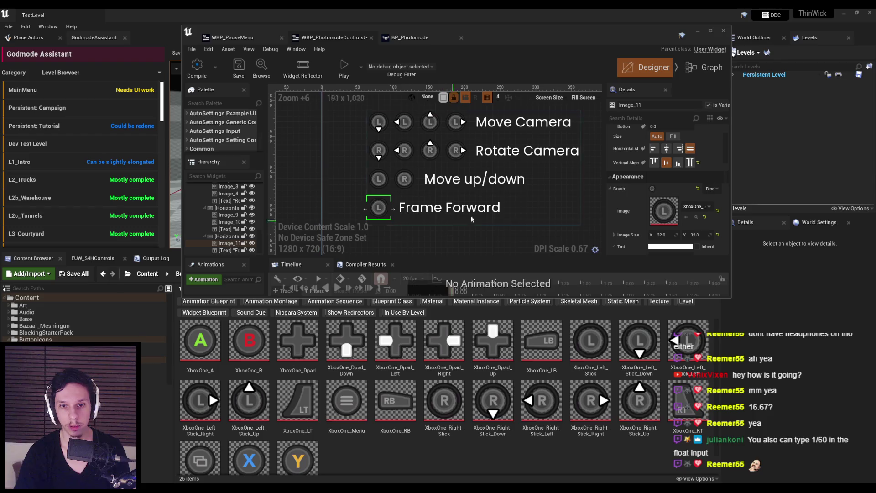
left_click(695, 206)
scroll(756, 382, "down", 3)
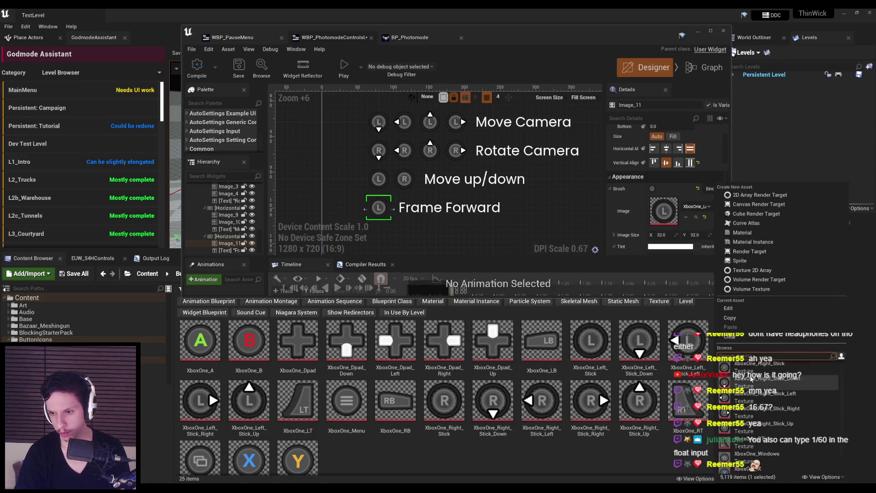
left_click(749, 419)
left_click(662, 235)
type("32")
key("Return")
Save the widget blueprint and maximize the widget editor window.
scroll(308, 140, "down", 6)
left_click(401, 205)
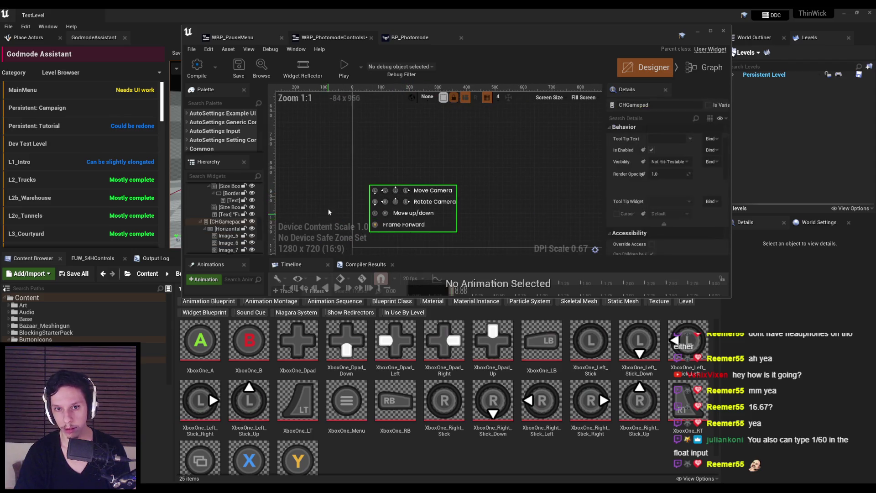
left_click(308, 140)
key("ctrl+s")
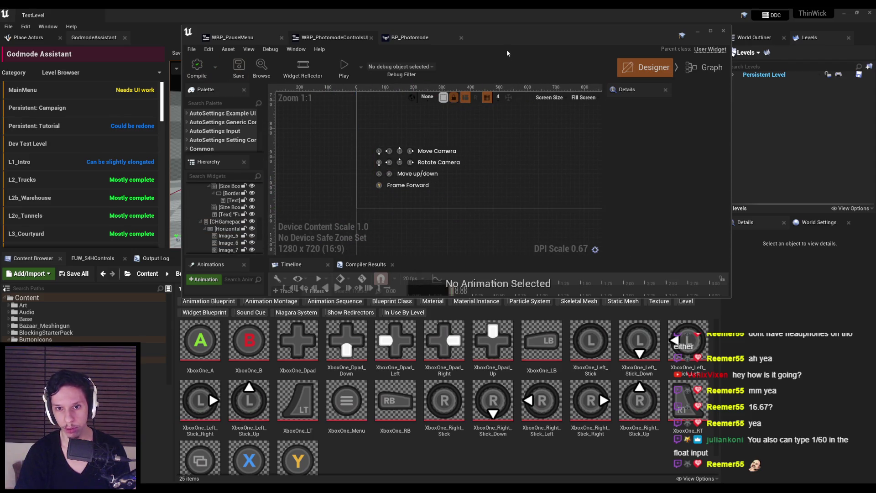
double_click(456, 17)
Inspect the Move Camera and Frame Forward rows in the widget hierarchy.
scroll(354, 226, "down", 3)
scroll(315, 229, "up", 4)
left_click(297, 232)
scroll(297, 232, "up", 3)
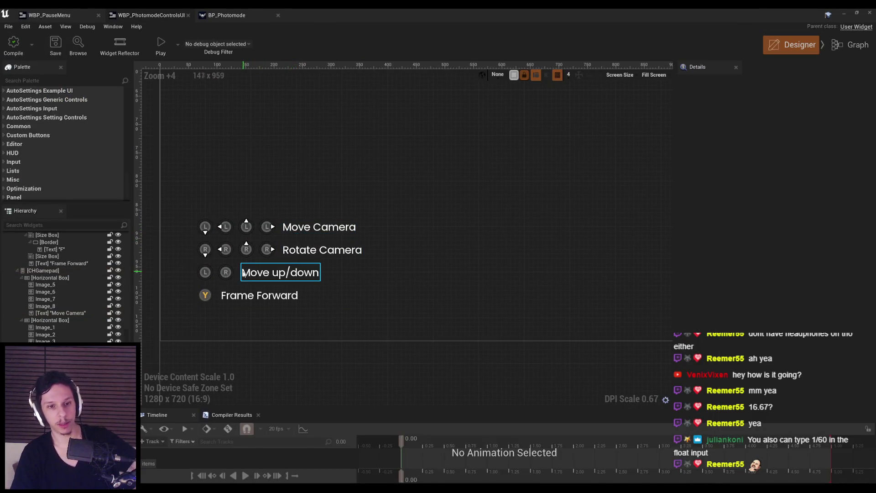
left_click(227, 296)
scroll(227, 296, "up", 2)
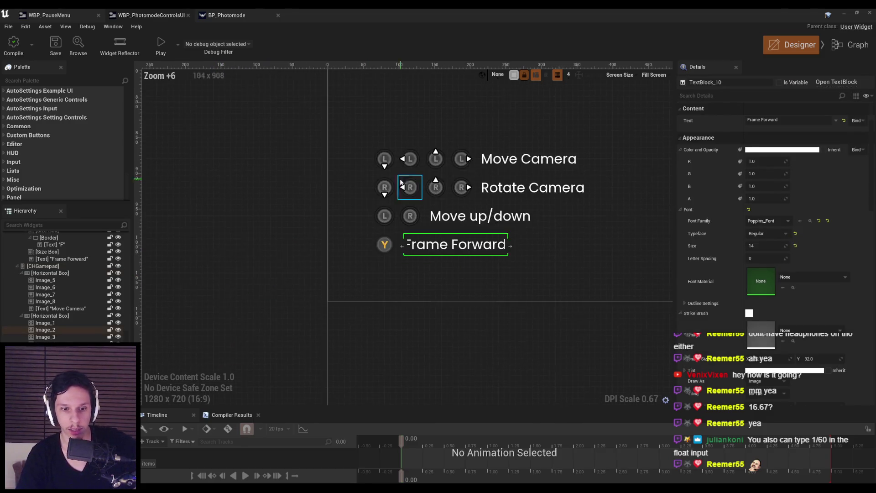
scroll(57, 315, "up", 3)
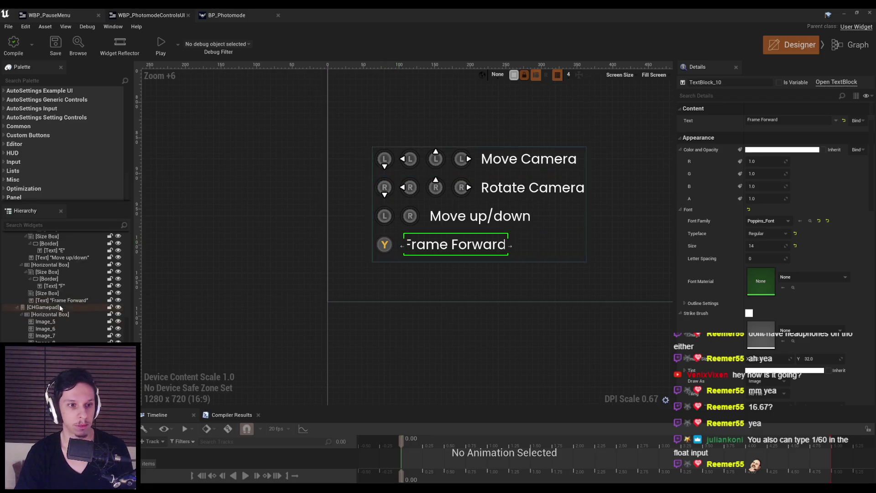
Preview the keyboard controls list, switch back to gamepad icons, and screenshot the list.
left_click(50, 320)
scroll(54, 338, "down", 3)
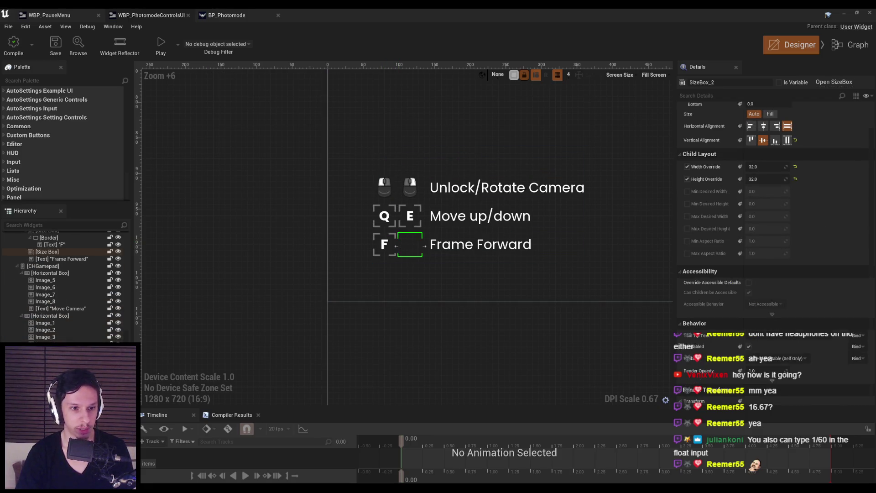
left_click(45, 329)
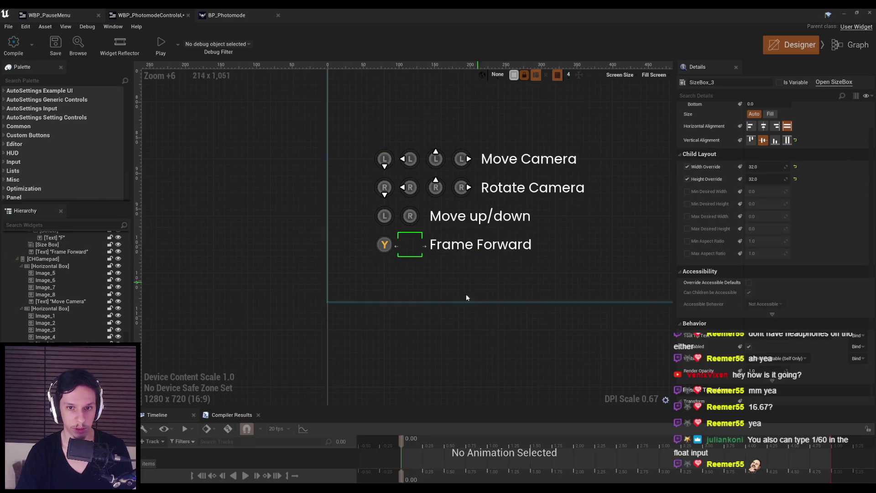
scroll(410, 269, "up", 4)
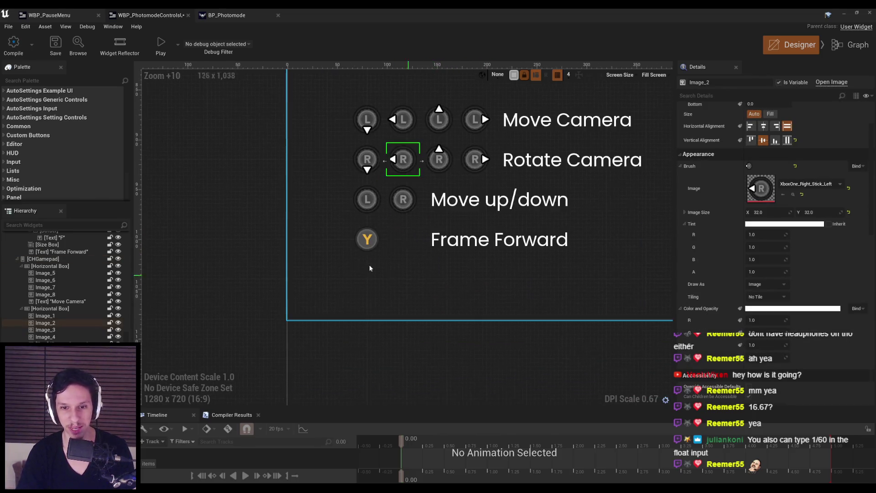
key("Print")
left_click_drag(352, 170, 433, 342)
Clear the icon selection and save the controls-help widget blueprint.
scroll(483, 365, "down", 8)
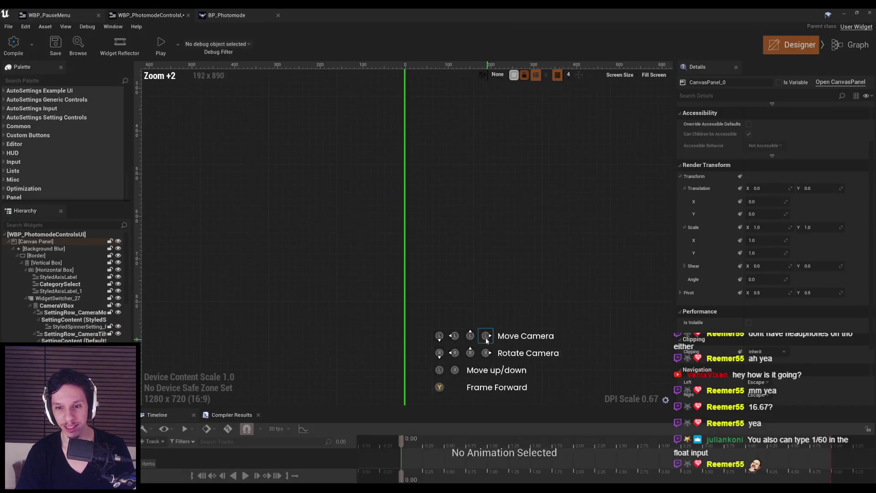
left_click(208, 242)
scroll(211, 241, "down", 4)
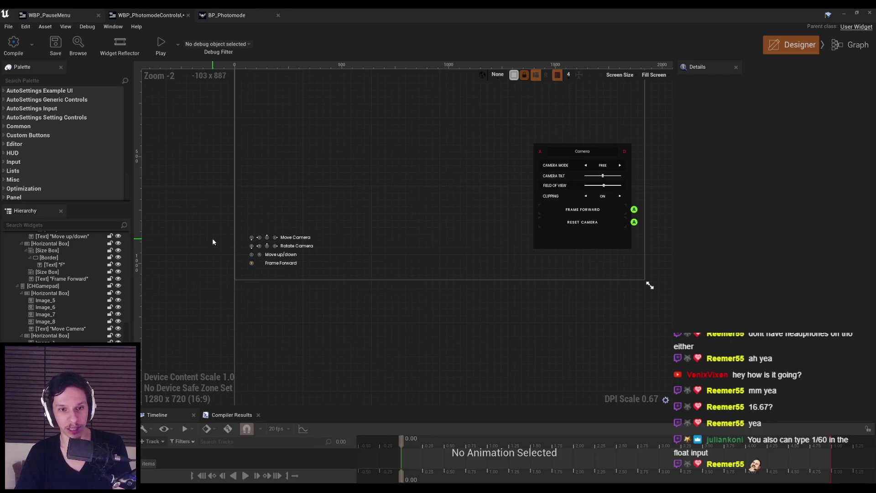
scroll(212, 238, "up", 1)
left_click(54, 47)
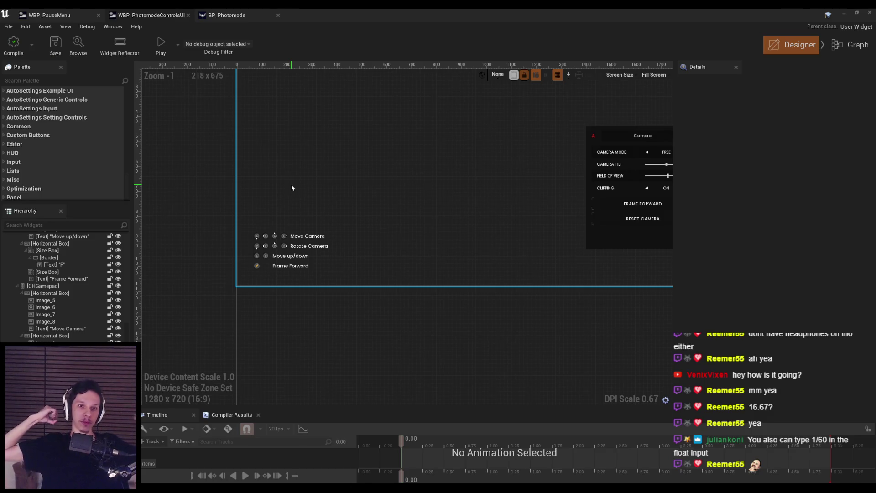
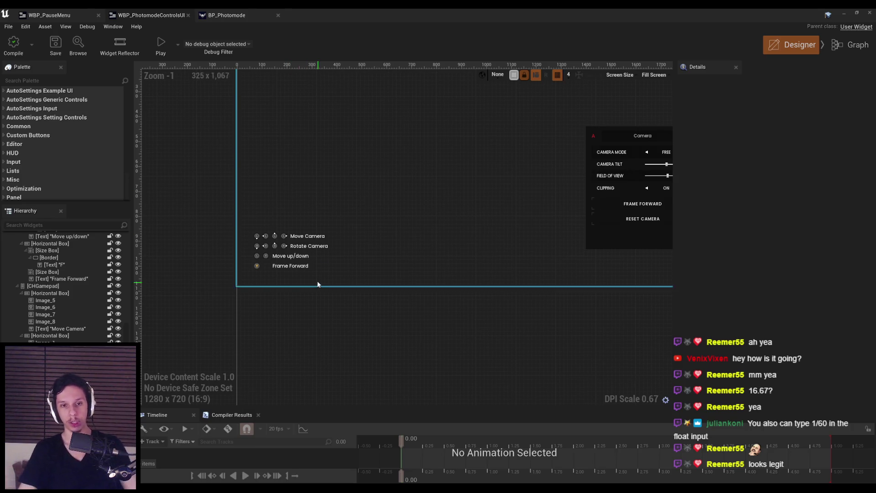
Select the ControlsHelper switcher in the Hierarchy and open WBP_PhotomodeControlsUI's Event Graph.
scroll(219, 286, "up", 2)
left_click(42, 286)
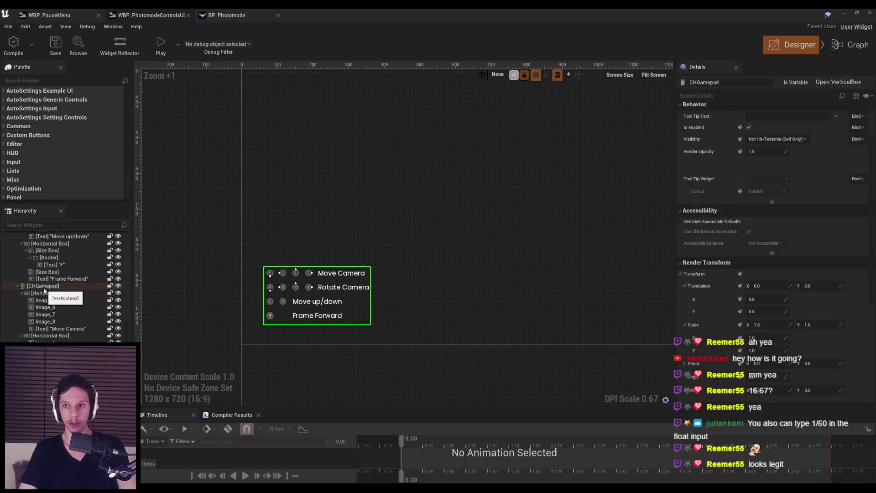
scroll(58, 325, "up", 3)
scroll(52, 300, "up", 2)
scroll(50, 292, "up", 2)
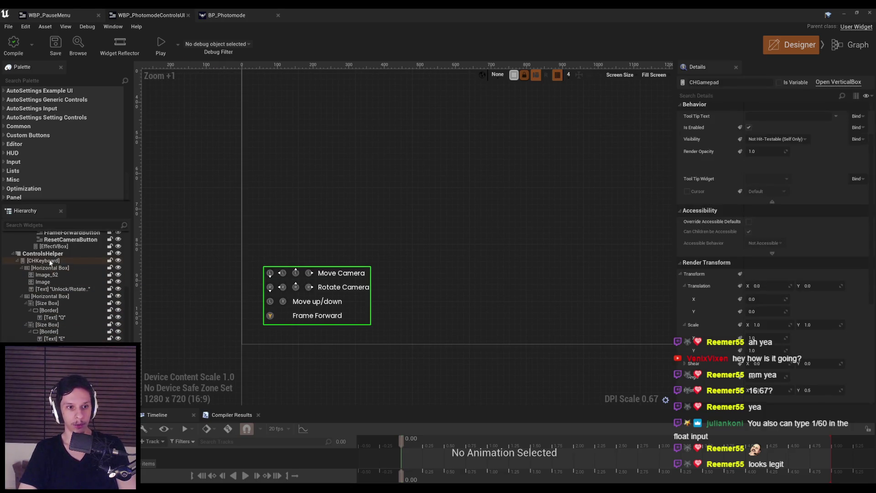
left_click(43, 254)
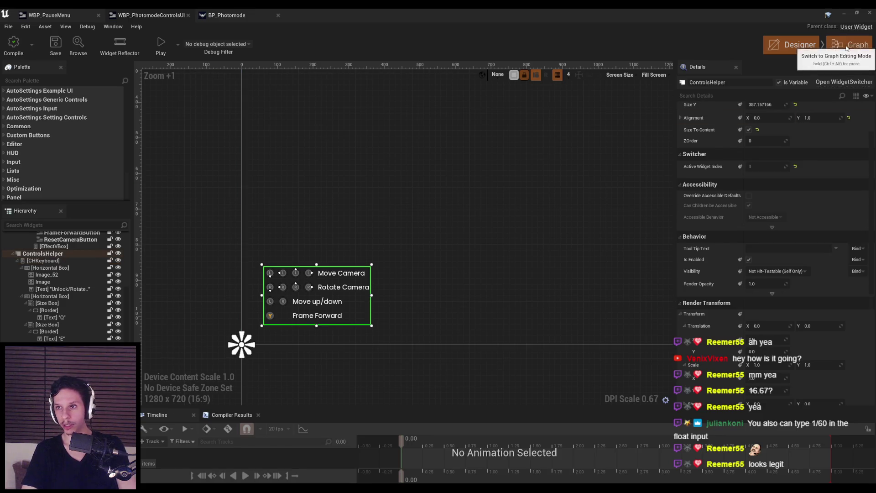
left_click(851, 44)
scroll(306, 145, "up", 5)
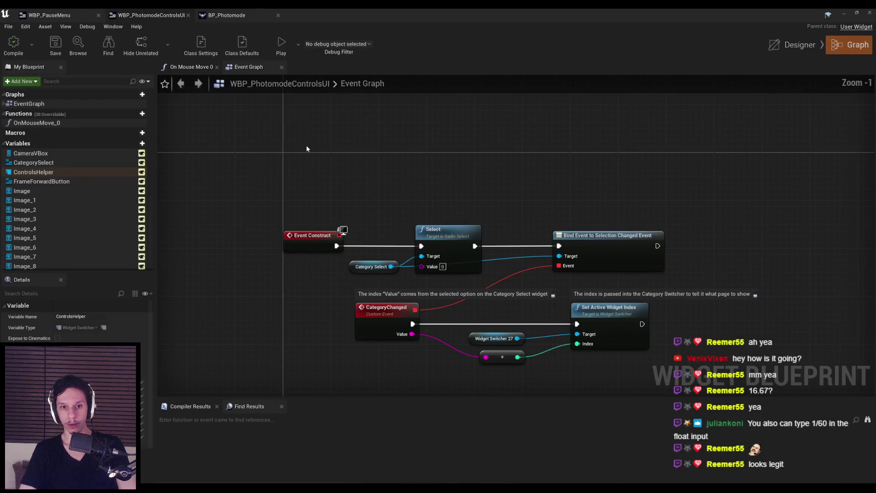
Add a Set Player Input Key Group node via a 'key group' search, then delete it.
right_click(307, 149)
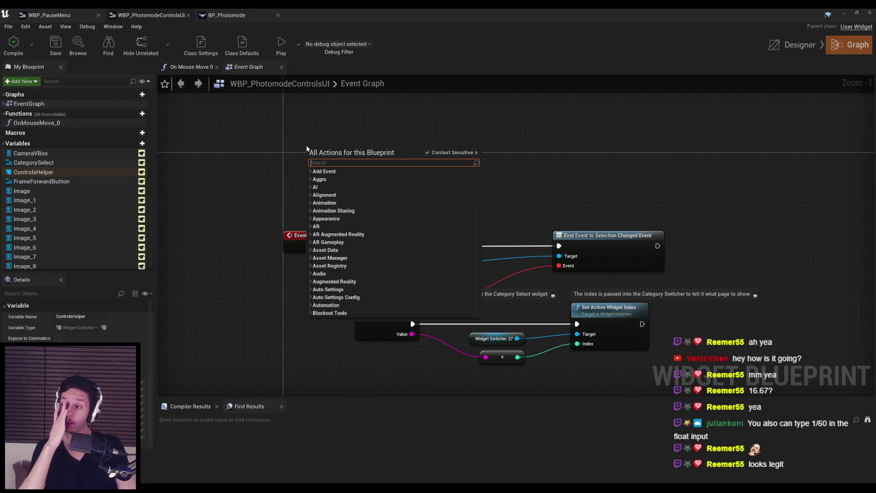
type("key group")
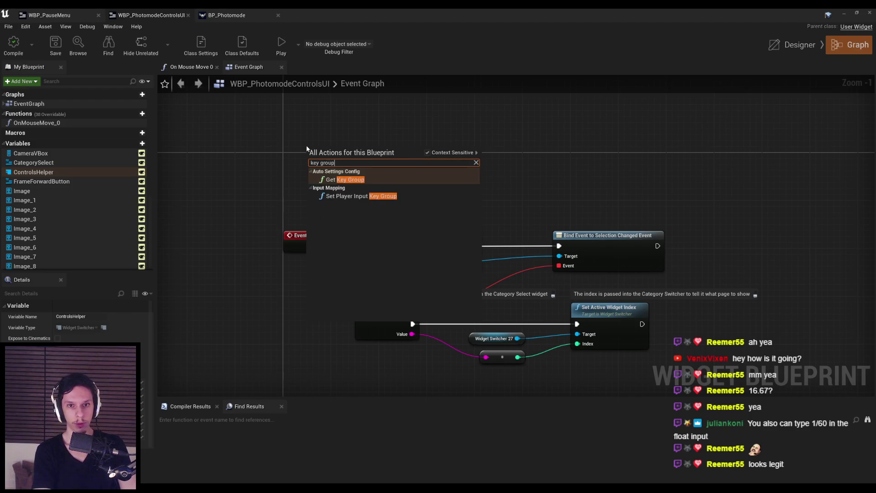
key("Down")
key("Return")
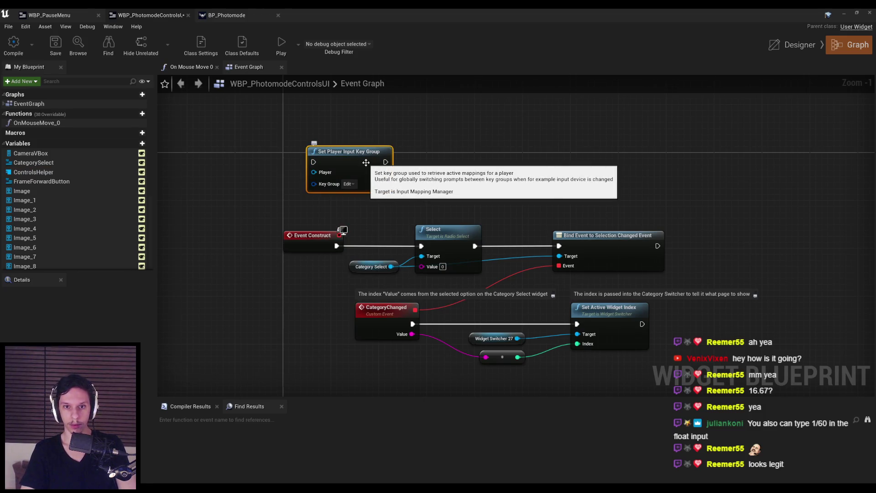
key("Delete")
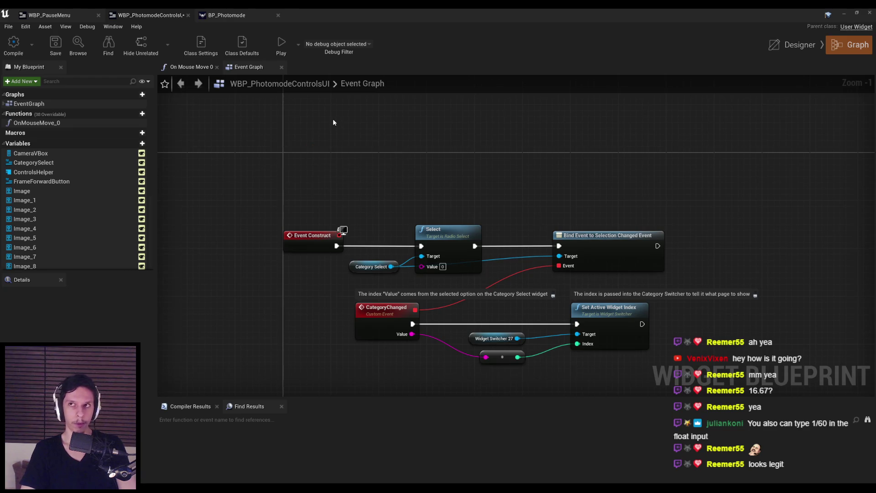
Add a Get Key Group node, browse its Gameplay Tag actions, then delete it.
right_click(333, 119)
type("key group")
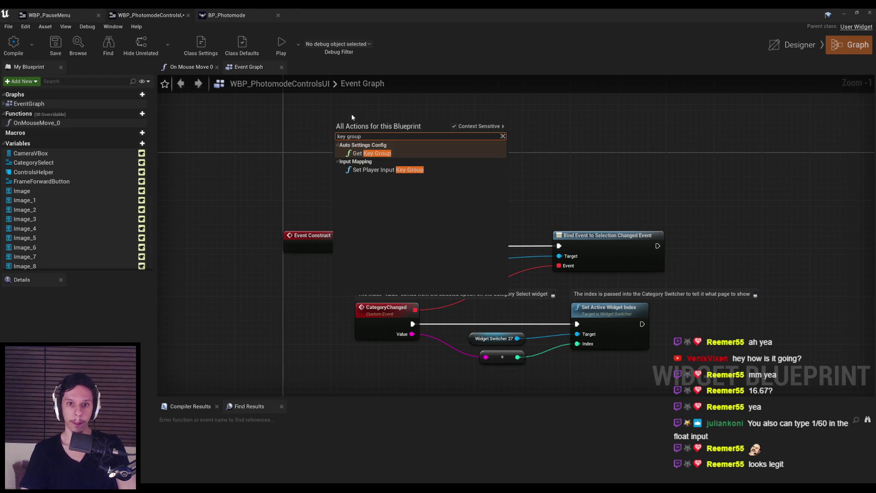
left_click(454, 127)
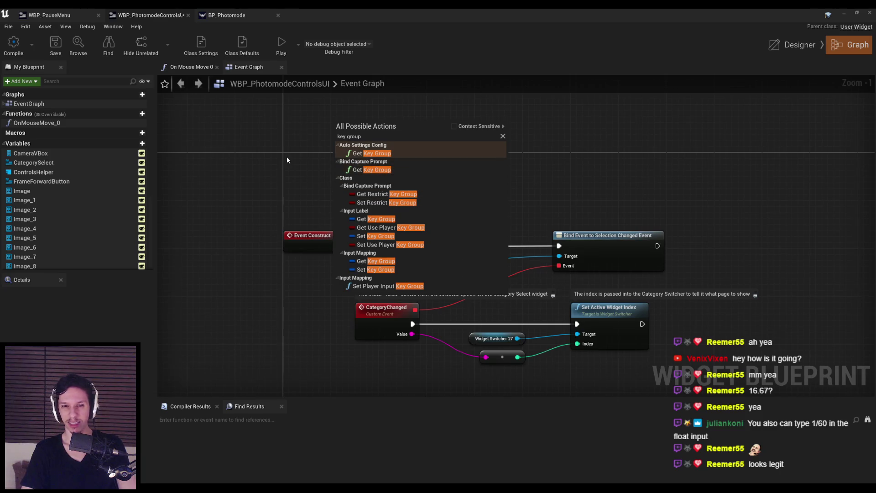
left_click(364, 155)
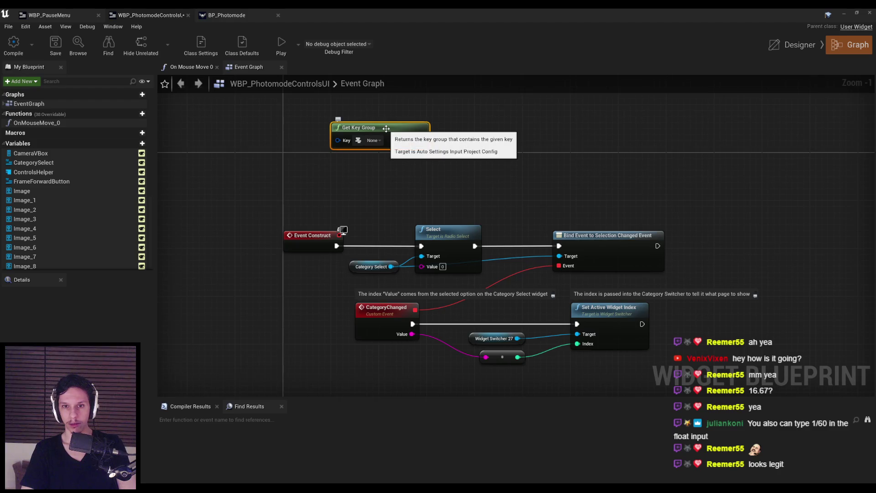
mouse_move(416, 138)
left_mouse_down()
mouse_move(502, 160)
mouse_move(467, 114)
left_mouse_up()
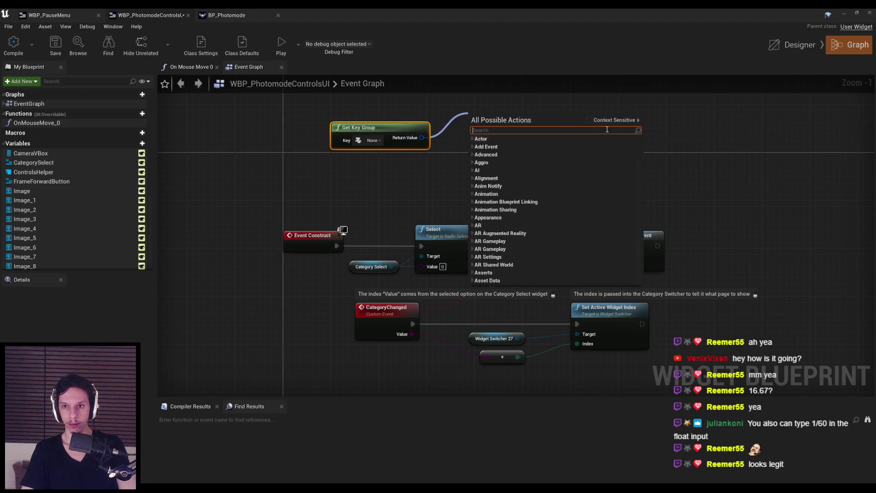
left_click(593, 121)
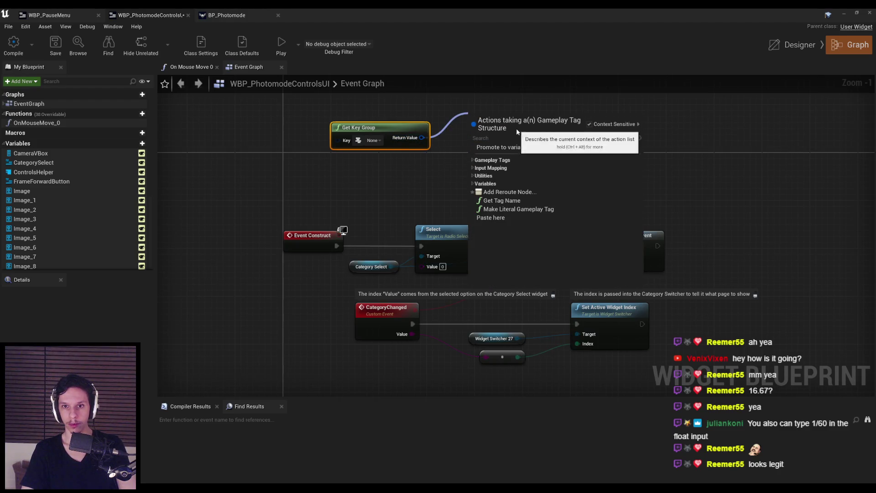
left_click(473, 183)
left_click(473, 168)
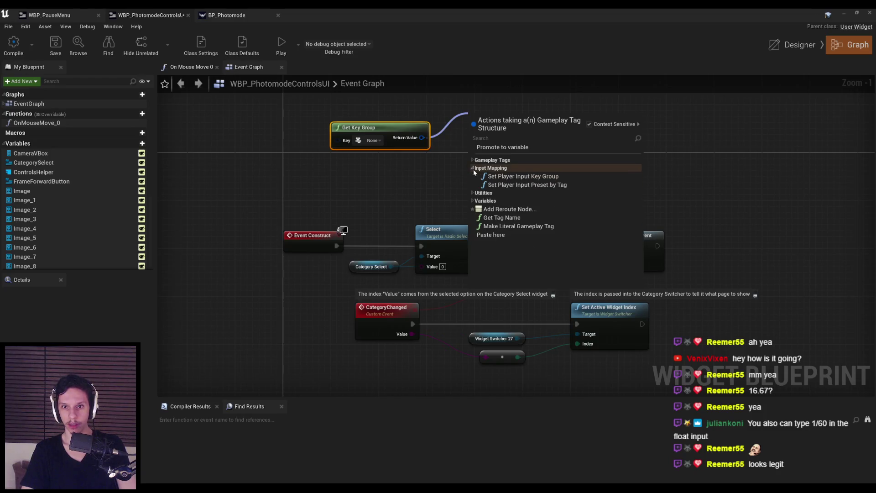
left_click(473, 169)
left_click(470, 161)
left_click(471, 160)
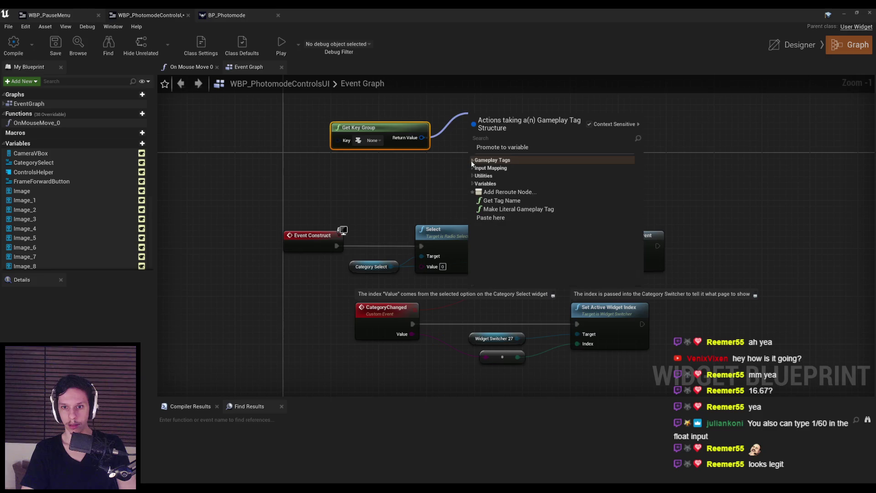
left_click(383, 182)
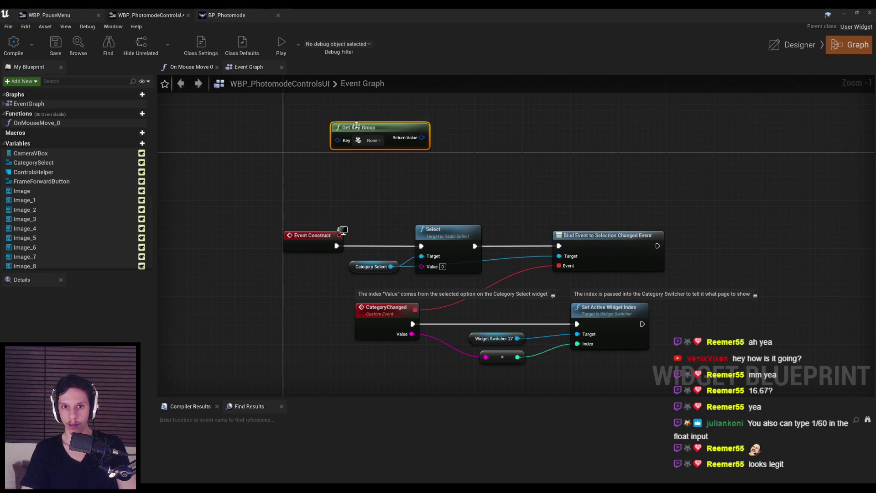
key("Delete")
Search for 'bind keybind gro' without adding a node, then save the widget blueprint.
right_click(363, 143)
type("bind key")
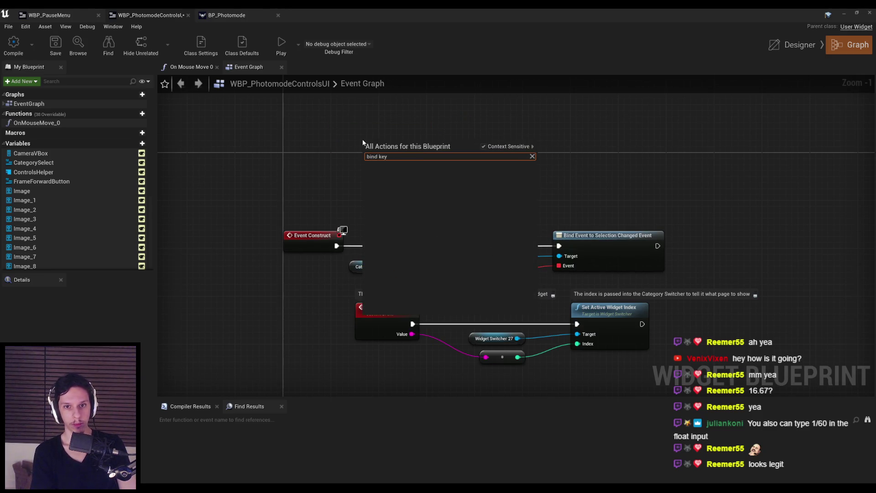
key("BackSpace")
key("BackSpace")
key("BackSpace")
type("grou")
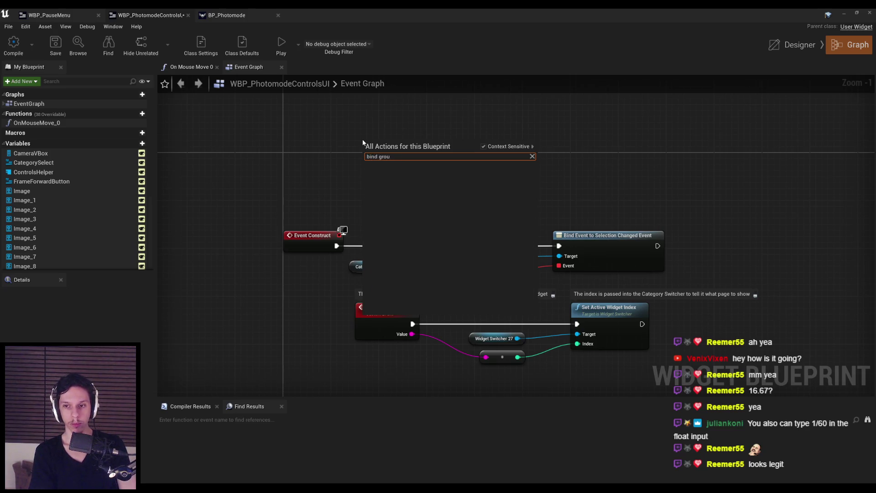
key("ctrl+a")
key("BackSpace")
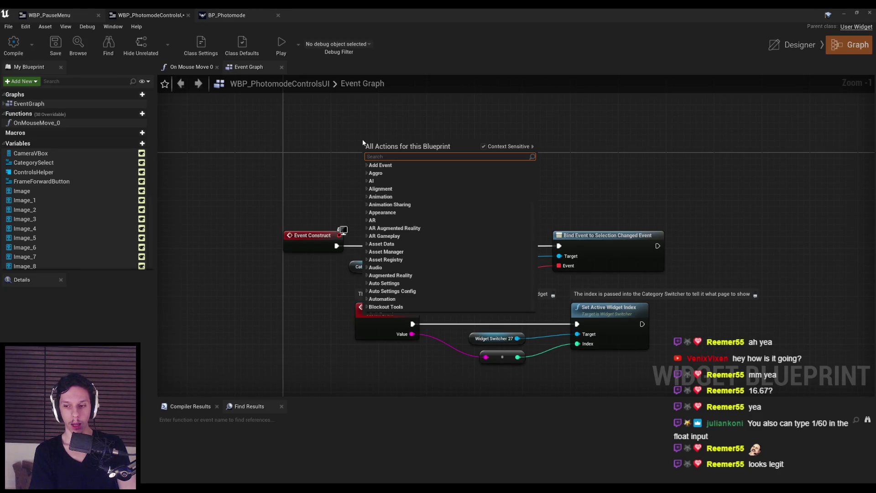
left_click(357, 138)
left_click(56, 46)
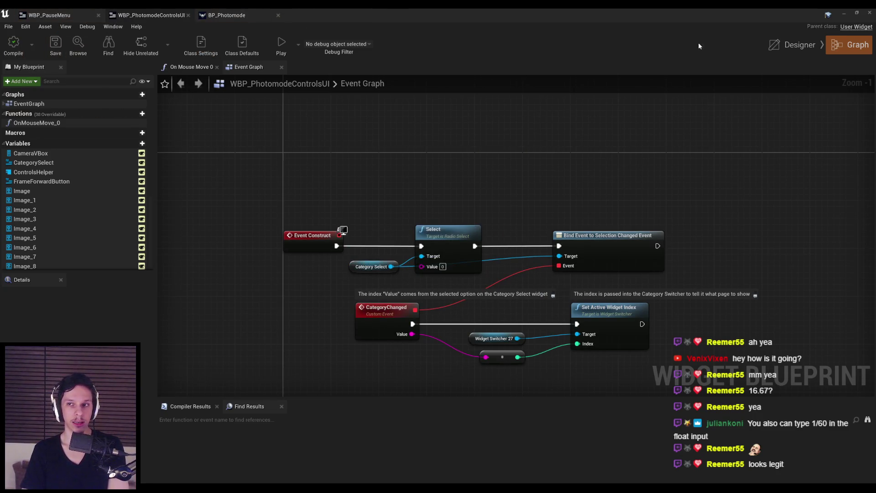
left_click(793, 44)
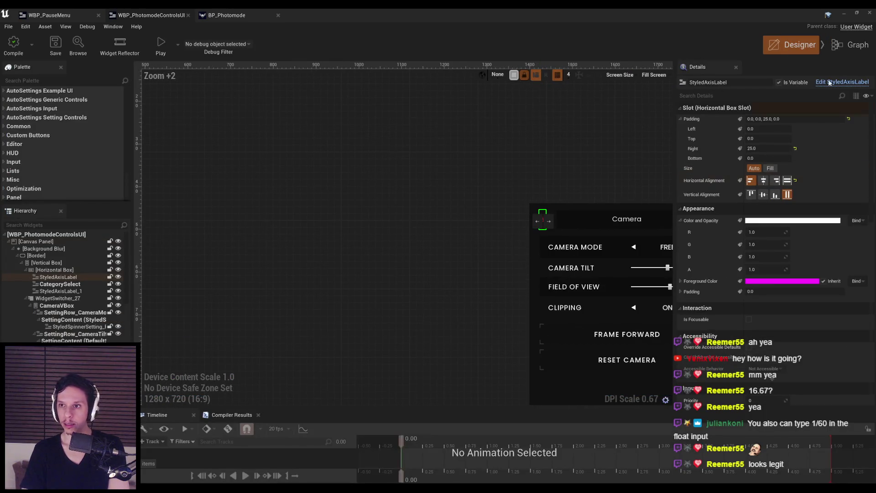
left_click(841, 82)
left_click(851, 45)
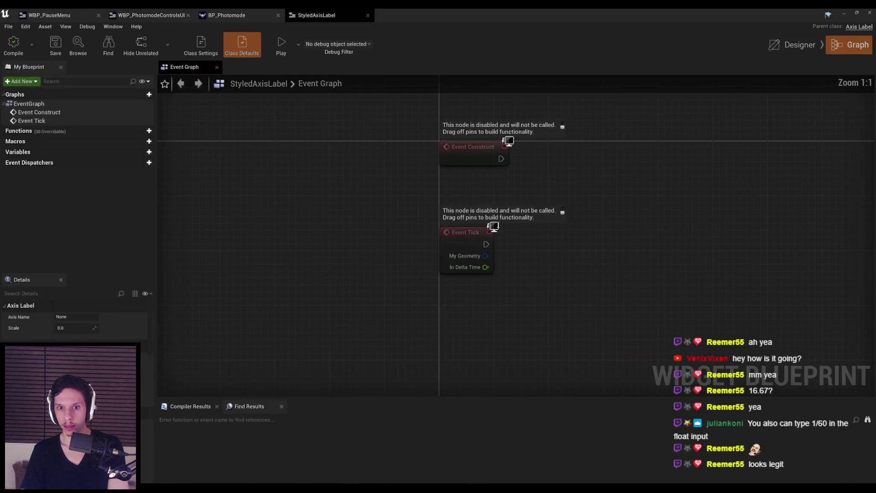
left_click(793, 45)
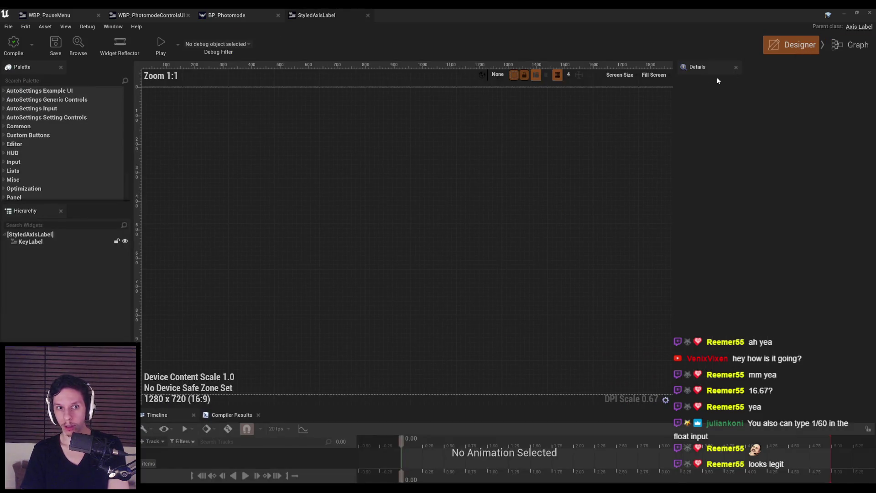
scroll(305, 203, "down", 3)
left_click(30, 241)
left_click(841, 82)
left_click(860, 46)
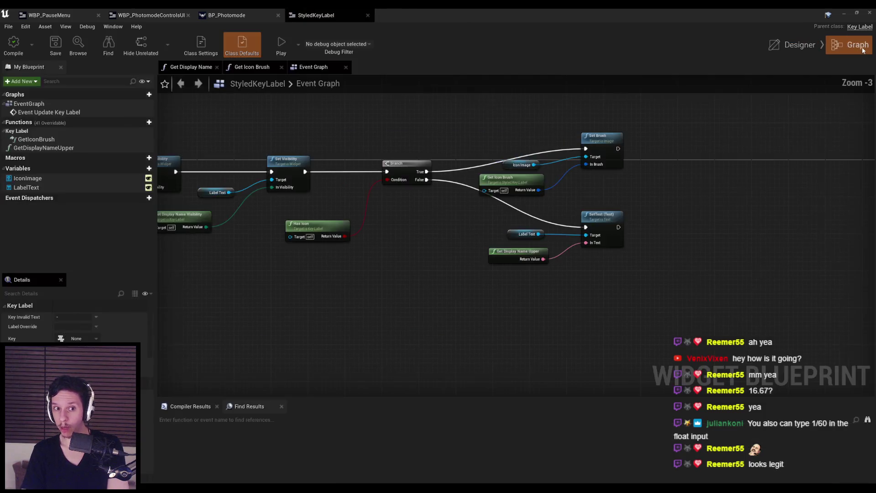
scroll(369, 194, "up", 2)
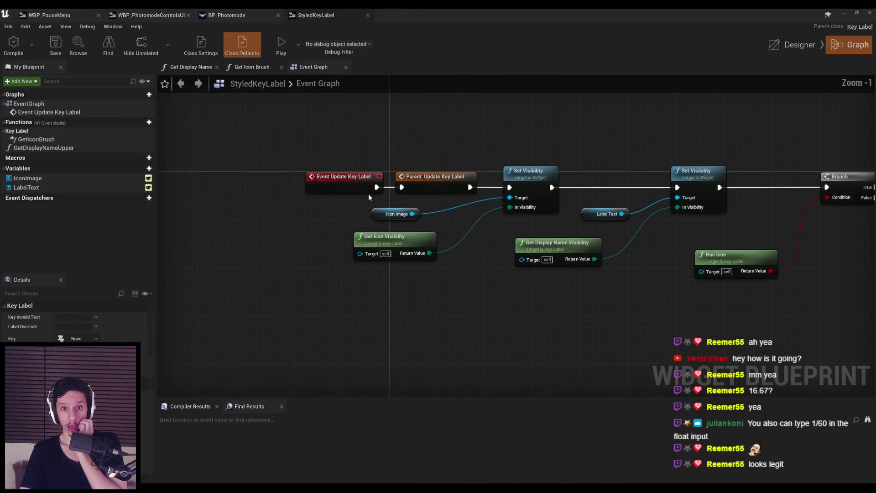
right_click(340, 188)
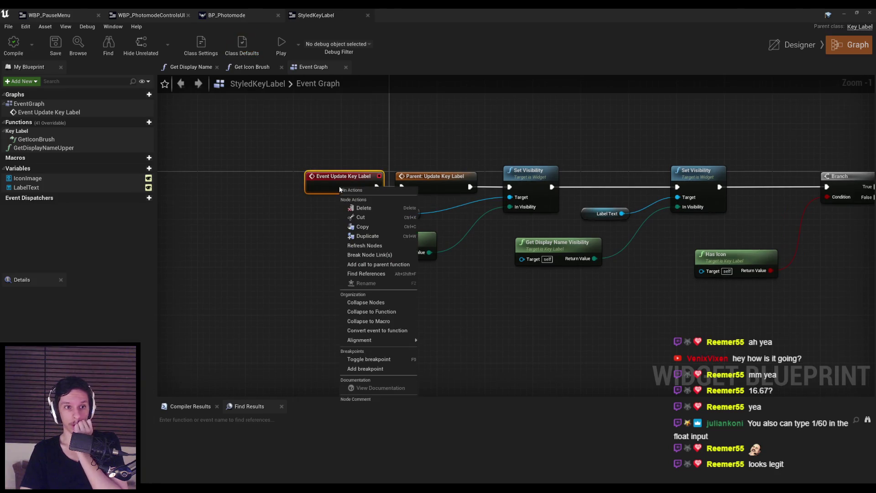
scroll(315, 219, "down", 2)
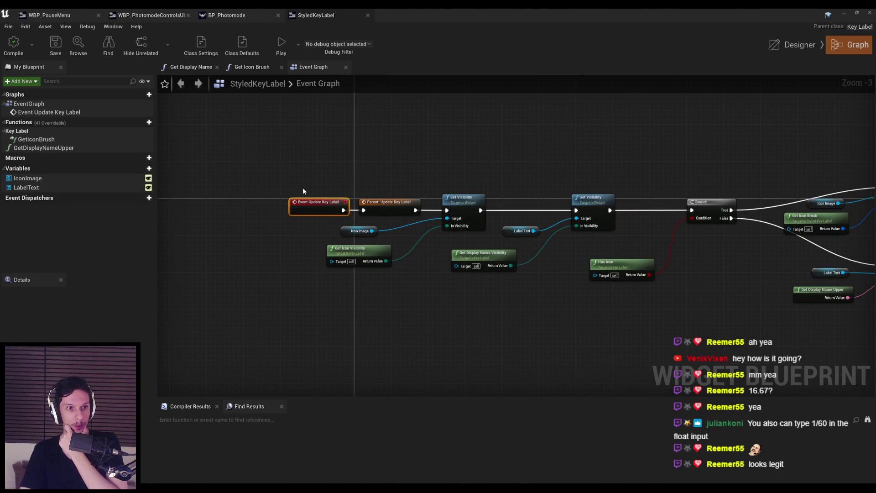
right_click(319, 206)
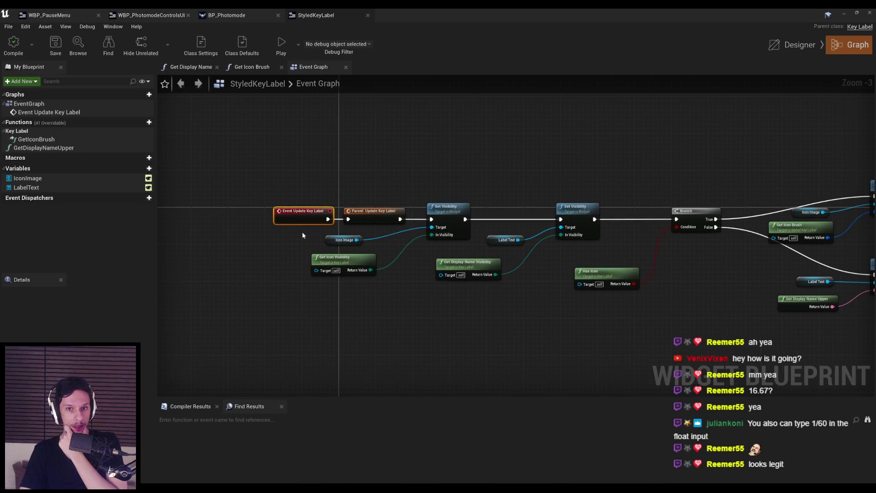
mouse_move(302, 235)
left_mouse_down()
mouse_move(313, 336)
mouse_move(283, 341)
left_mouse_up()
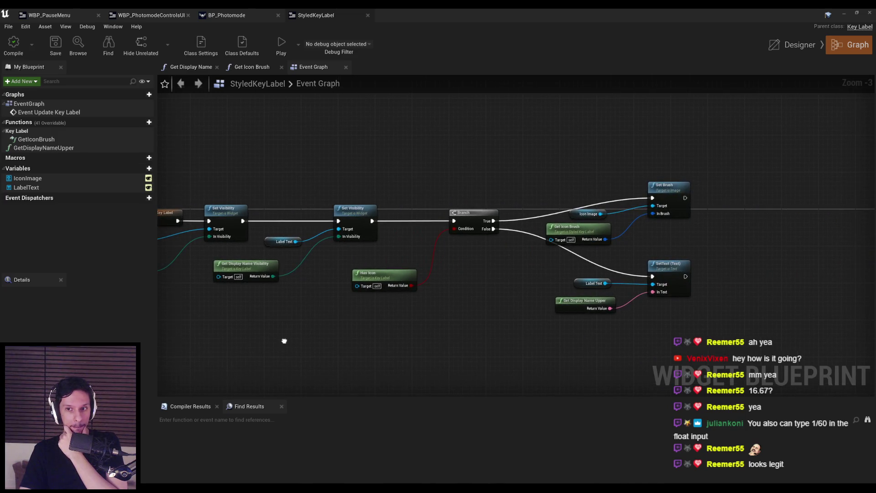
scroll(591, 303, "down", 6)
scroll(411, 260, "up", 6)
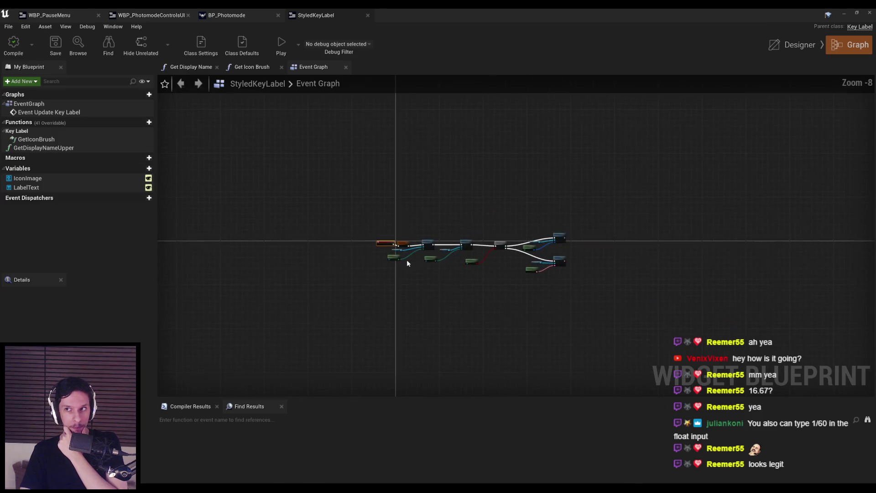
scroll(392, 255, "up", 1)
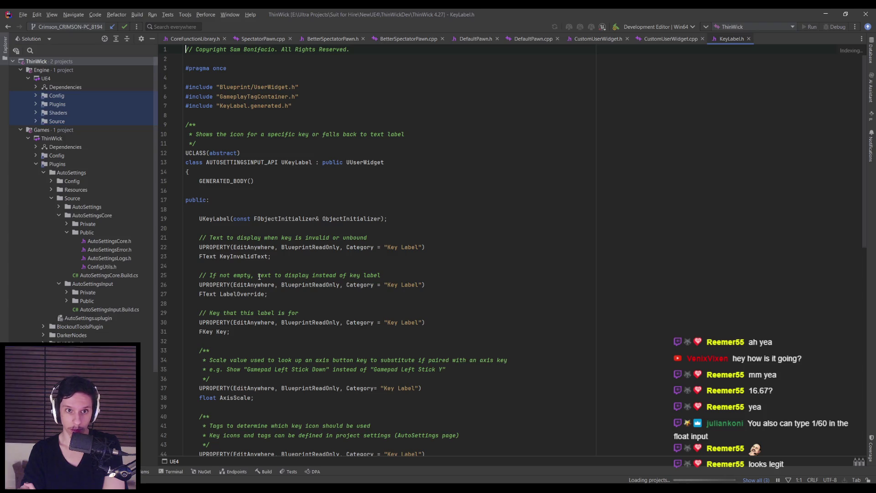
Scroll through KeyLabel.h and try jumping to the UpdateKeyLabel definition.
scroll(259, 275, "down", 3)
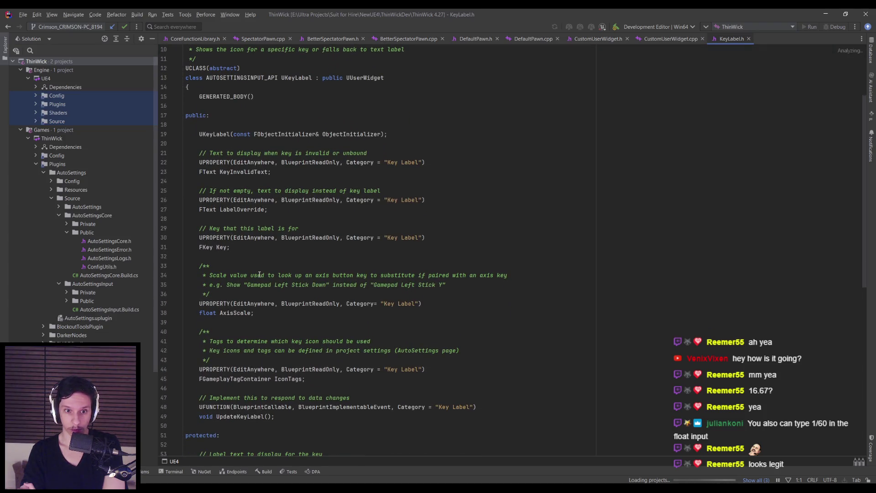
scroll(260, 275, "down", 3)
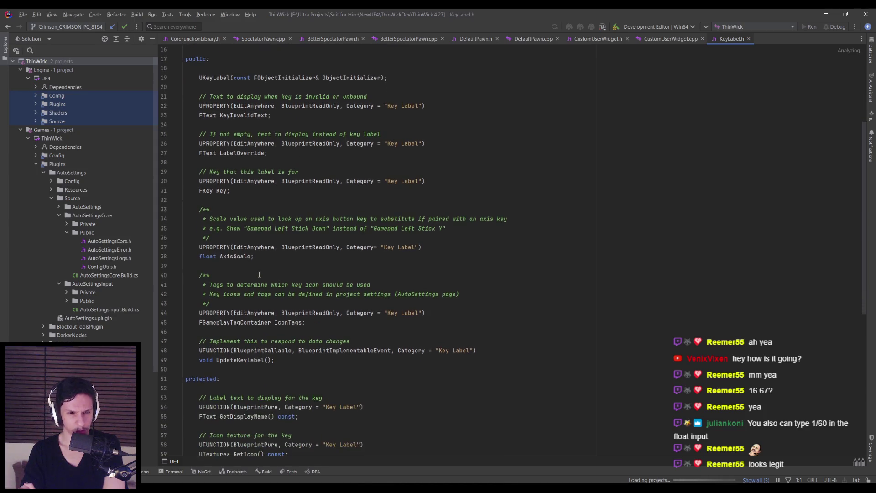
scroll(259, 274, "down", 1)
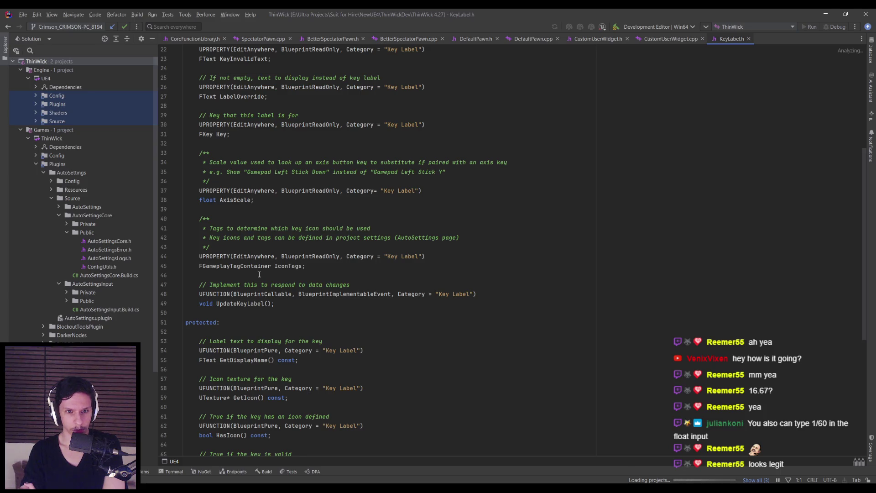
scroll(258, 271, "down", 1)
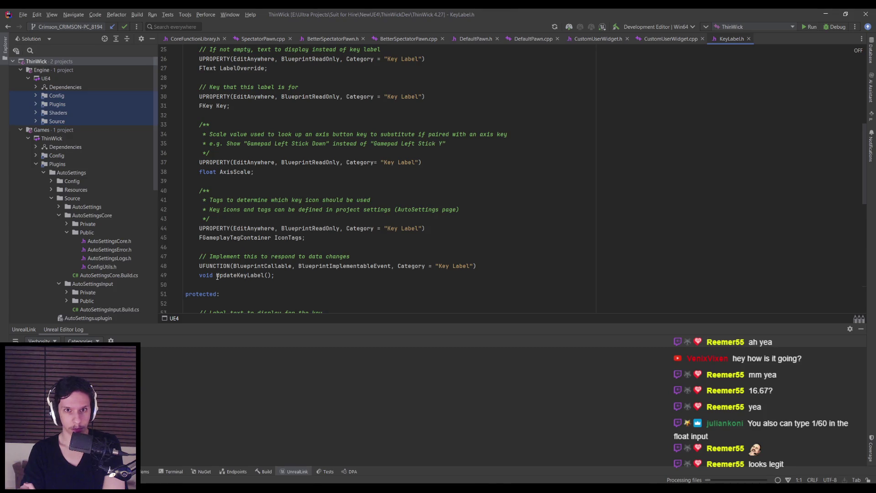
scroll(217, 276, "up", 8)
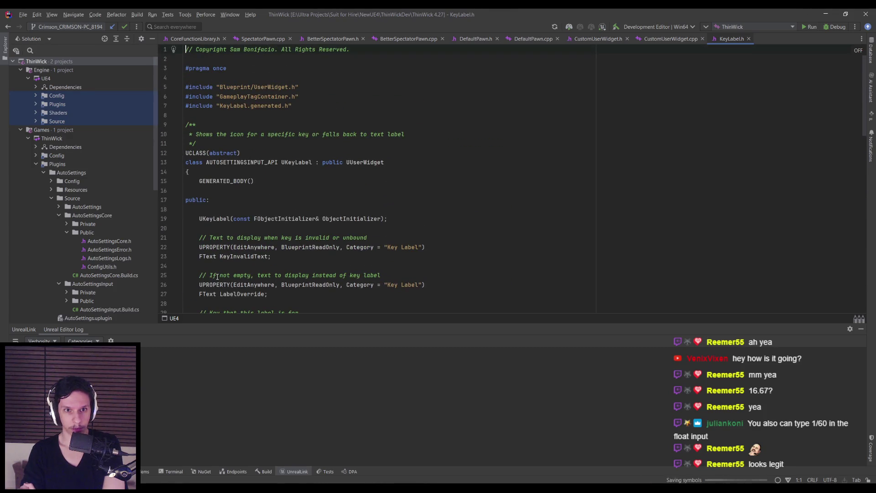
scroll(217, 277, "down", 3)
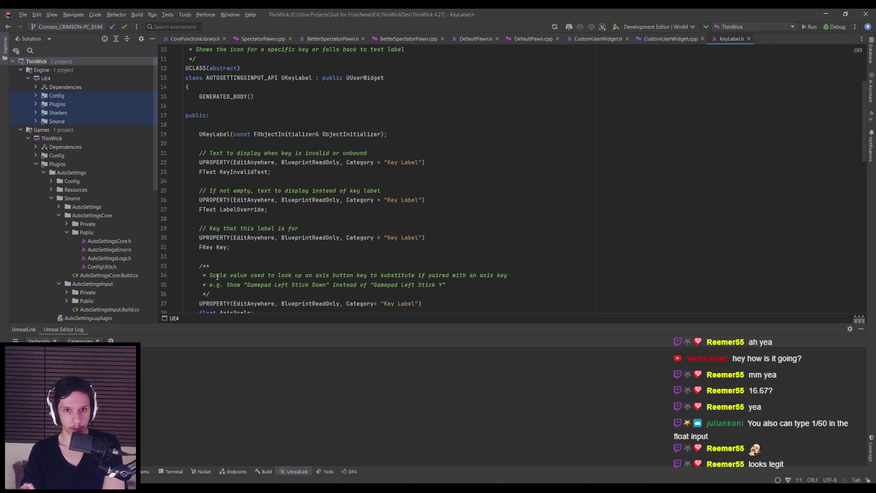
scroll(217, 277, "down", 9)
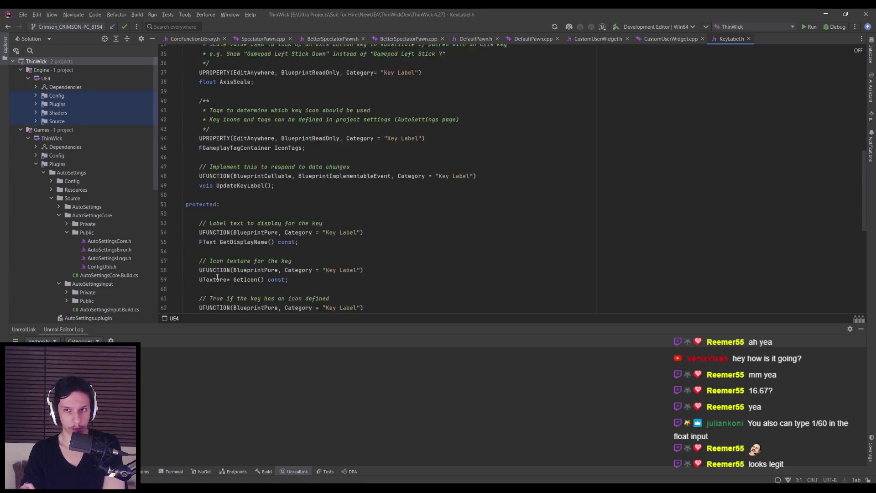
scroll(218, 276, "up", 1)
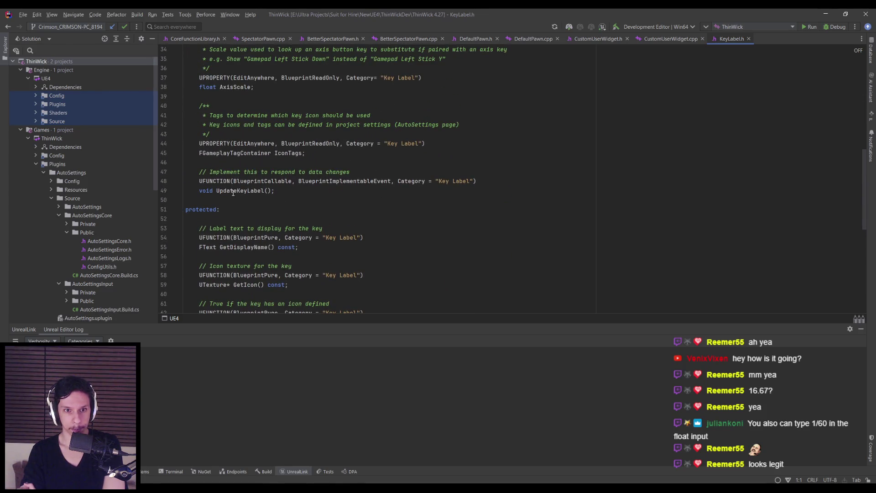
scroll(232, 197, "down", 1)
scroll(233, 198, "down", 2)
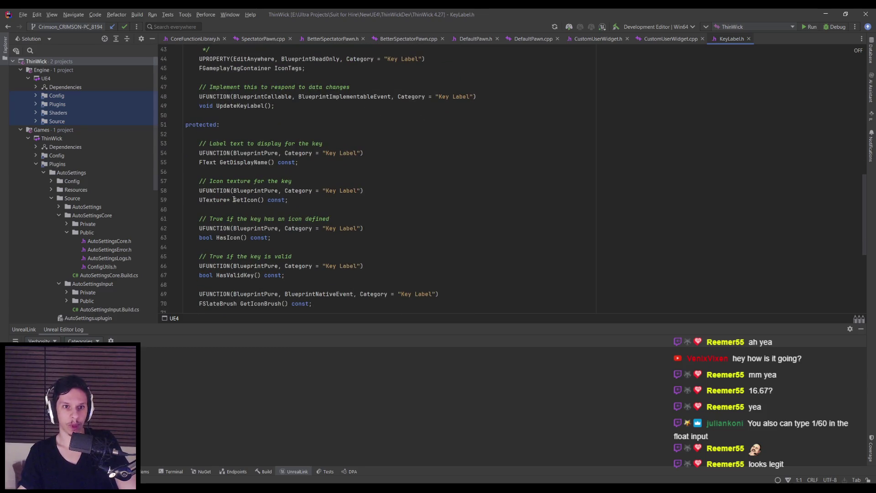
scroll(270, 157, "down", 4)
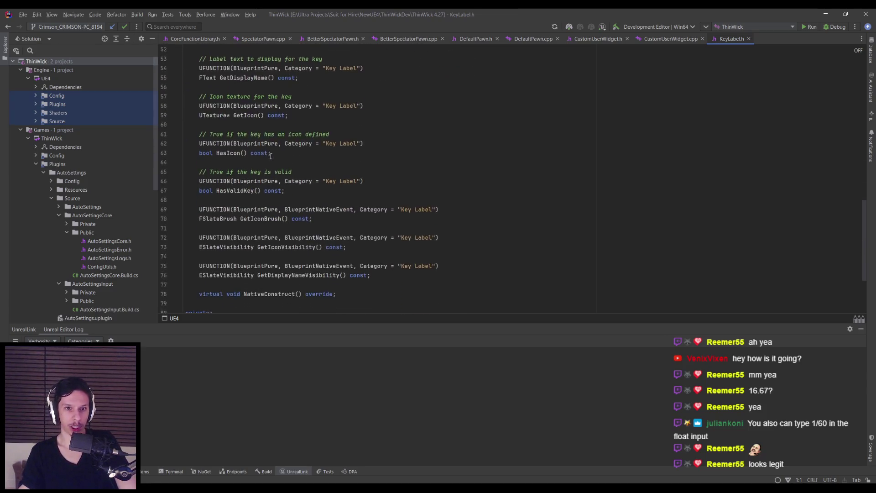
scroll(271, 157, "up", 3)
scroll(271, 157, "down", 2)
scroll(270, 156, "down", 4)
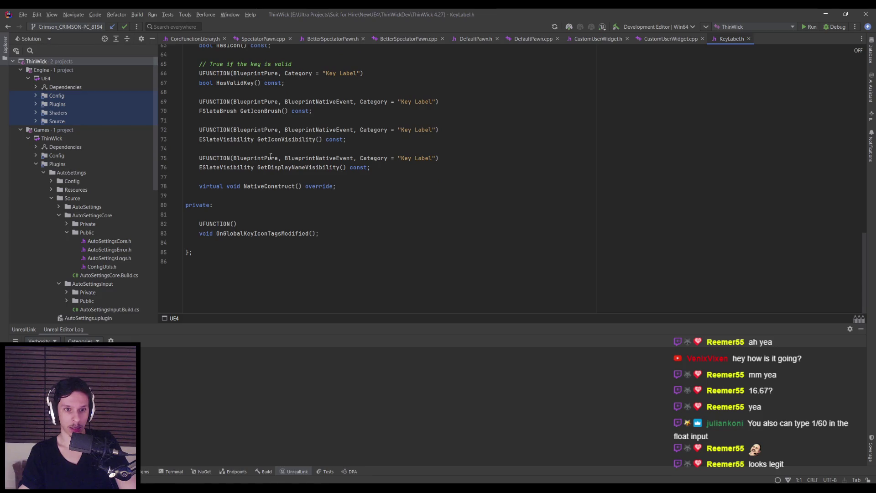
scroll(251, 192, "up", 11)
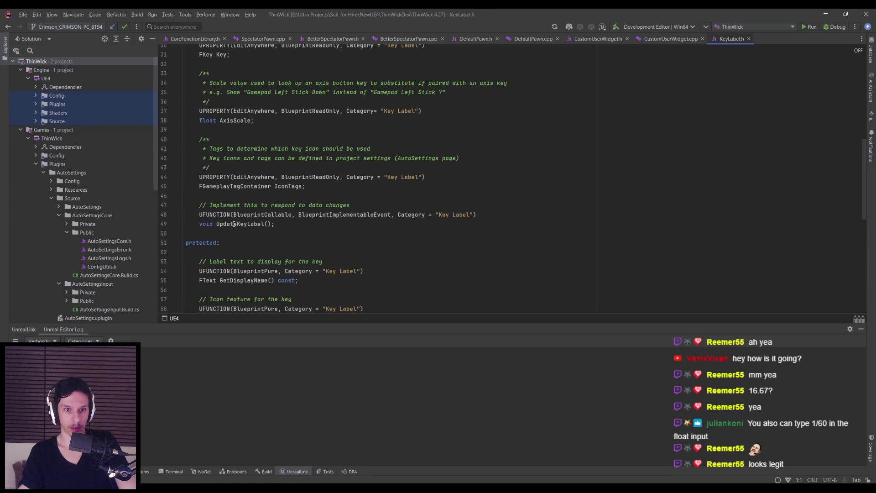
left_click(246, 224, "ctrl")
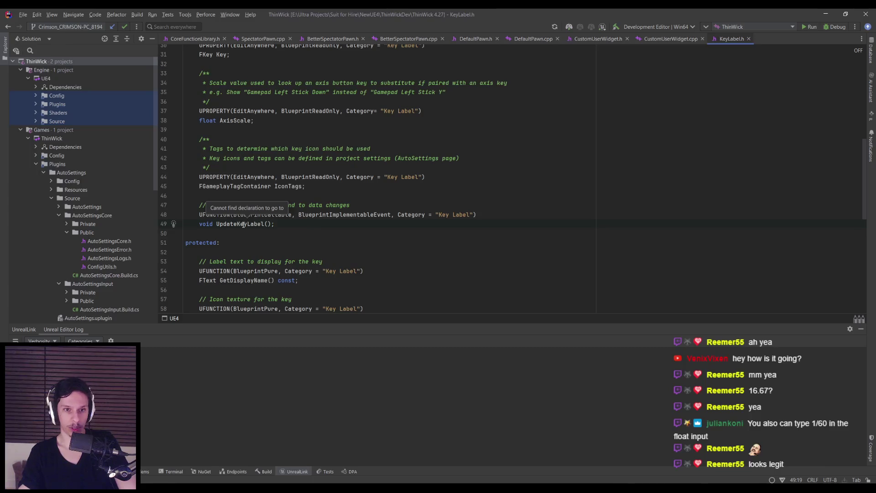
left_click(241, 224, "ctrl")
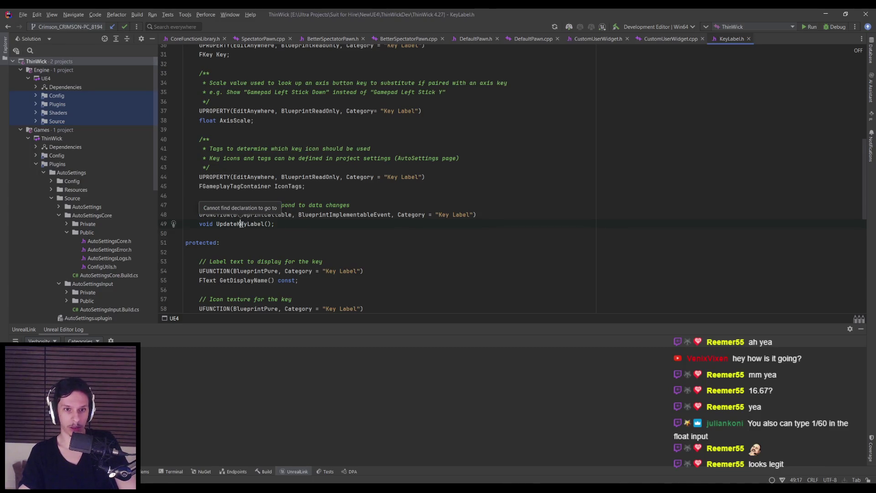
Open the C++ source behind the Parent: Update Key Label node from the Unreal graph.
key("alt+Tab")
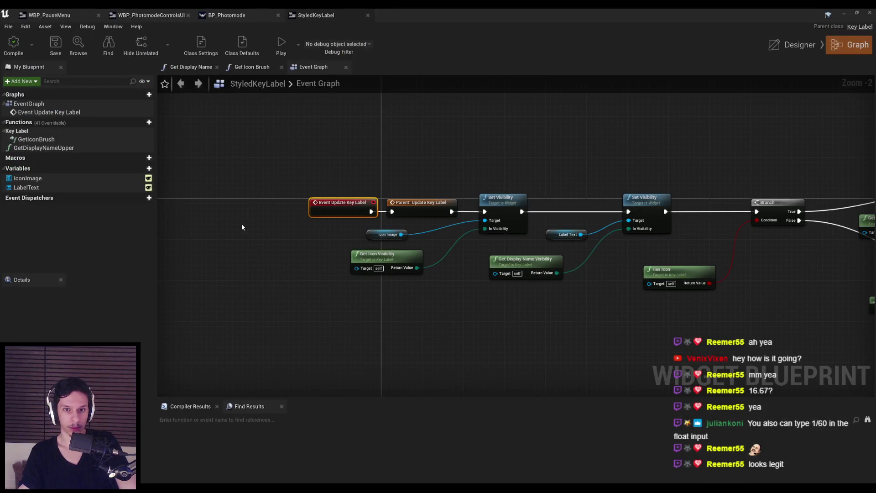
key("alt+Tab")
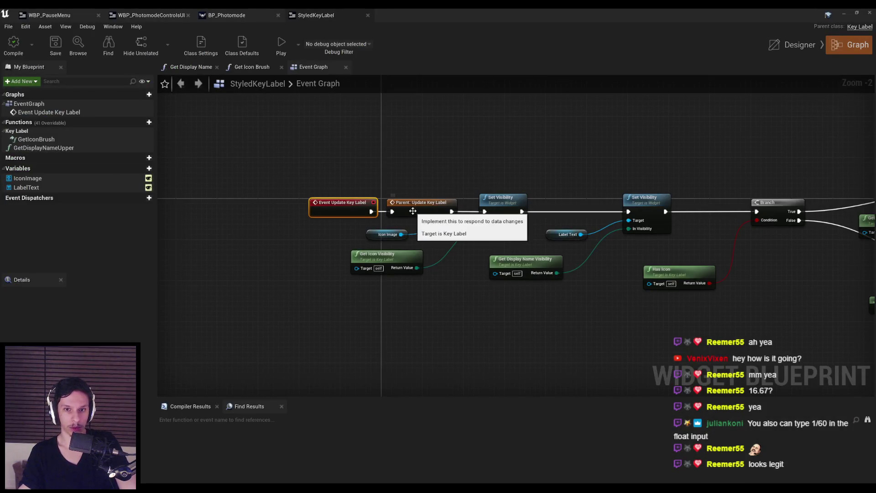
left_click(413, 213)
double_click(413, 213)
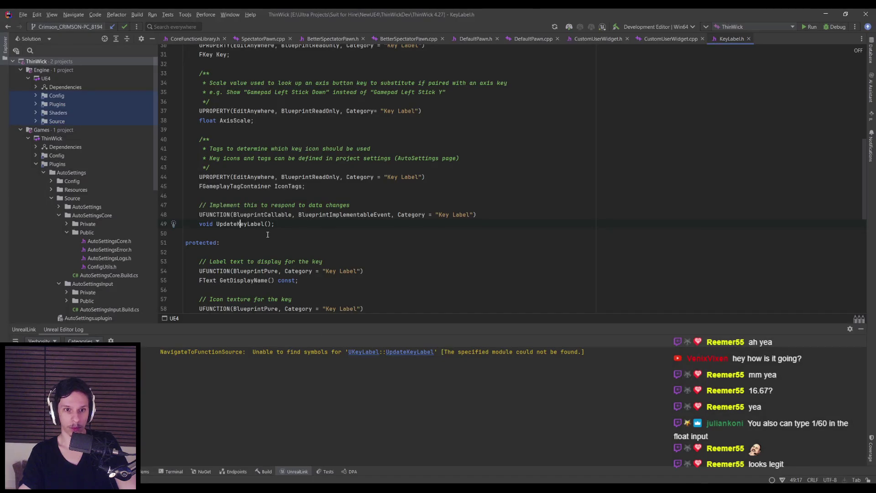
Navigate from the UpdateKeyLabel declaration to the KeyLabel.cpp source file.
left_click(251, 235)
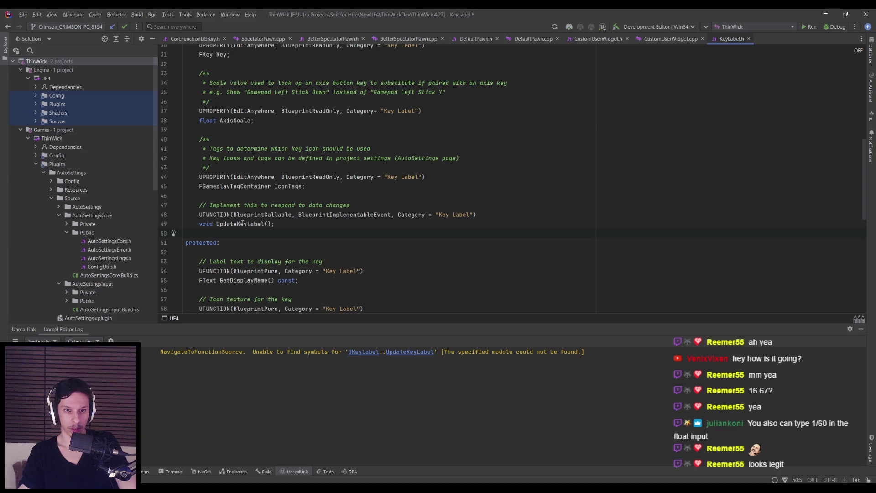
right_click(242, 225)
left_click(247, 231)
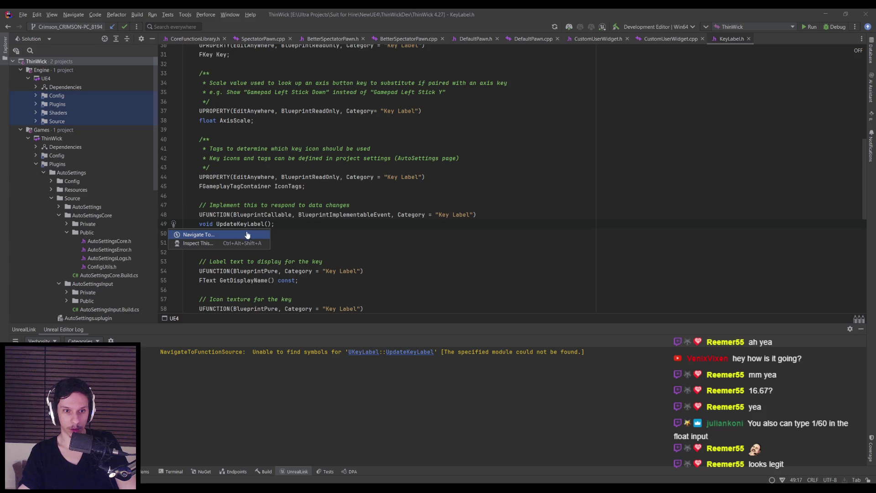
left_click(242, 235)
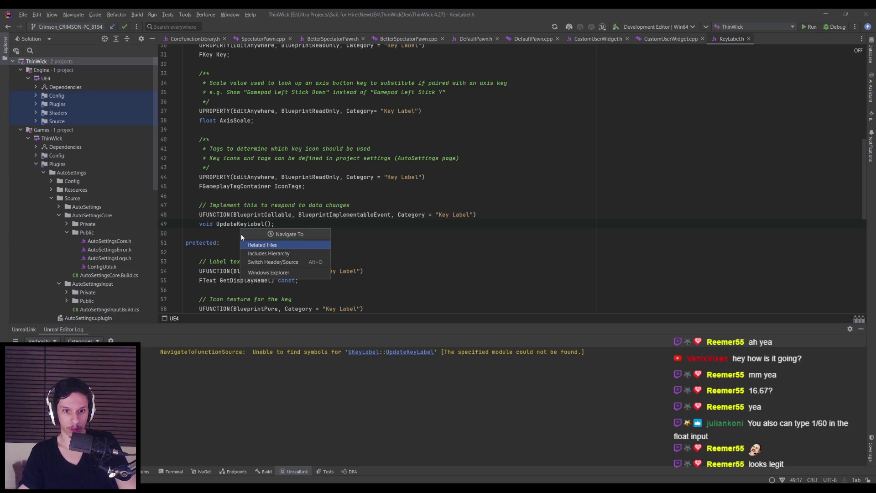
left_click(269, 262)
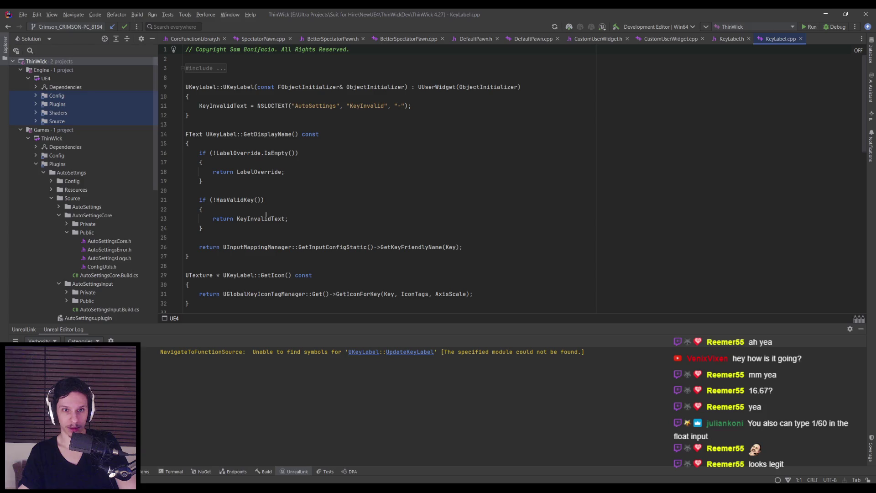
Scroll through KeyLabel.cpp in Rider to read the implementation.
scroll(266, 214, "down", 5)
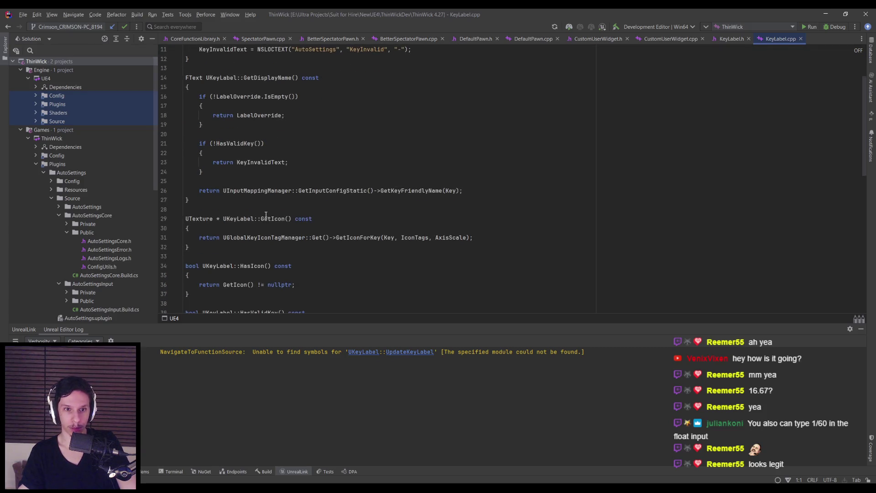
scroll(266, 215, "down", 4)
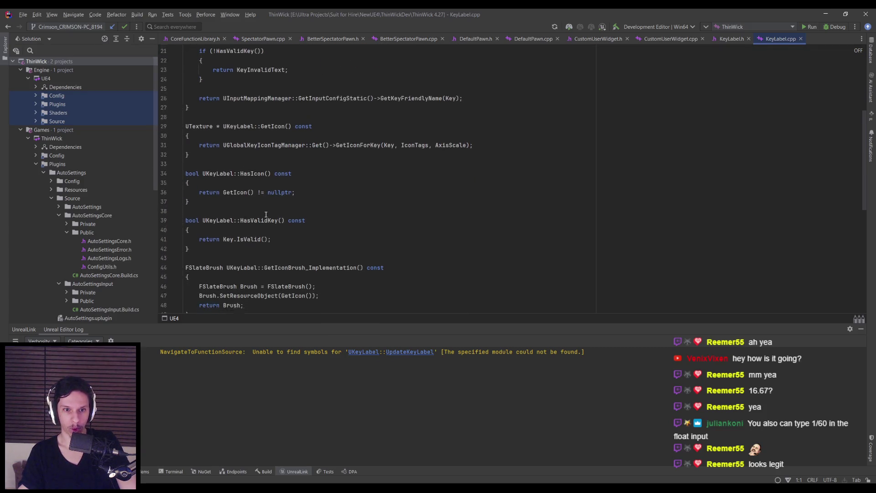
scroll(266, 214, "down", 4)
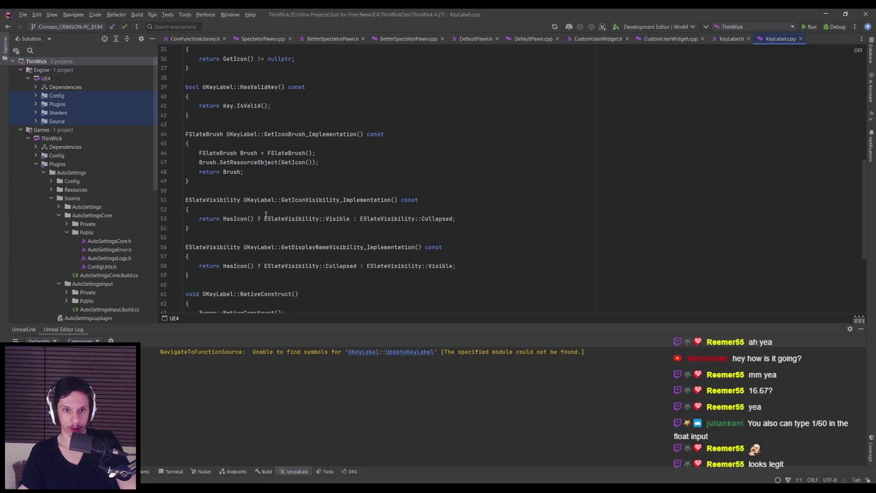
scroll(266, 214, "down", 4)
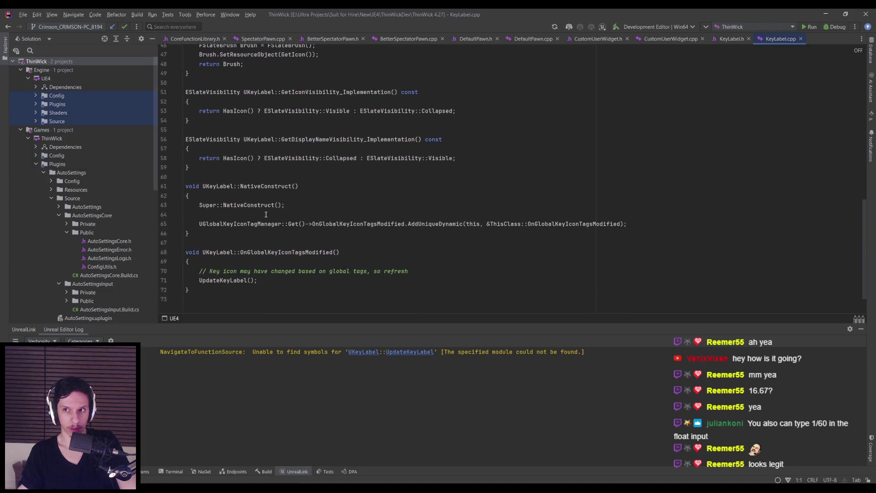
scroll(267, 215, "down", 1)
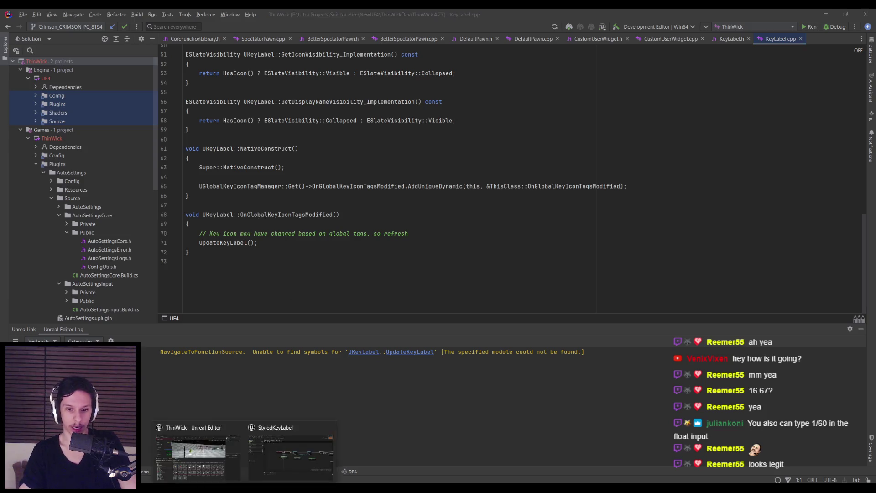
In StyledKeyLabel, search 'on global key' for Set Global Key Icon Tags, then undo the node.
left_click(292, 456)
right_click(371, 303)
type("on global key")
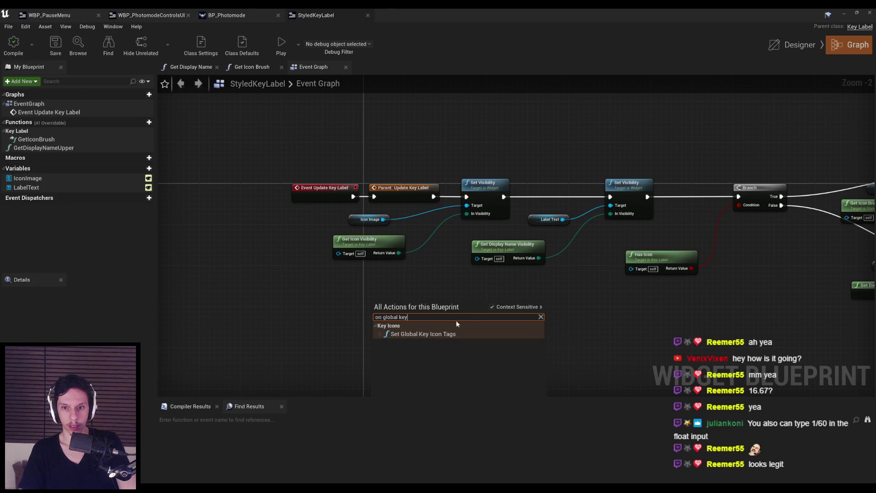
key("Escape")
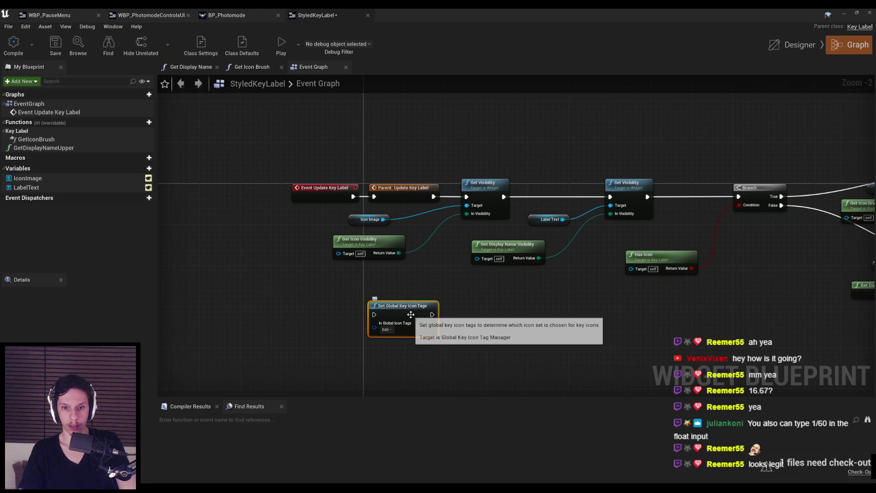
key("ctrl+z")
Recheck KeyLabel.cpp in Rider, then save the StyledKeyLabel blueprint.
key("alt+Tab")
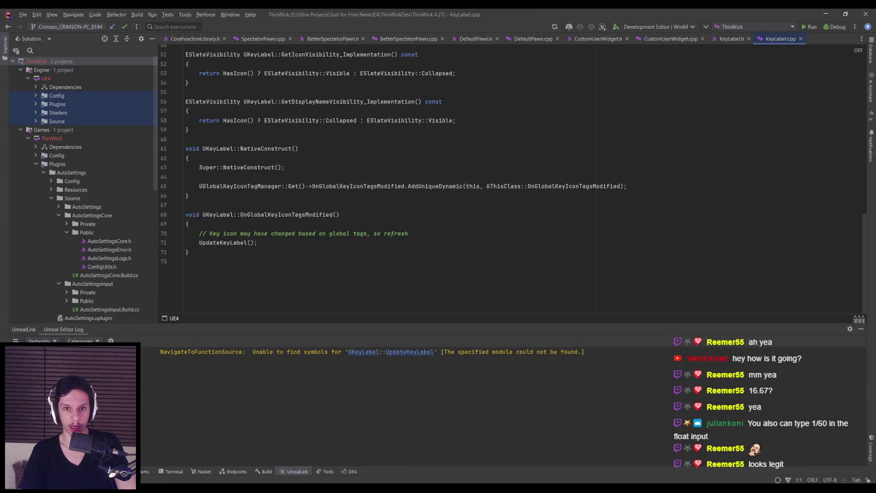
key("alt+Tab")
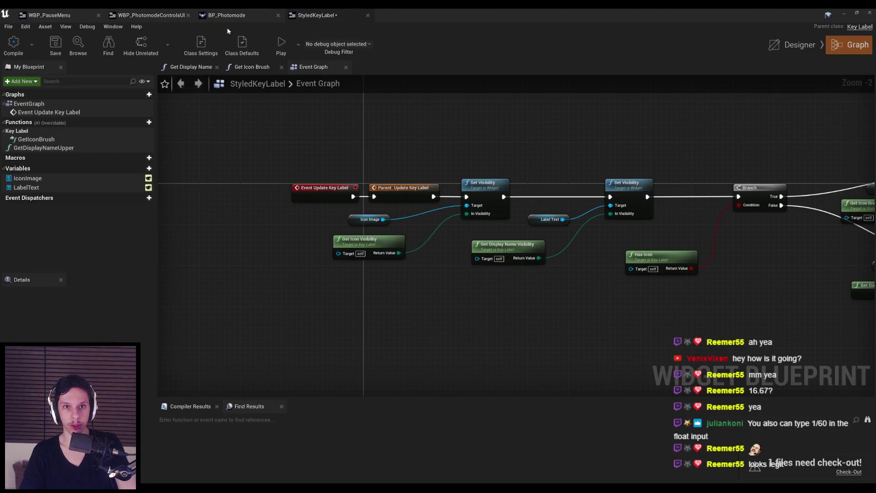
left_click(56, 46)
Dismiss the check-out prompt and show WBP_PhotomodeControlsUI's Event Graph.
left_click(486, 326)
left_click(151, 15)
scroll(307, 242, "down", 3)
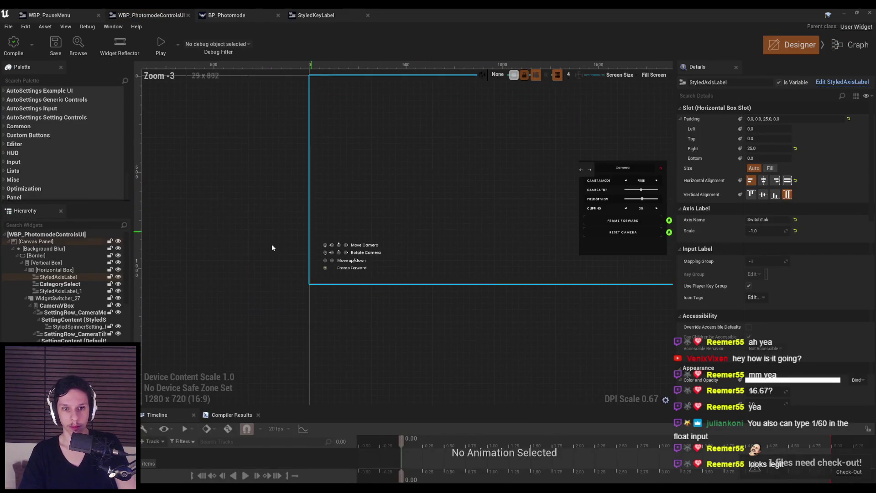
left_click(851, 45)
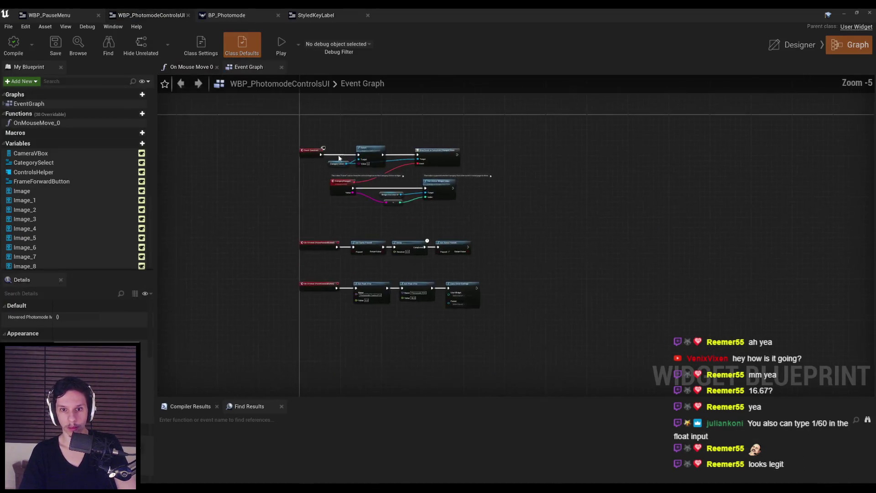
scroll(313, 238, "up", 5)
scroll(384, 288, "down", 3)
Search all actions for 'any key' with Context Sensitive off, cancel, then open the Edit menu.
right_click(294, 328)
type("smu k")
type("any key")
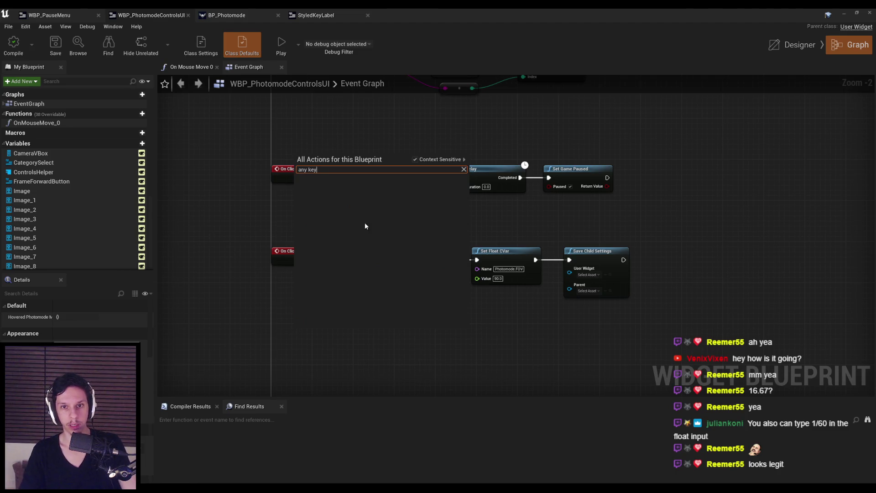
left_click(414, 159)
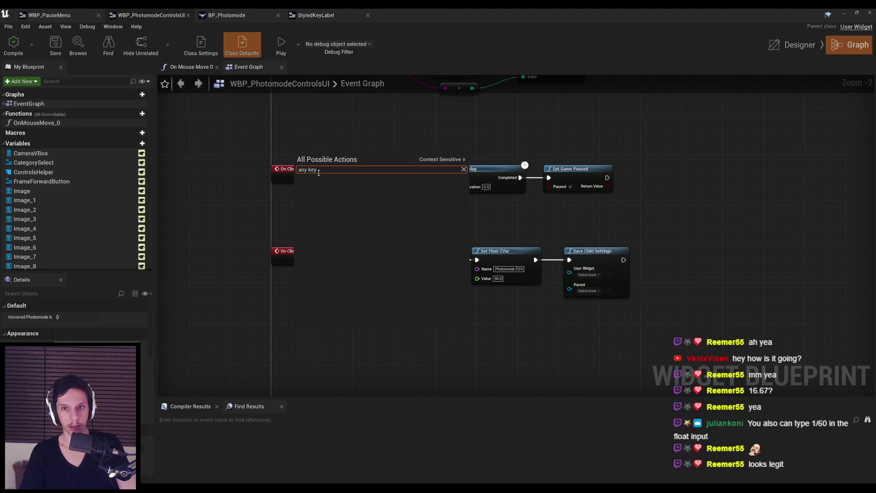
key("Escape")
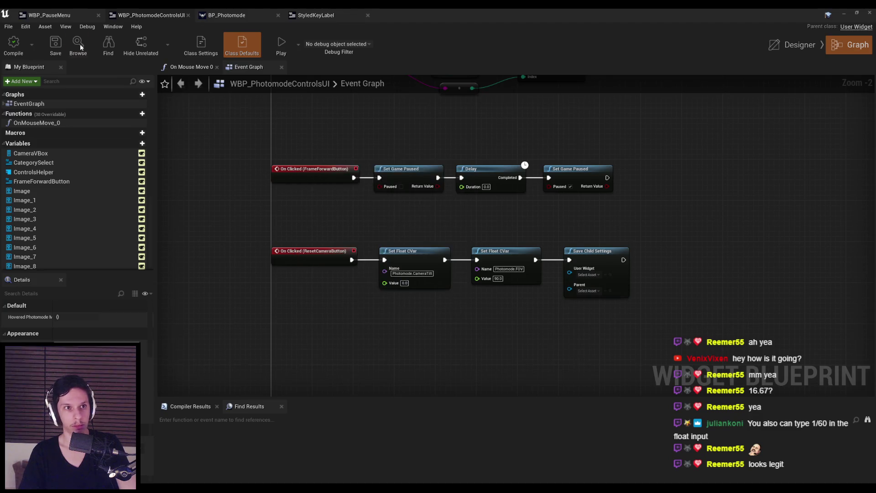
left_click(26, 26)
left_click(52, 128)
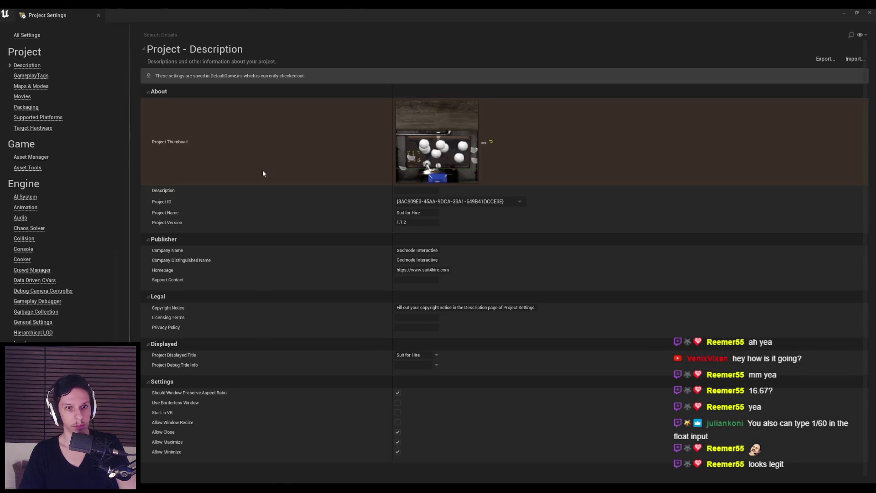
left_click(21, 342)
scroll(182, 201, "down", 10)
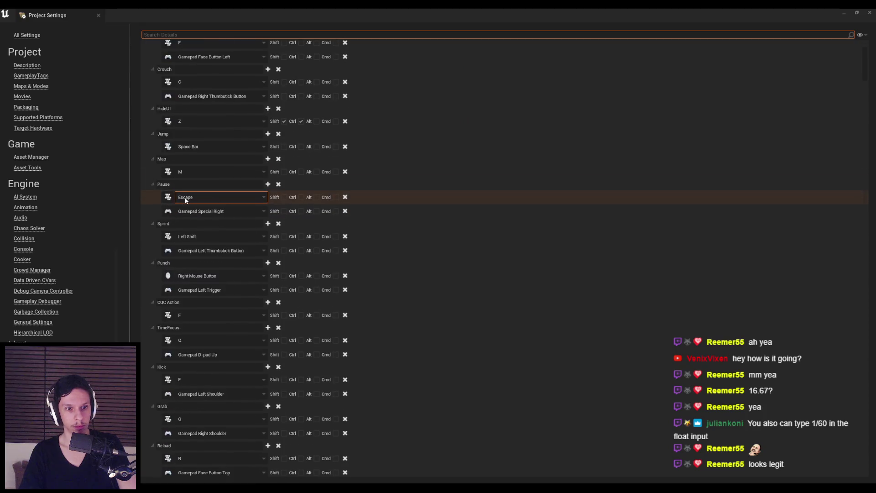
scroll(182, 204, "down", 3)
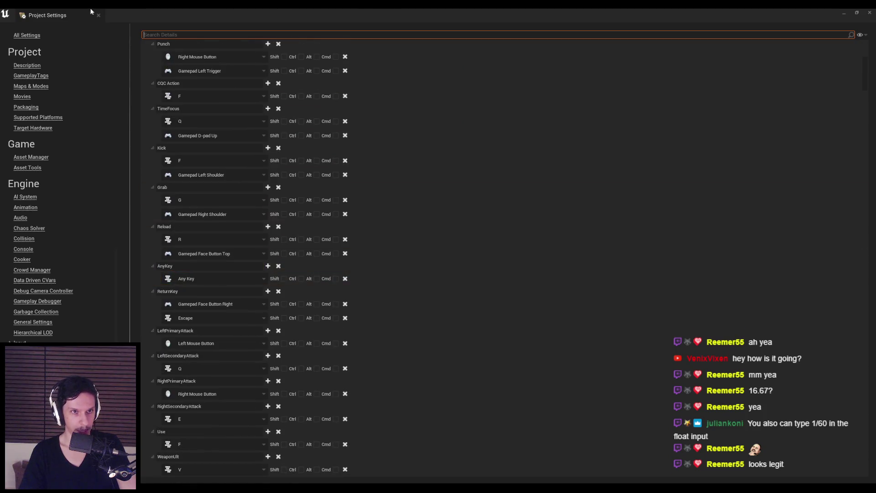
key("alt+Tab")
left_click_drag(407, 273, 398, 352)
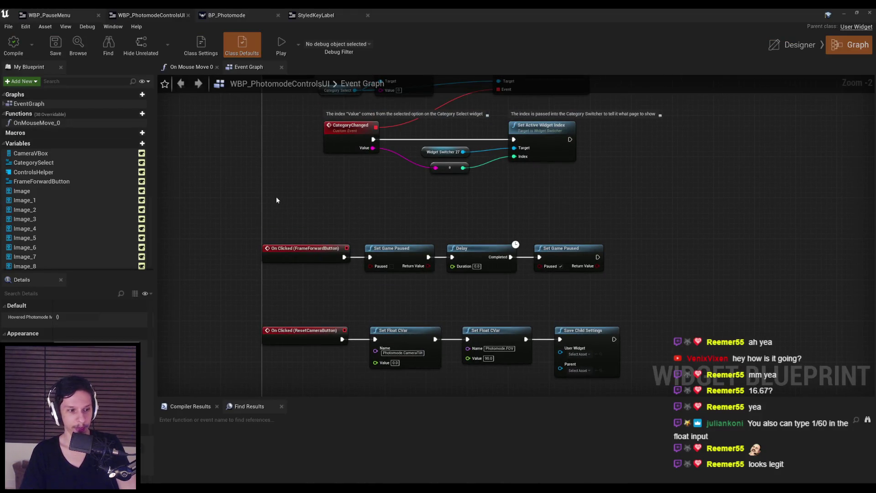
scroll(276, 200, "up", 2)
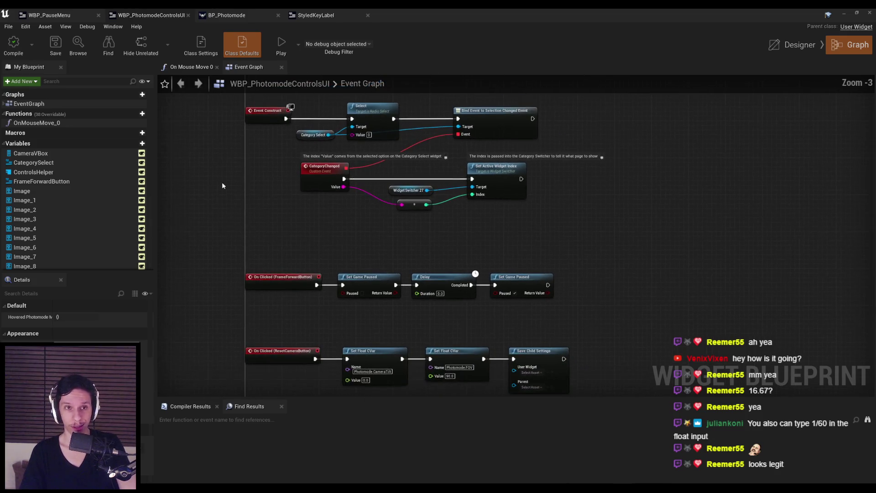
key("ctrl+shift+Tab")
scroll(247, 213, "down", 2)
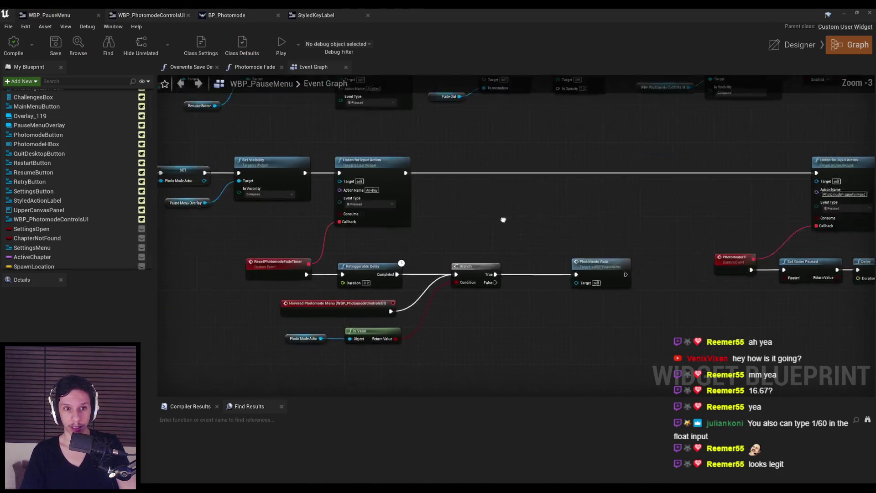
left_click_drag(473, 122, 471, 229)
left_click(413, 250)
left_click(141, 13)
scroll(365, 227, "down", 3)
scroll(530, 248, "up", 3)
key("ctrl+v")
mouse_move(413, 159)
left_mouse_down()
mouse_move(579, 211)
mouse_move(627, 213)
left_mouse_up()
left_click_drag(671, 197, 694, 146)
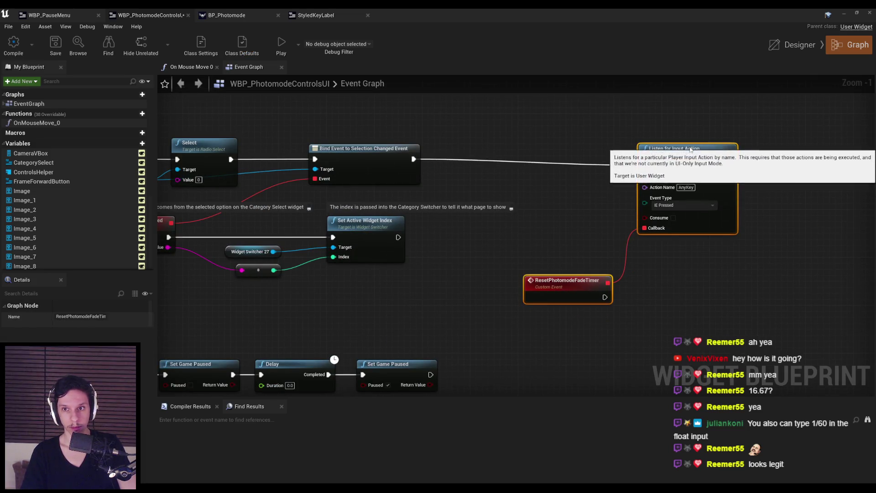
left_click(584, 276)
key("F2")
type("C")
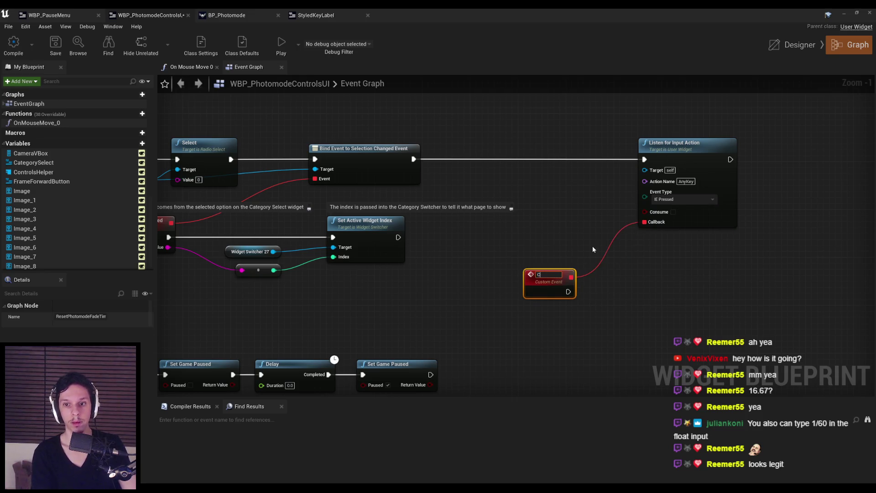
type("heckControlScheme")
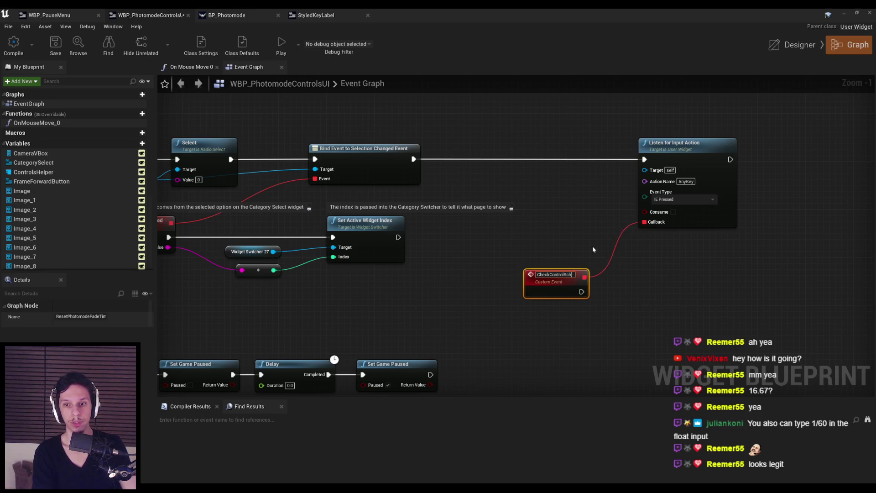
key("Return")
left_click(347, 239)
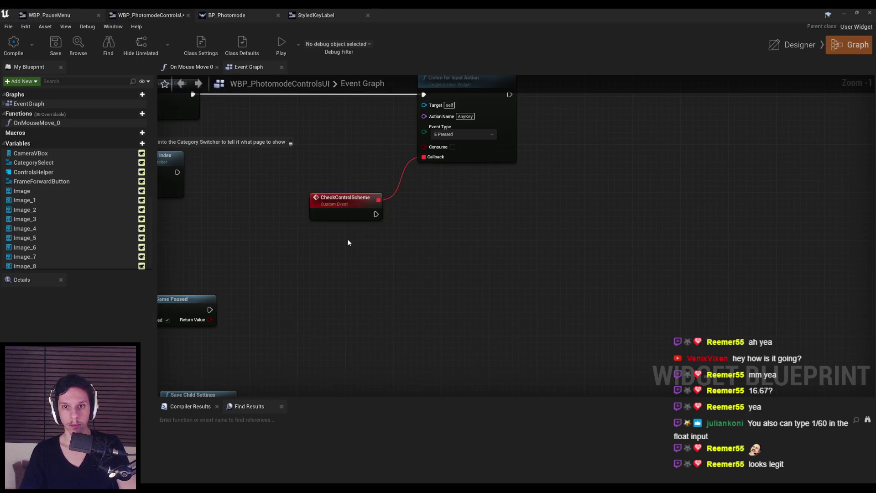
scroll(397, 281, "down", 2)
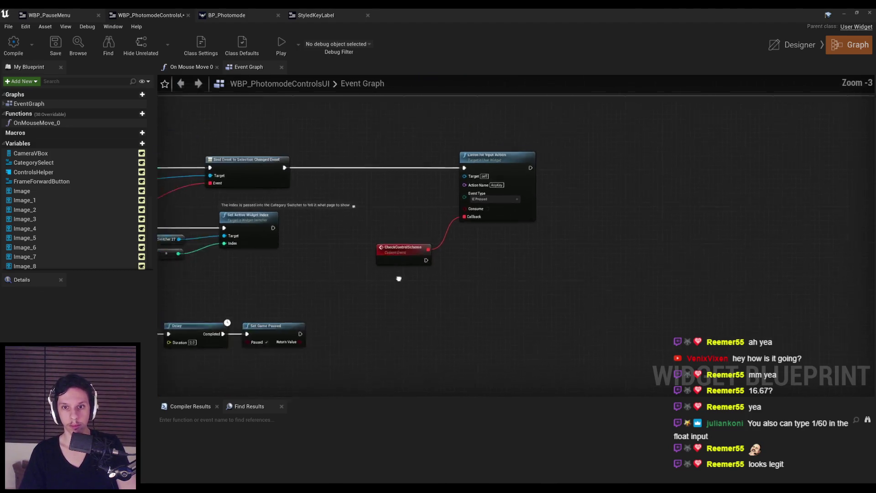
scroll(524, 233, "down", 1)
scroll(524, 234, "down", 1)
mouse_move(511, 320)
left_mouse_down()
mouse_move(315, 208)
mouse_move(342, 225)
mouse_move(348, 260)
left_mouse_up()
scroll(531, 220, "up", 3)
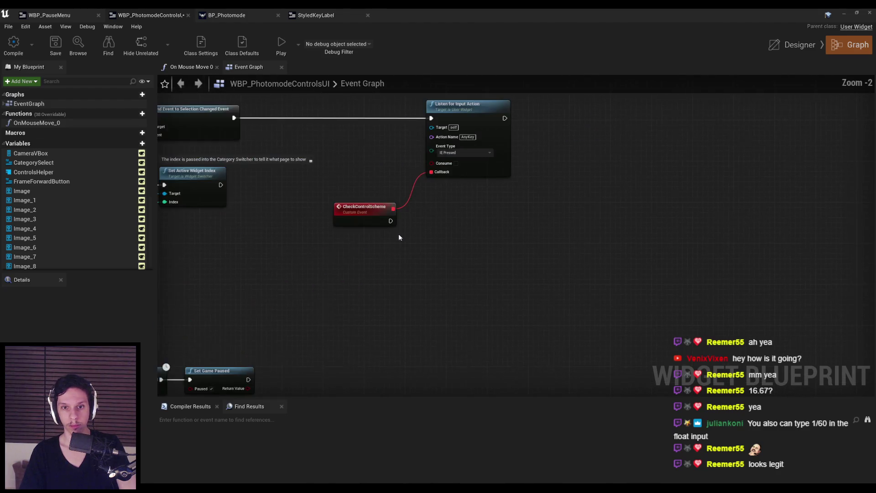
right_click(378, 259)
type("get key group")
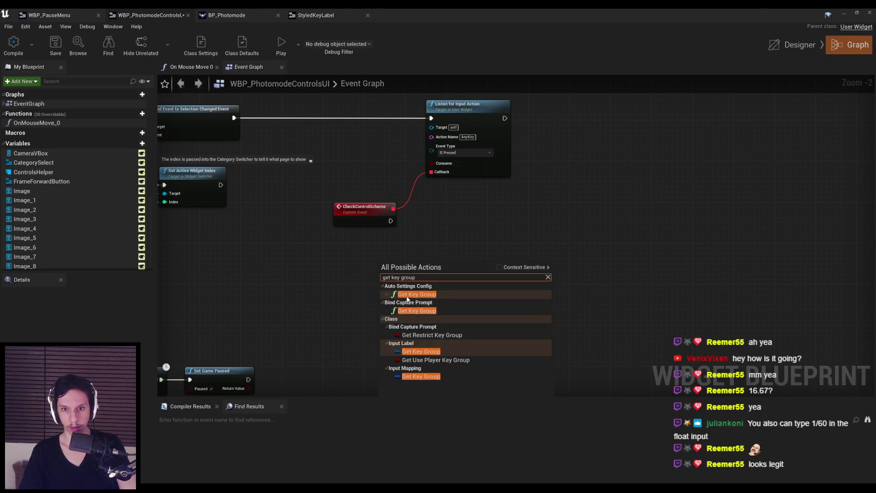
left_click(412, 293)
scroll(411, 270, "up", 2)
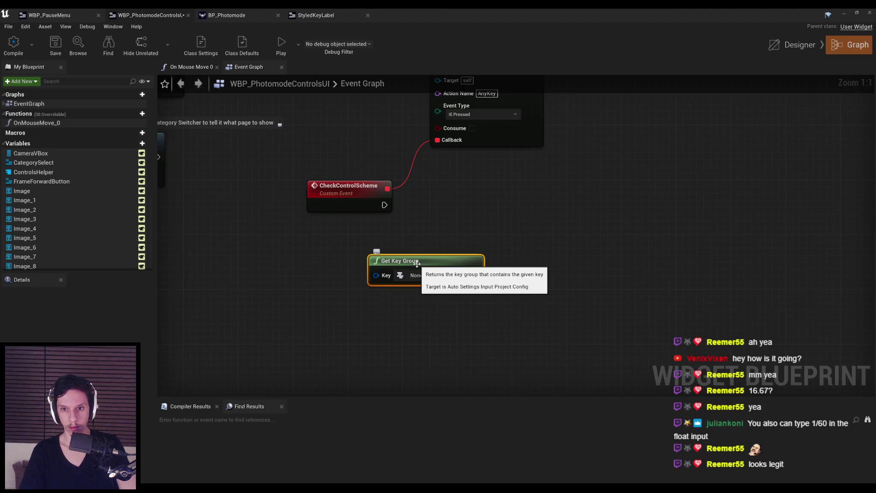
key("Delete")
right_click(412, 248)
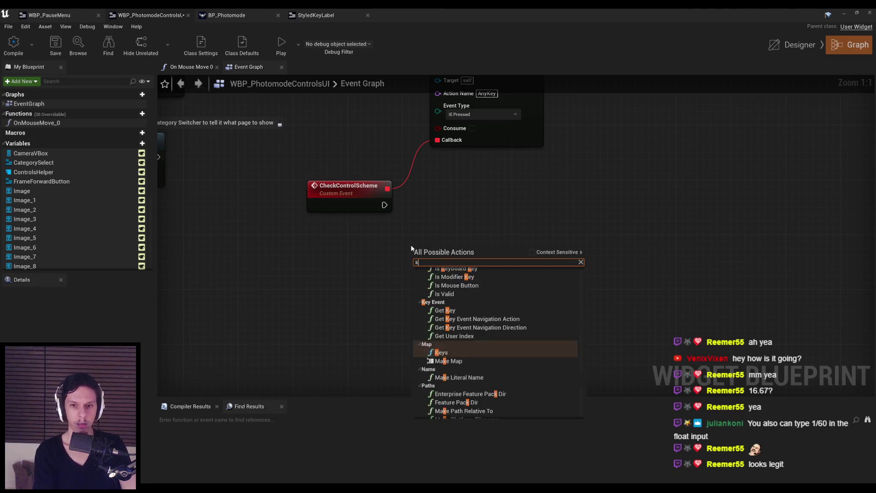
left_click(532, 252)
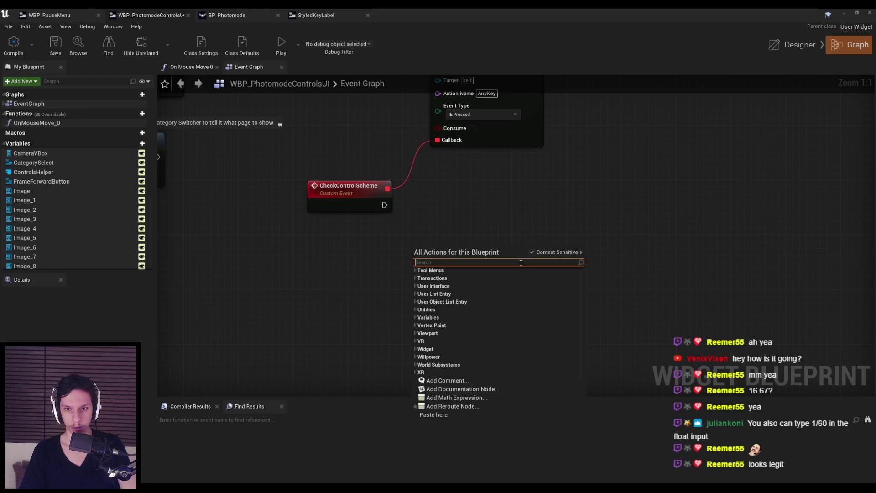
type("group")
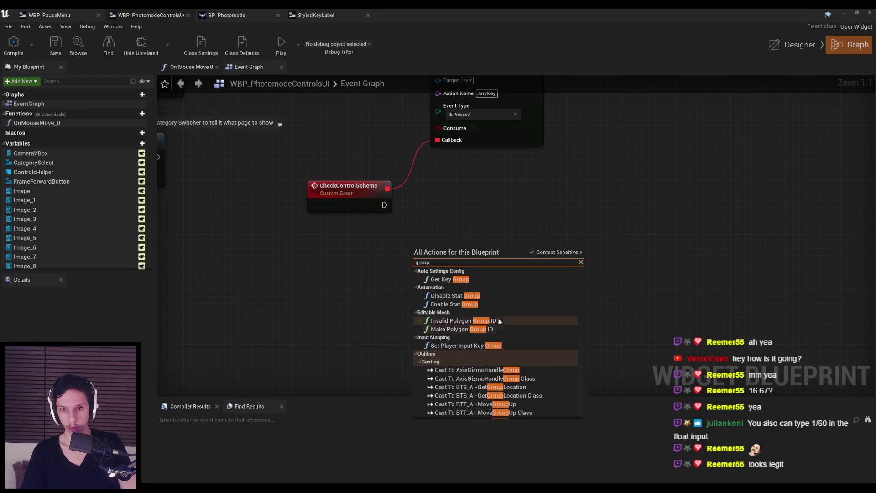
left_click(454, 348)
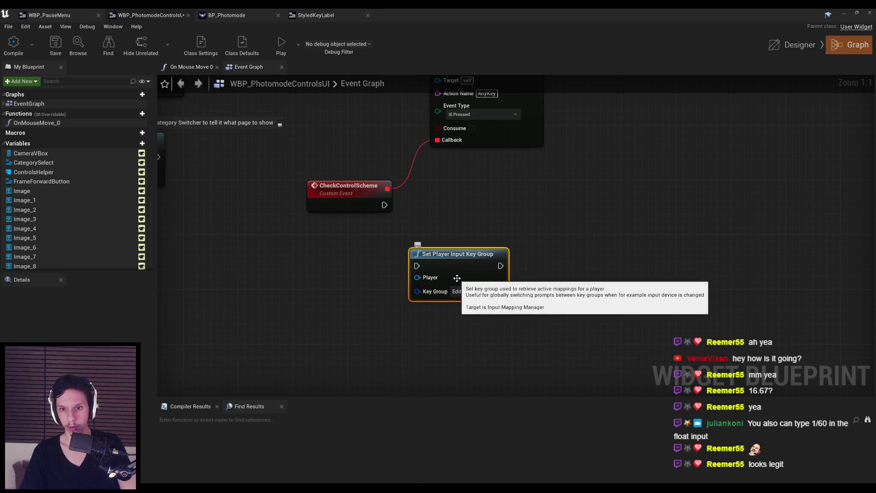
key("Delete")
right_click(434, 258)
scroll(434, 314, "down", 5)
scroll(435, 317, "down", 4)
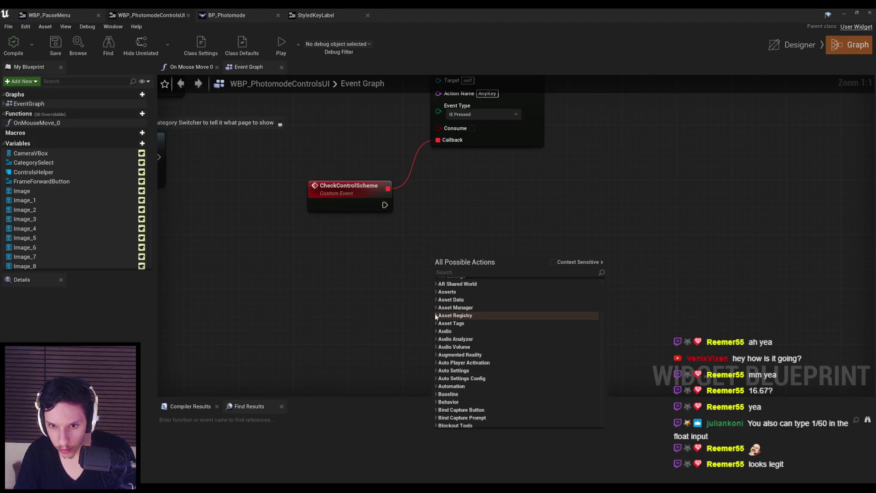
left_click(436, 315)
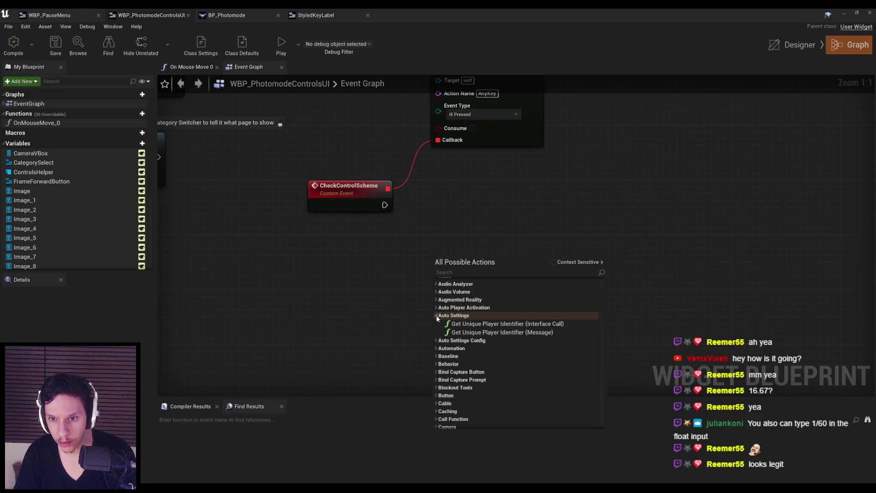
left_click(436, 316)
left_click(437, 324)
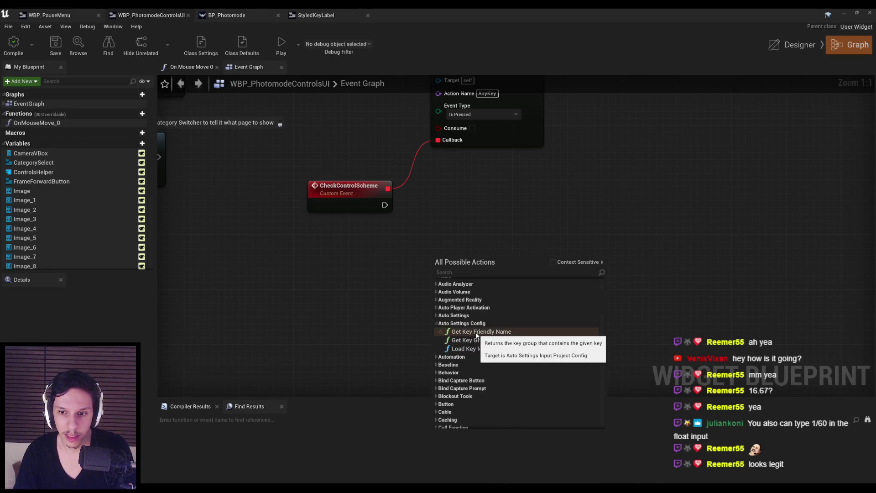
left_click(461, 315)
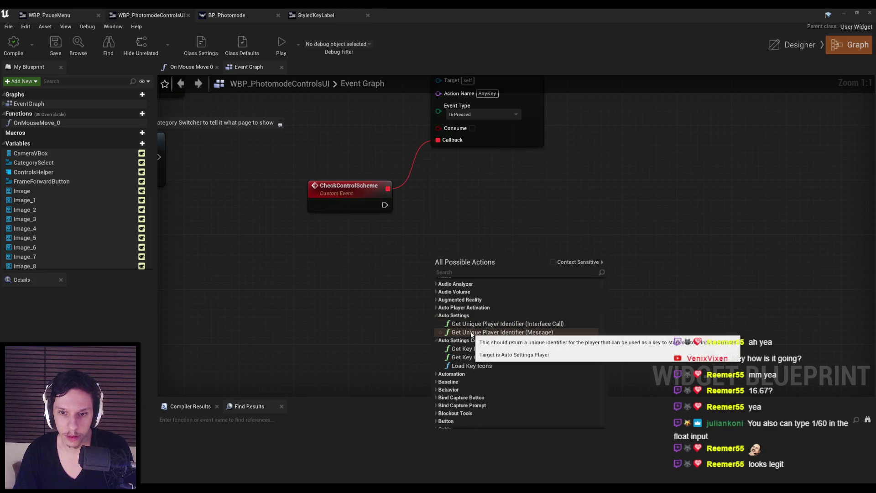
scroll(471, 335, "down", 5)
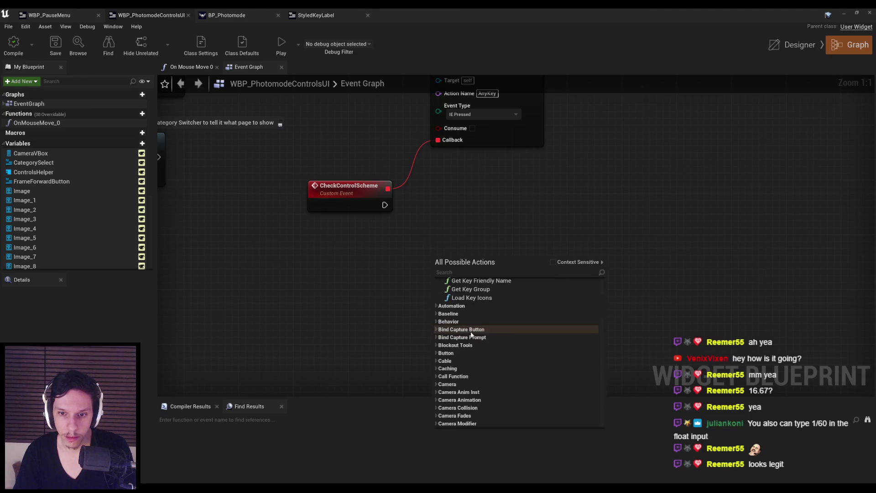
scroll(472, 334, "down", 1)
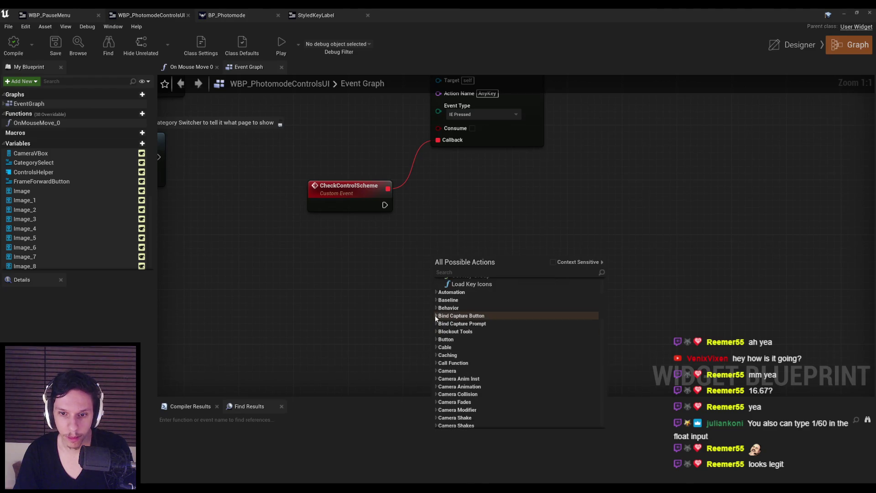
scroll(437, 325, "down", 5)
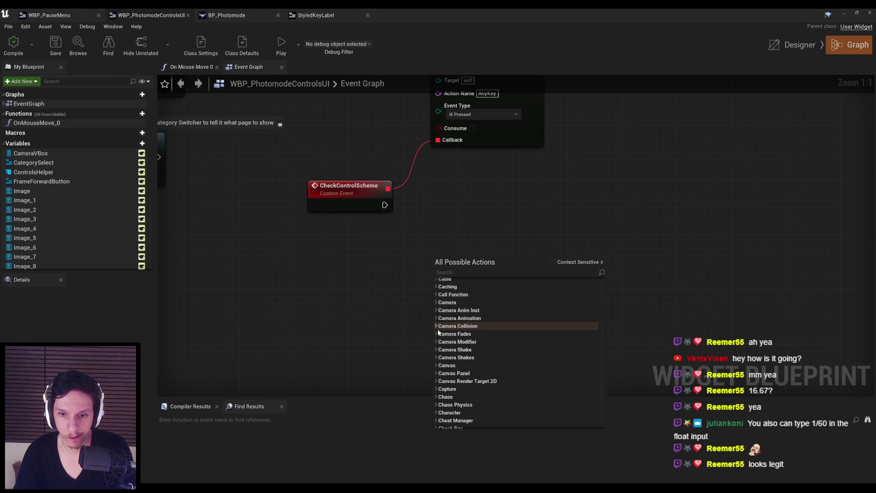
scroll(438, 331, "down", 7)
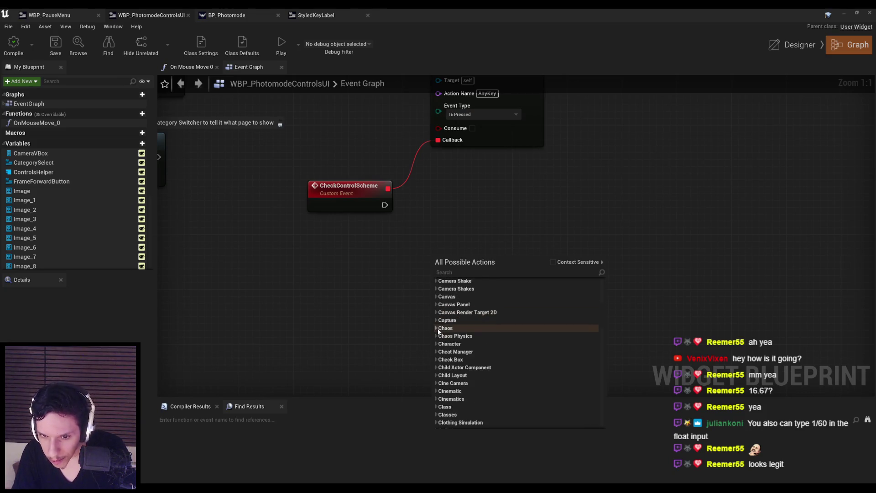
scroll(438, 329, "down", 7)
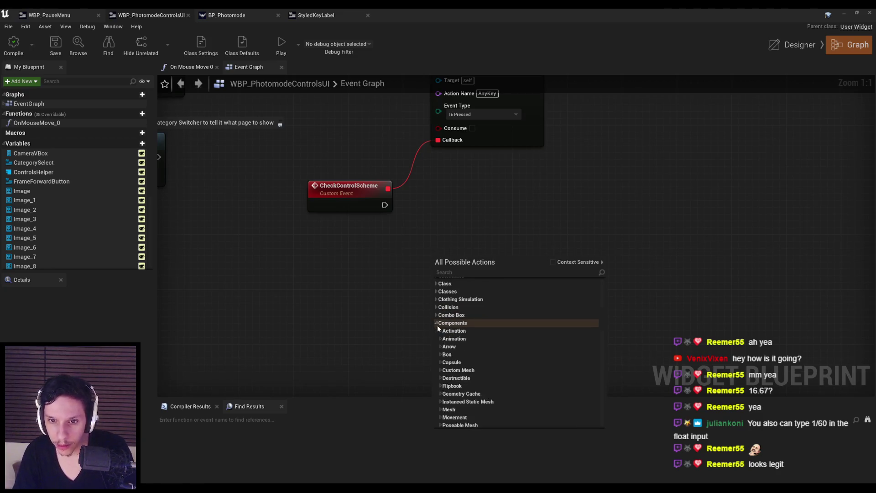
scroll(438, 329, "down", 2)
scroll(438, 329, "down", 3)
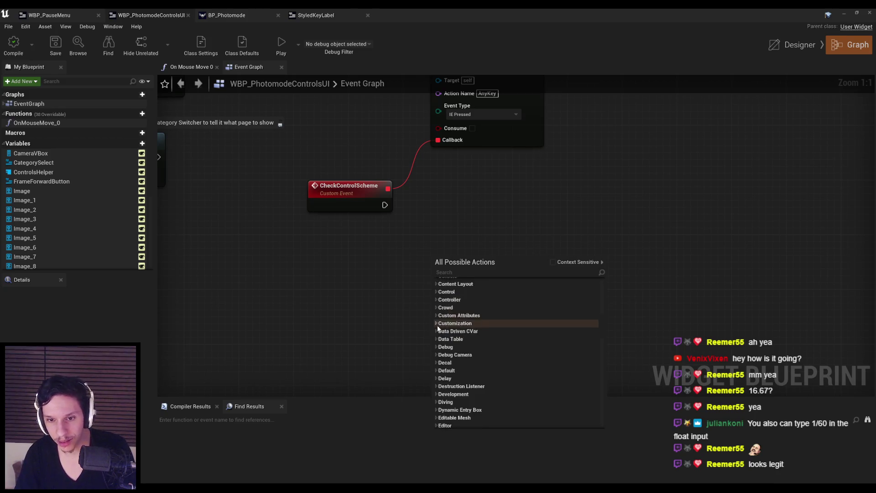
scroll(438, 329, "down", 8)
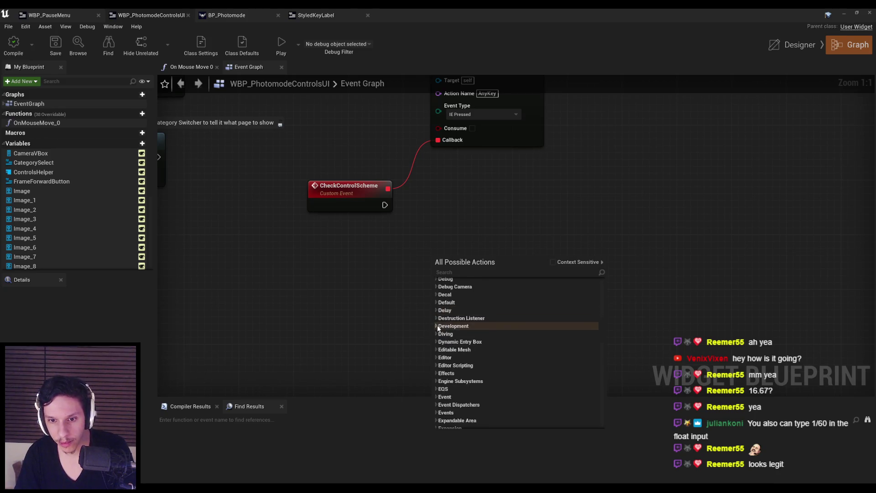
scroll(438, 327, "down", 1)
left_click(437, 327)
left_click(437, 327)
left_click(436, 344)
left_click(436, 344)
left_click(436, 336)
left_click(436, 336)
scroll(436, 338, "down", 2)
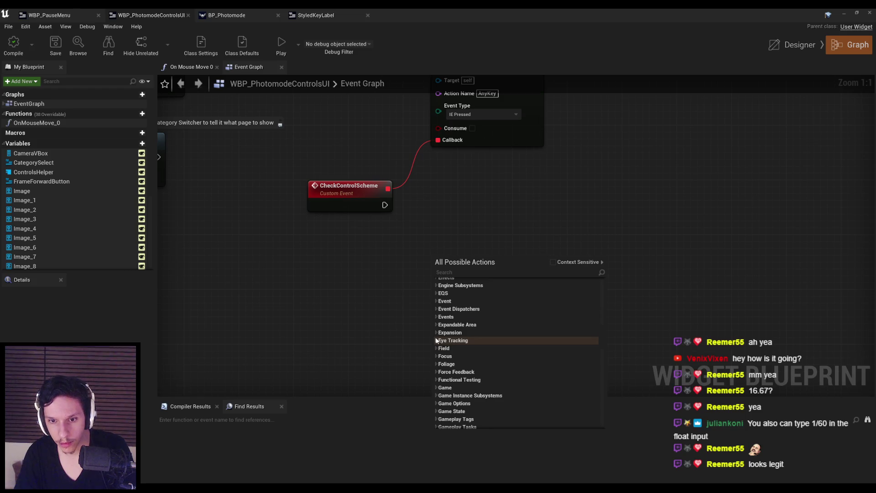
left_click(347, 269)
scroll(412, 176, "down", 1)
left_click_drag(528, 317, 434, 192)
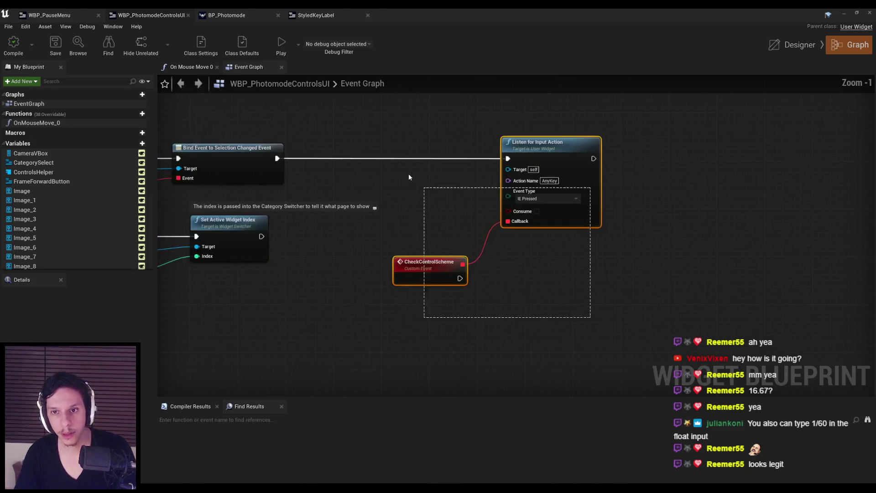
Override On Key Down and wire an Unhandled reply into its Return Value.
left_click(107, 114)
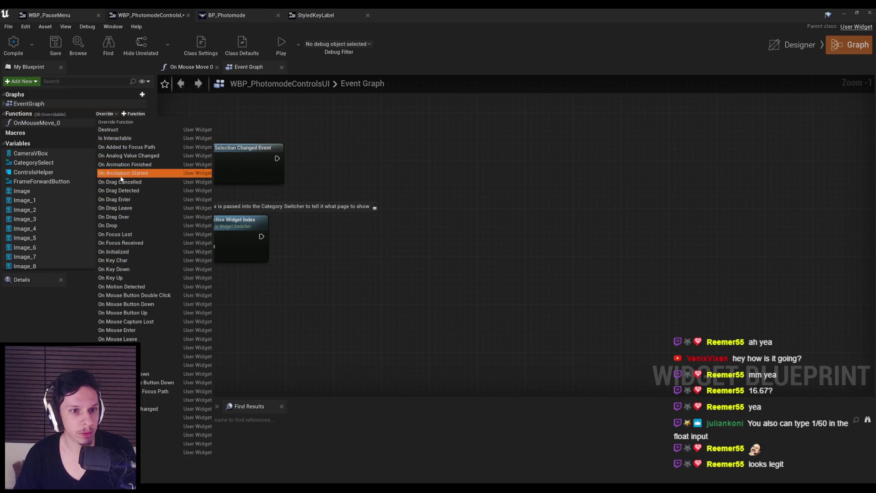
left_click(119, 269)
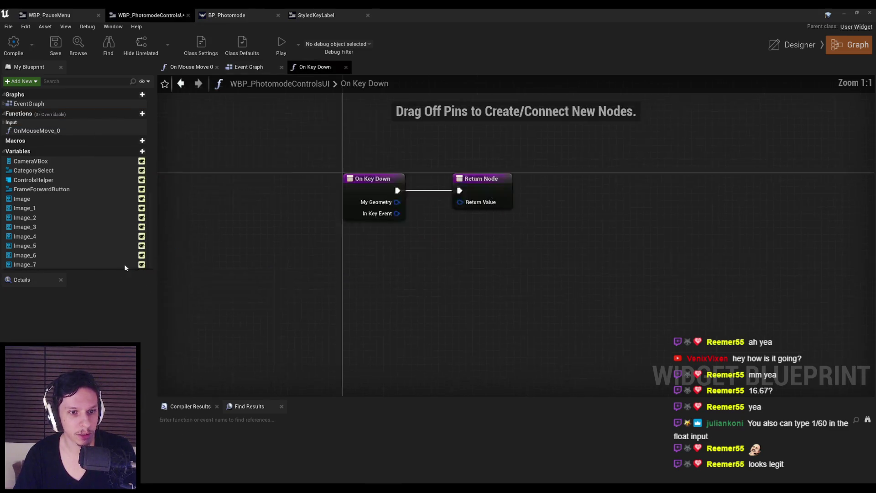
scroll(521, 284, "down", 3)
left_click_drag(229, 231, 520, 232)
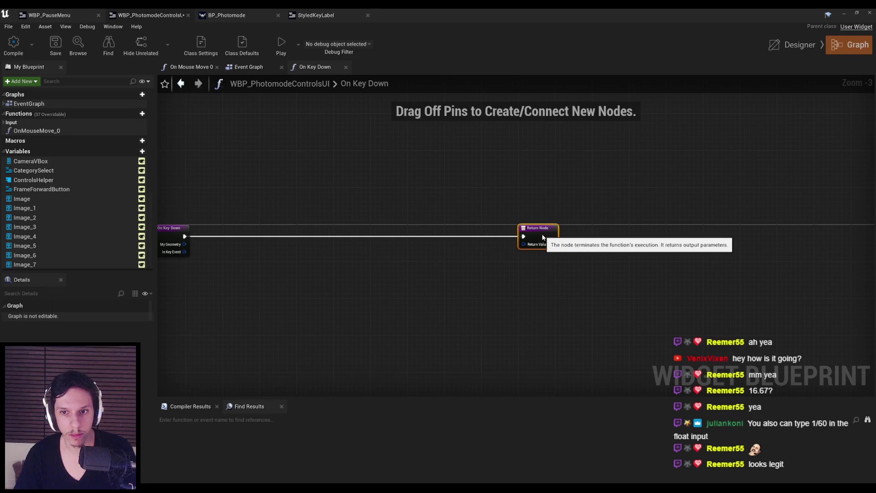
left_click(460, 265)
scroll(183, 254, "up", 3)
scroll(283, 270, "down", 1)
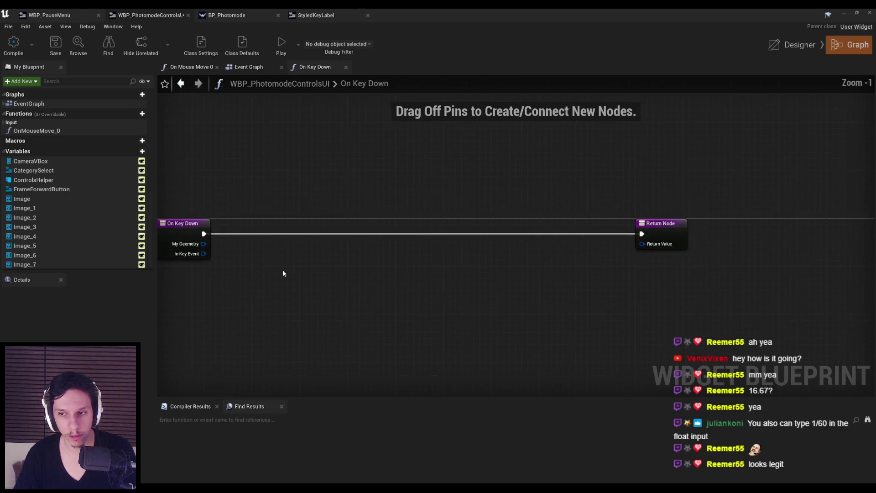
left_click_drag(282, 270, 298, 252)
left_click_drag(658, 227, 632, 251)
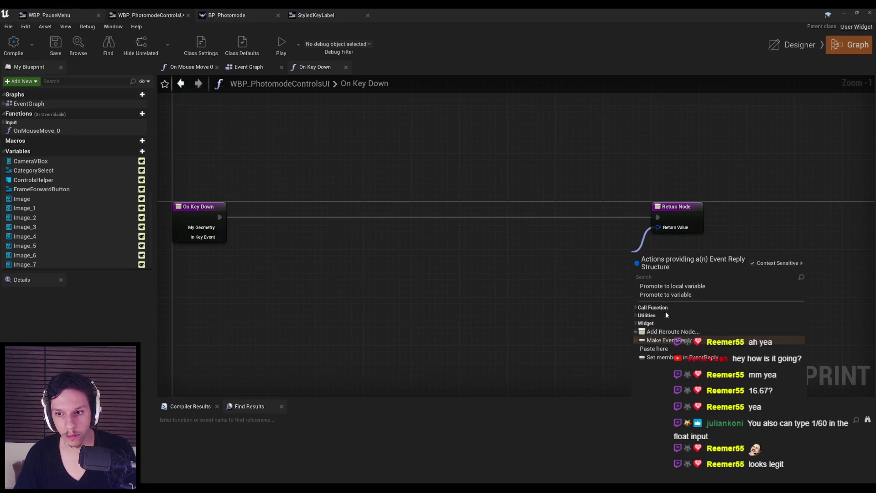
type("unh")
key("Return")
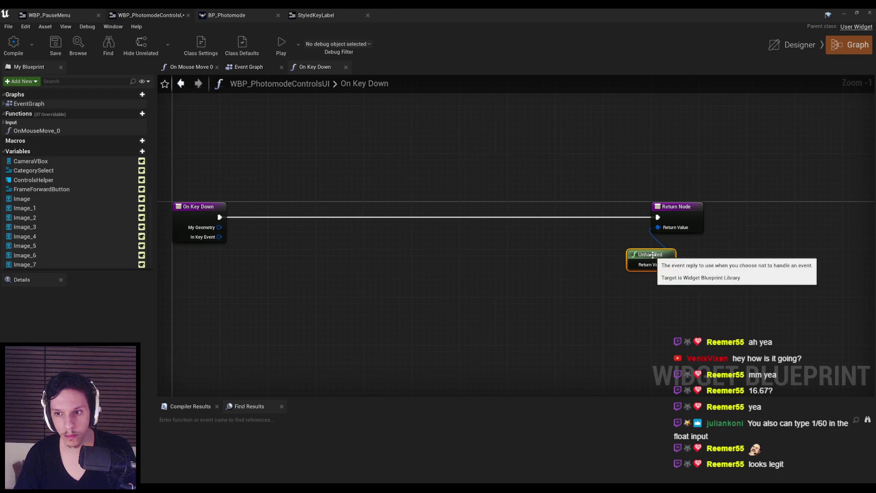
mouse_move(653, 256)
left_mouse_down()
mouse_move(614, 232)
mouse_move(608, 240)
left_mouse_up()
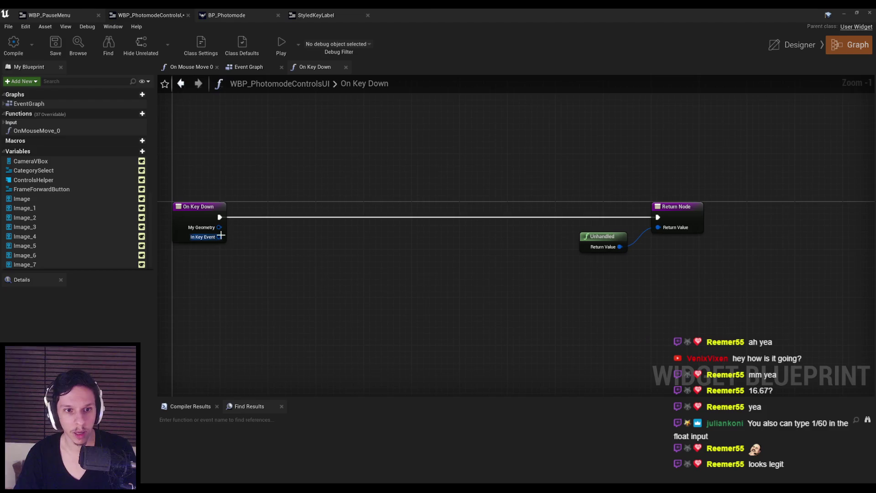
Feed In Key Event into Get Key, then into a new Is Gamepad Key node.
left_click_drag(219, 236, 245, 252)
type("gamepad")
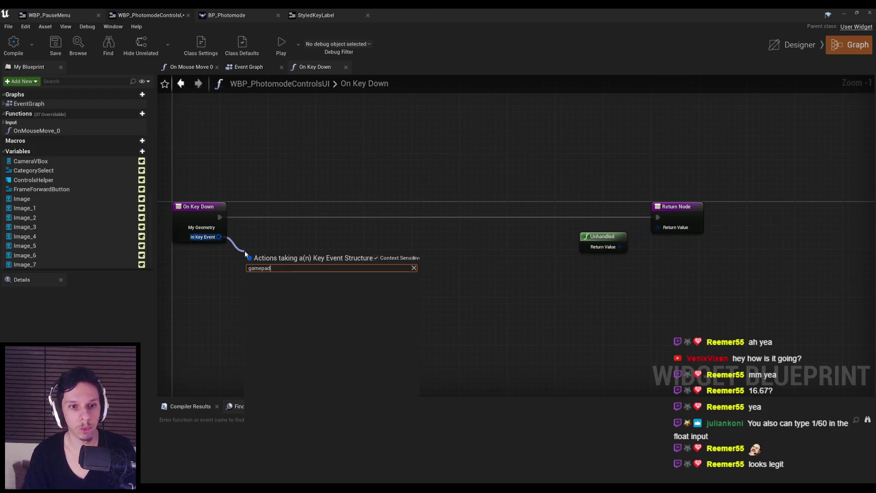
left_click_drag(219, 237, 248, 258)
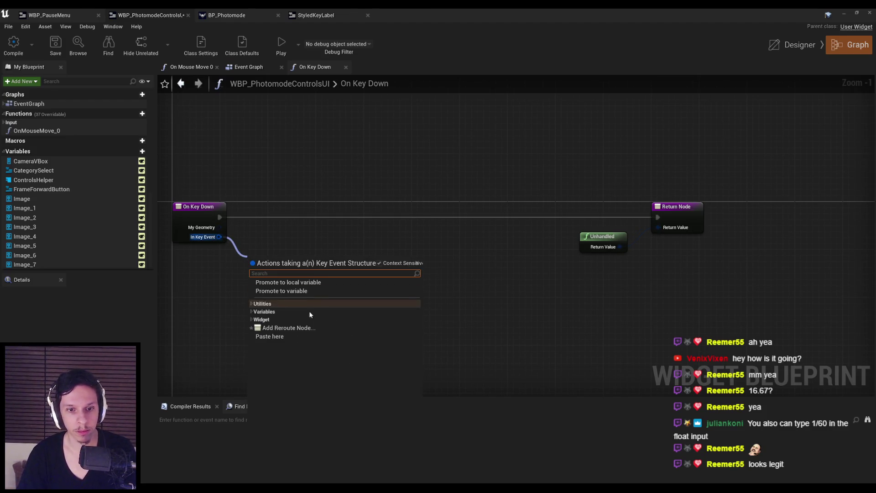
type("key")
left_click_drag(313, 272, 359, 261)
type("gamepad")
key("Return")
left_click(405, 243)
Add ControlsHelper's Set Active Widget Index, indexed by Is Gamepad Key, between On Key Down and Return Node.
scroll(27, 206, "down", 6)
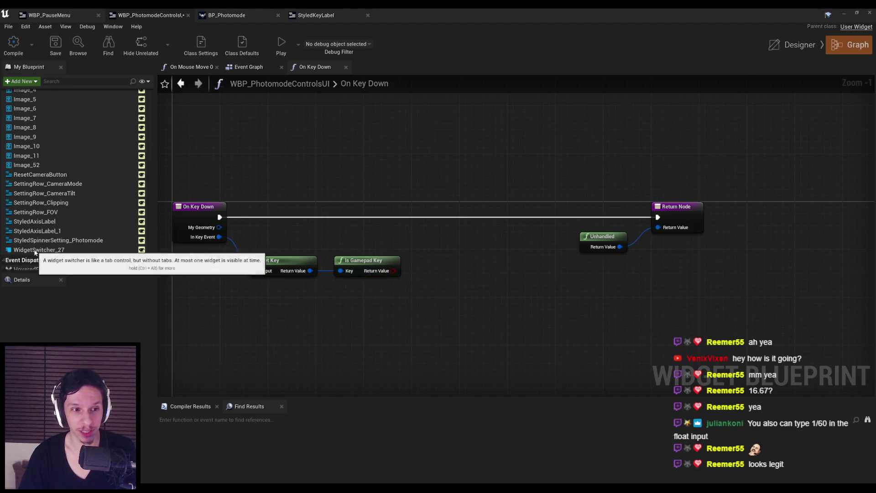
double_click(34, 250)
mouse_move(52, 264)
left_mouse_down()
mouse_move(53, 249)
mouse_move(848, 45)
mouse_move(456, 192)
mouse_move(332, 260)
mouse_move(326, 246)
mouse_move(373, 241)
mouse_move(426, 201)
mouse_move(220, 217)
left_mouse_up()
type("set active")
key("Return")
left_click_drag(325, 243, 358, 238)
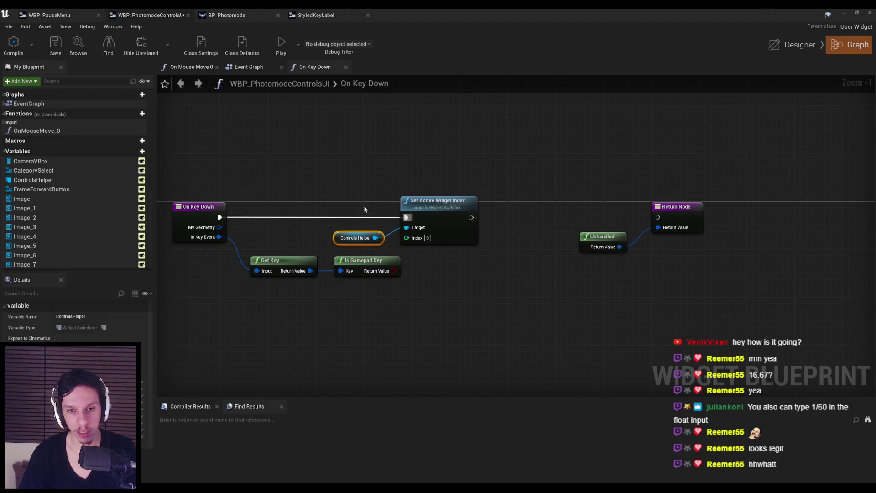
left_click_drag(438, 201, 480, 201)
mouse_move(394, 271)
left_mouse_down()
mouse_move(410, 278)
mouse_move(448, 237)
mouse_move(436, 265)
mouse_move(488, 279)
mouse_move(434, 207)
mouse_move(540, 259)
left_mouse_up()
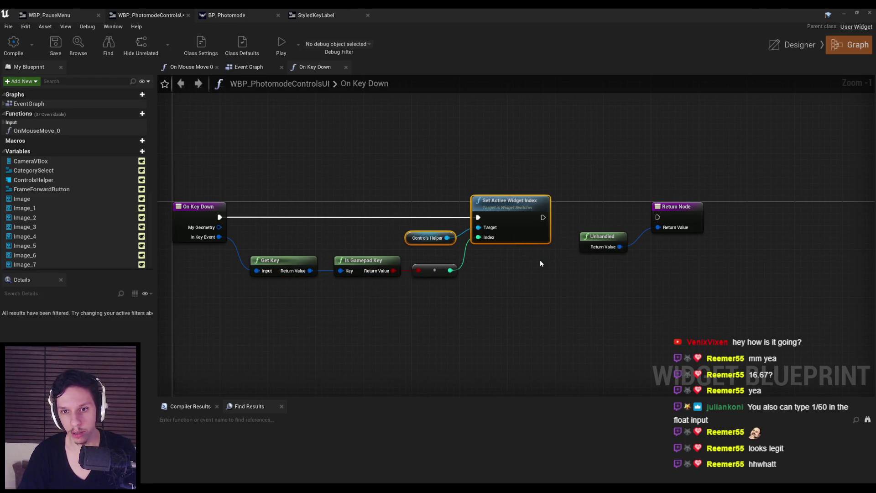
left_click_drag(543, 217, 654, 226)
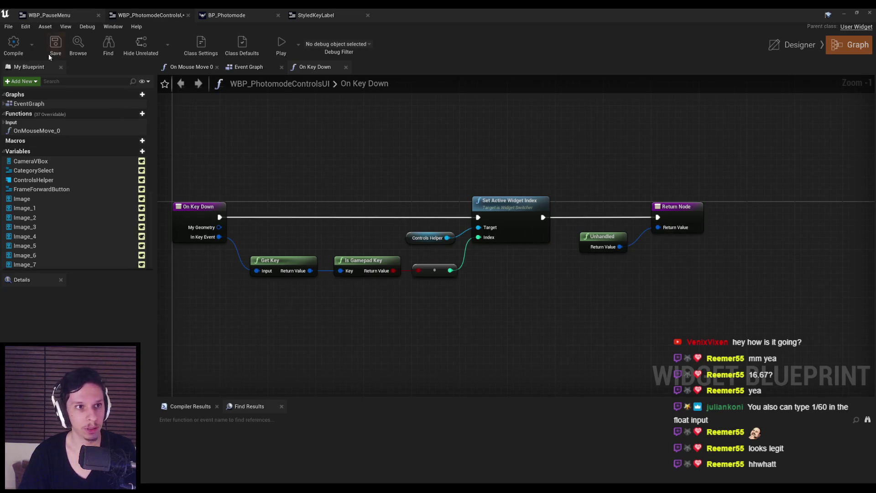
Compile and save WBP_PhotomodeControlsUI, then close the StyledKeyLabel tab.
left_click(14, 42)
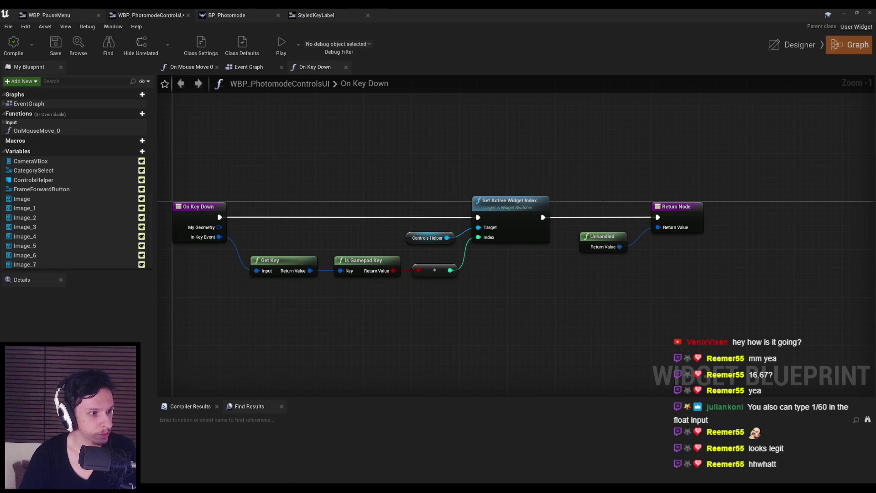
left_click(56, 45)
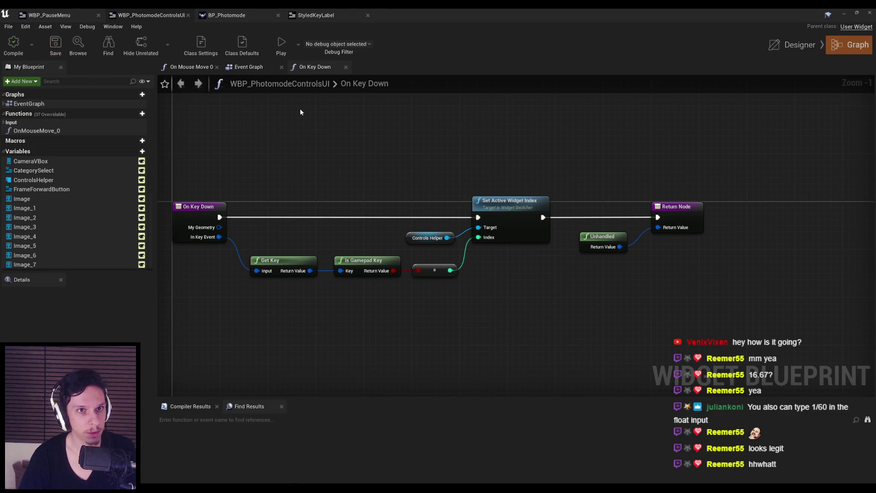
left_click(316, 15)
middle_click(316, 15)
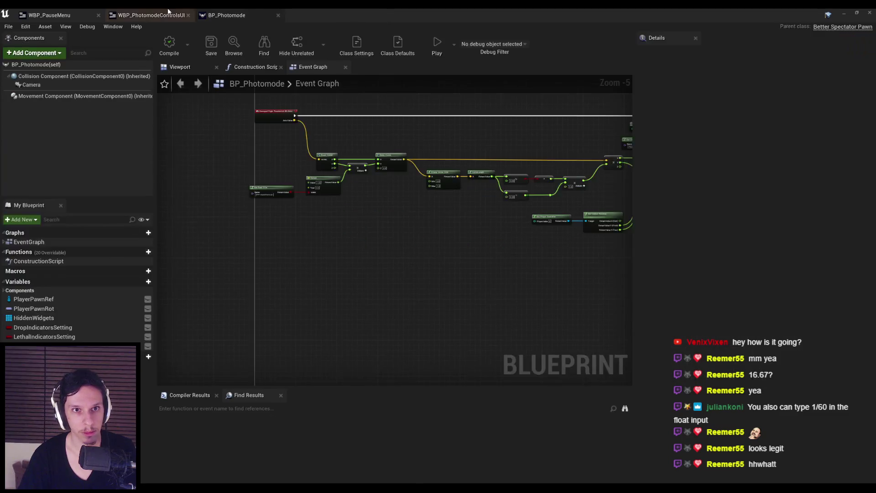
Play TestLevel, enter photo mode with P, and fly the camera using W, A, S.
left_click(172, 15)
left_click(857, 13)
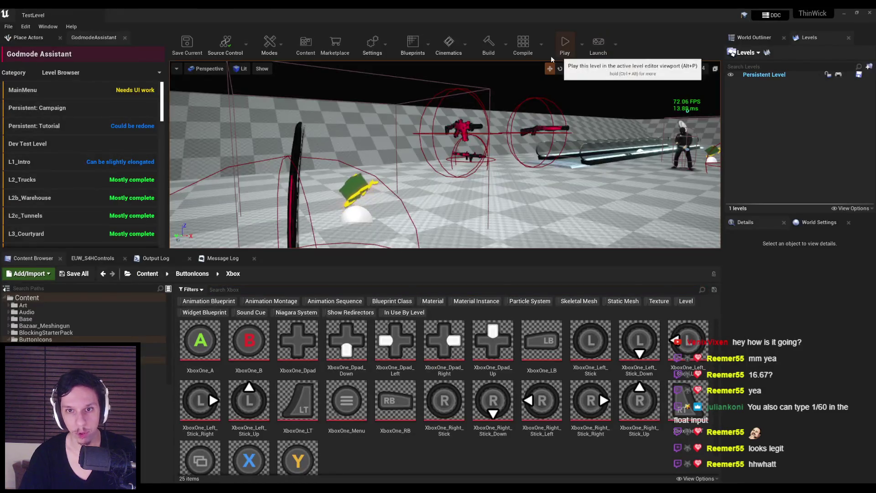
key("p")
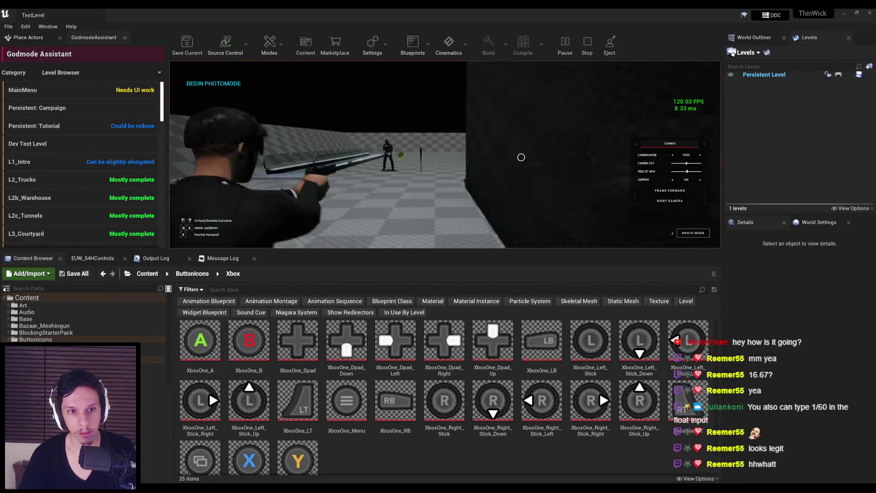
key("w")
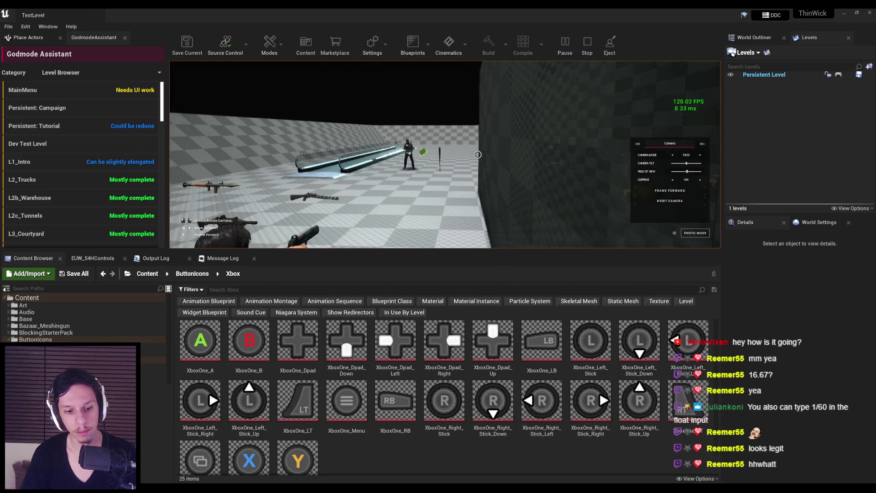
key("s")
key("w")
key("s")
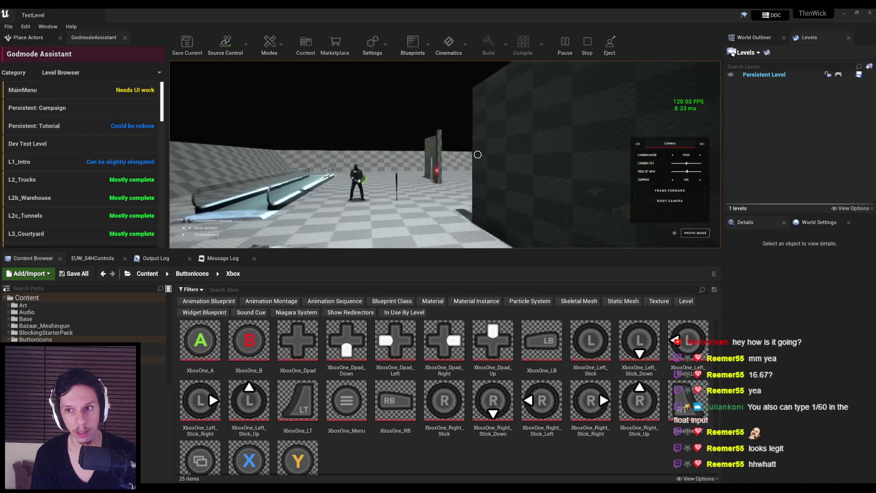
key("a")
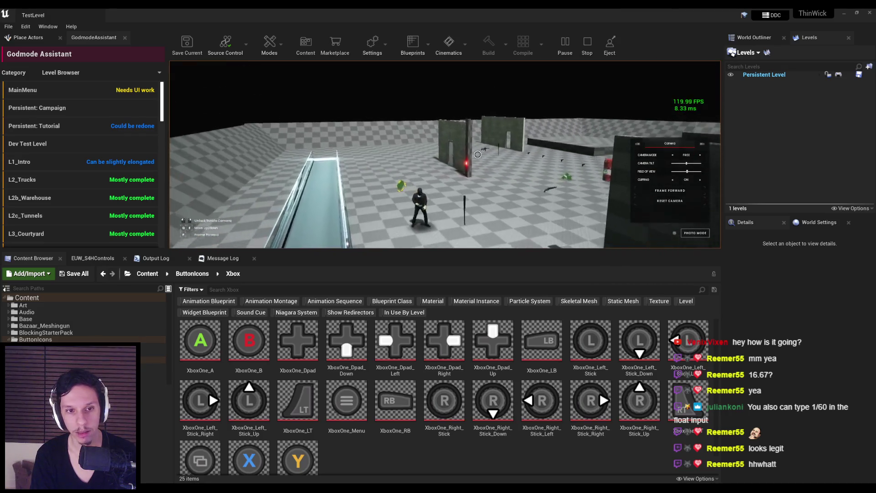
key("w")
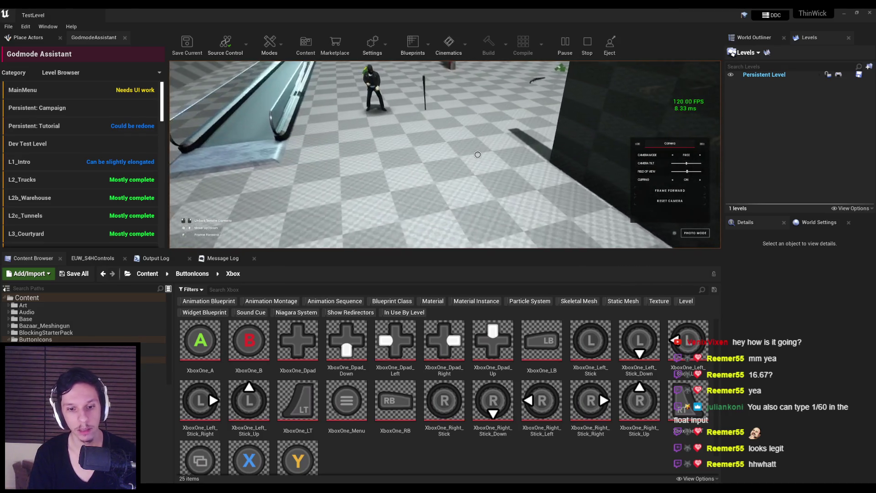
Glance at the On Key Down graph, then pause the game and stop the play session.
key("alt+Tab")
left_click_drag(279, 197, 321, 200)
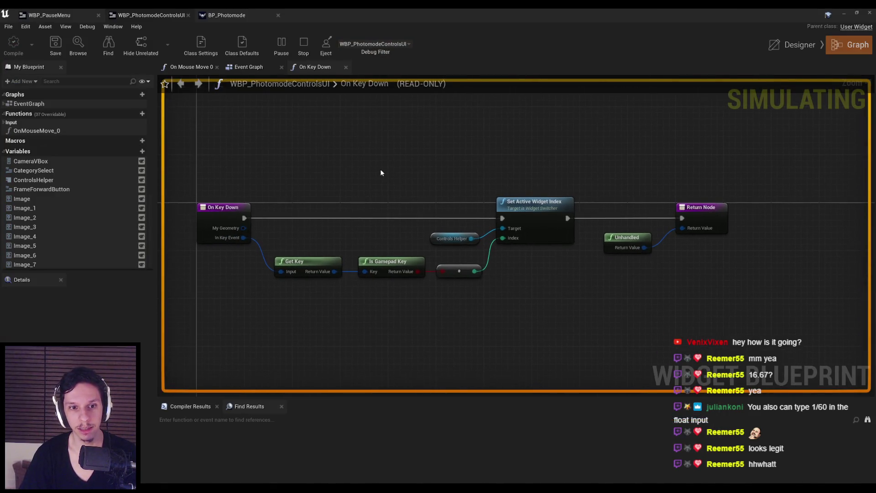
key("alt+Tab")
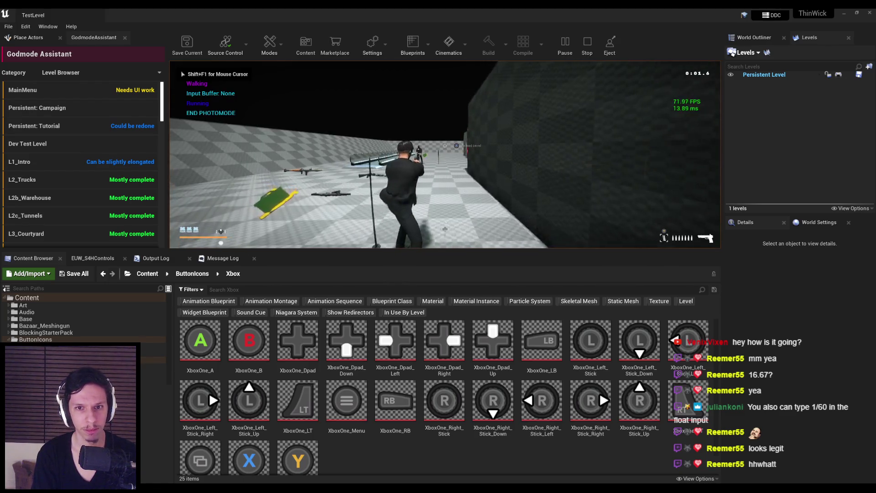
key("Escape")
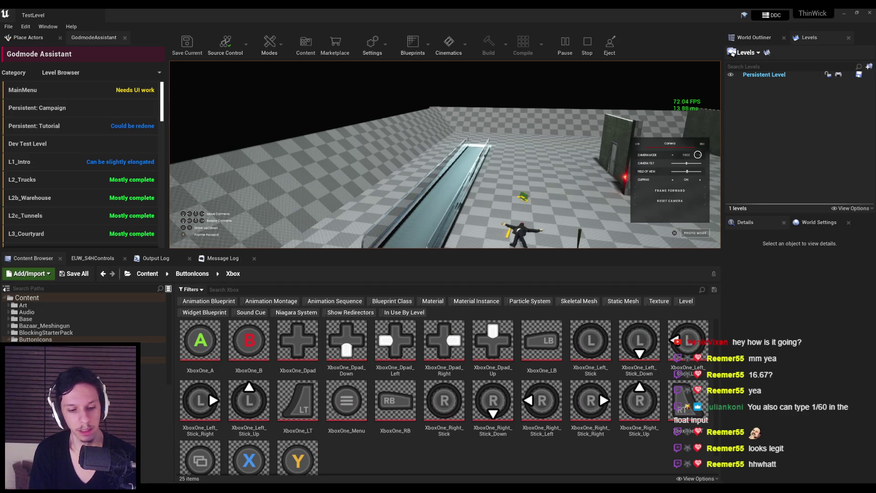
key("Escape")
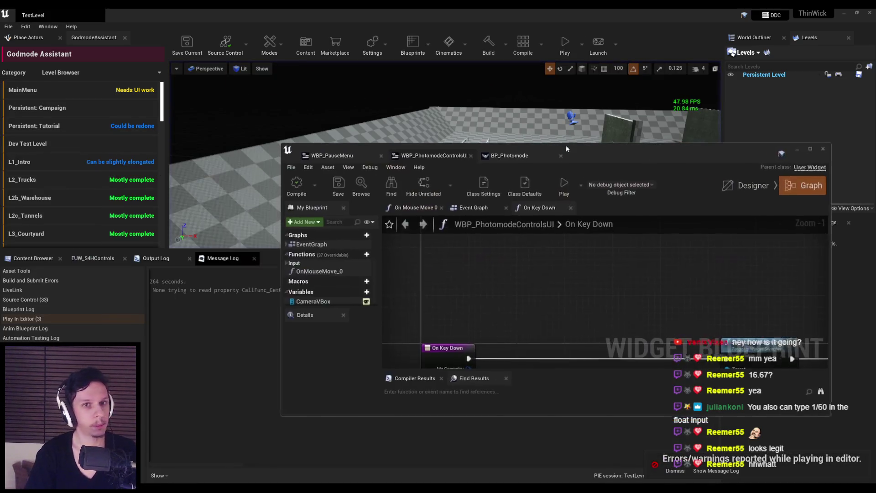
Straighten the Get Key, Is Gamepad Key and Select wires in the maximized On Key Down graph.
double_click(634, 157)
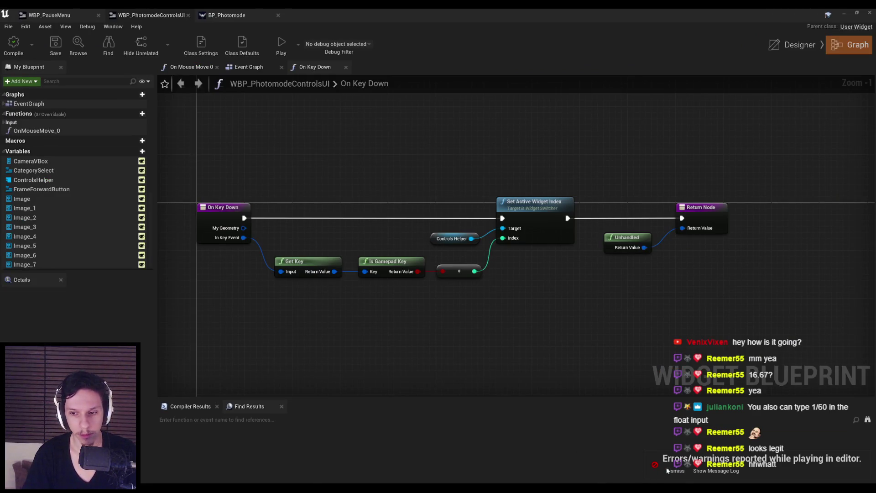
scroll(479, 263, "down", 2)
key("q")
left_click(439, 272)
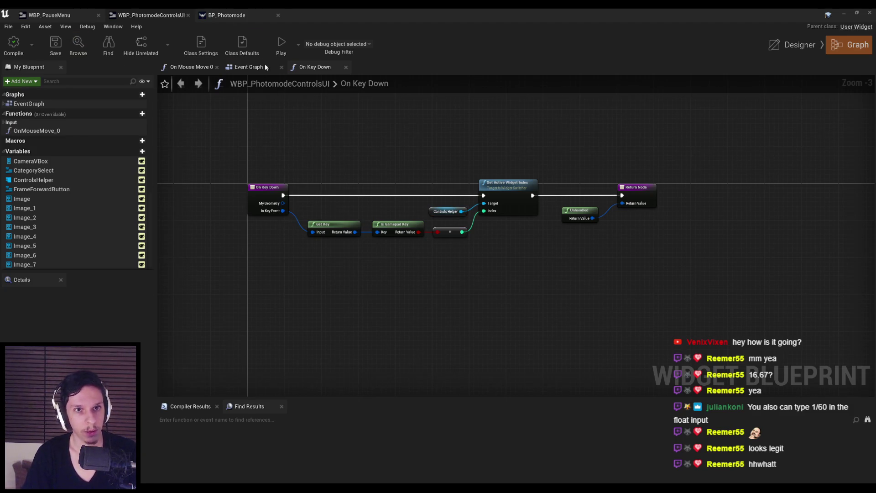
Switch to WBP_PauseMenu's Event Graph.
left_click(77, 12)
scroll(814, 75, "down", 2)
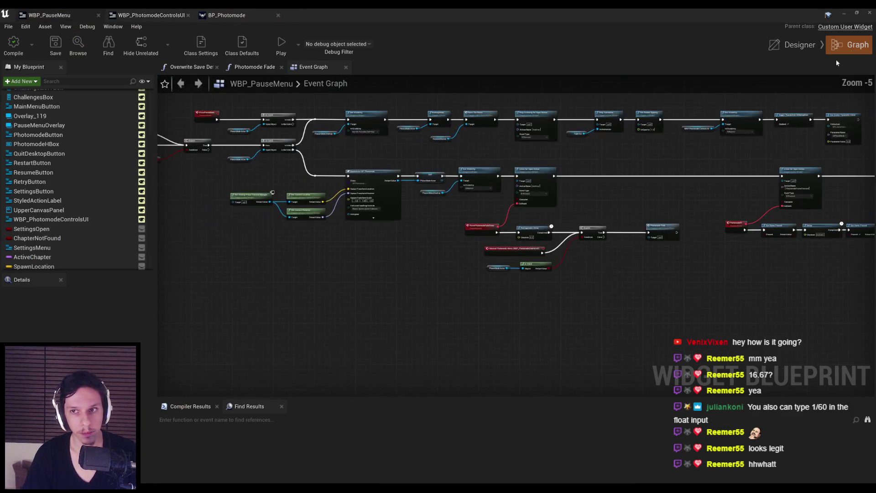
left_click(846, 14)
Play the level, enter photo mode with P, and orbit the free camera around the character.
left_click(582, 43)
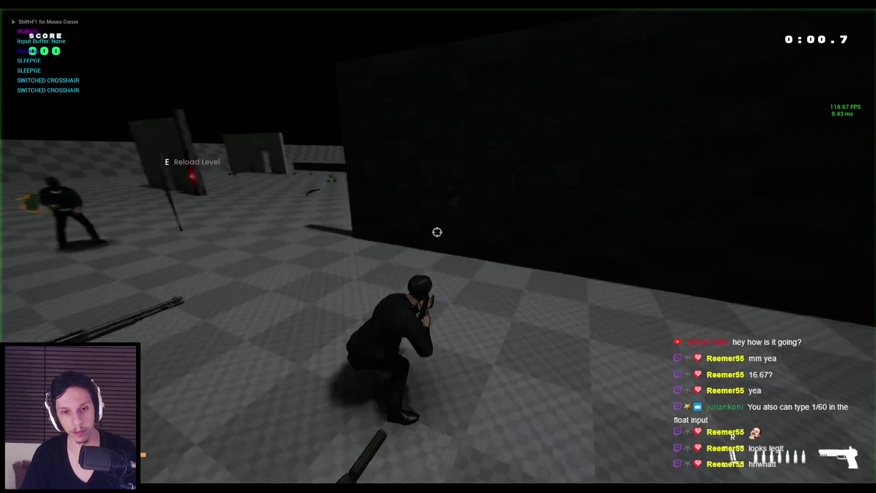
key("p")
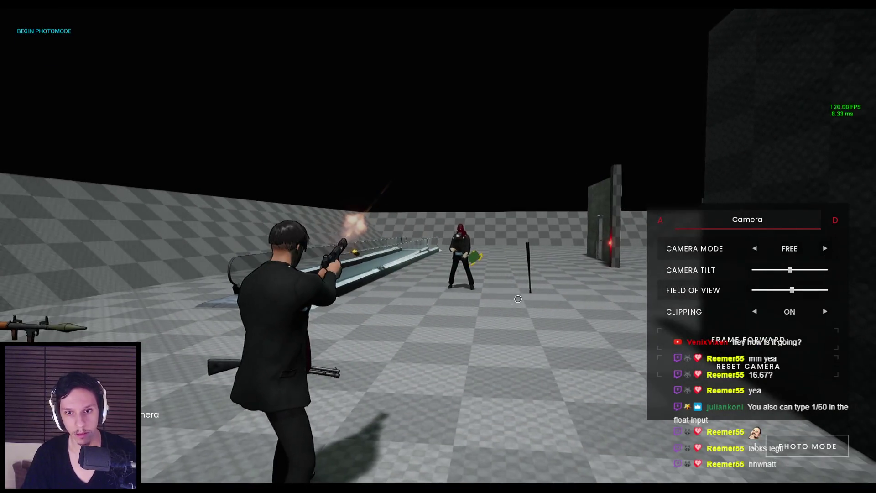
mouse_move(518, 298)
left_mouse_down()
mouse_move(469, 295)
mouse_move(461, 311)
mouse_move(448, 312)
left_mouse_up()
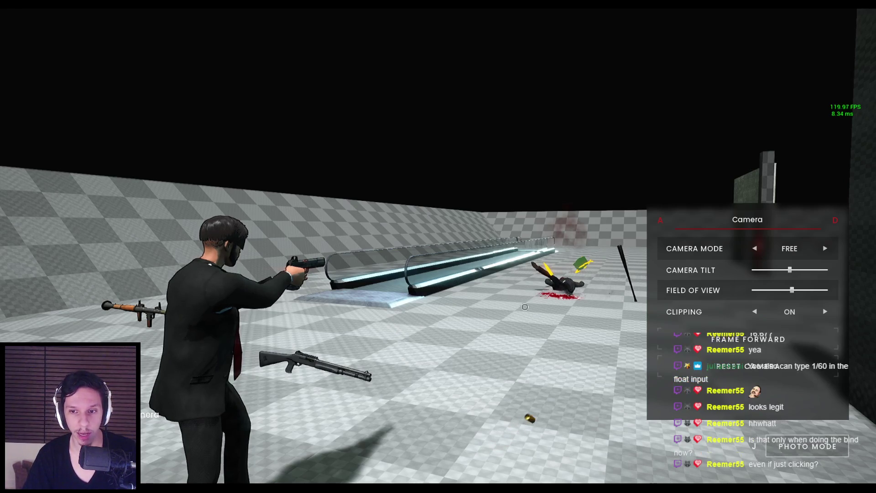
left_click_drag(593, 320, 484, 305)
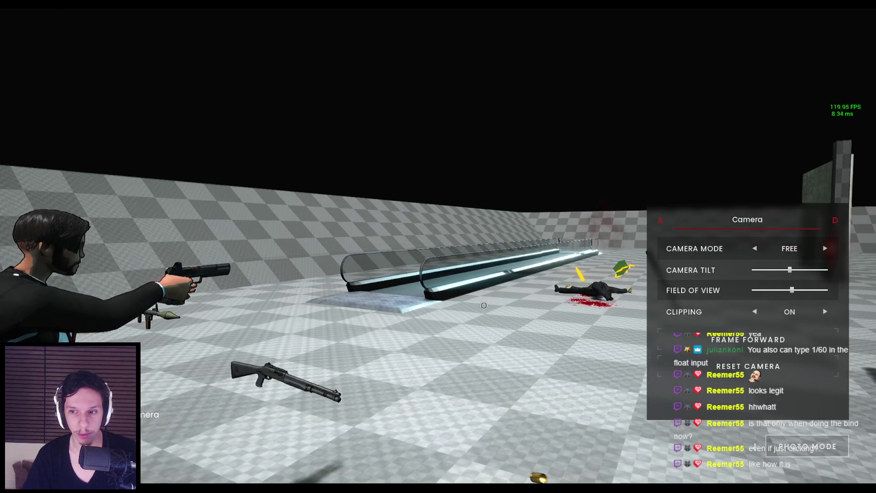
key("s")
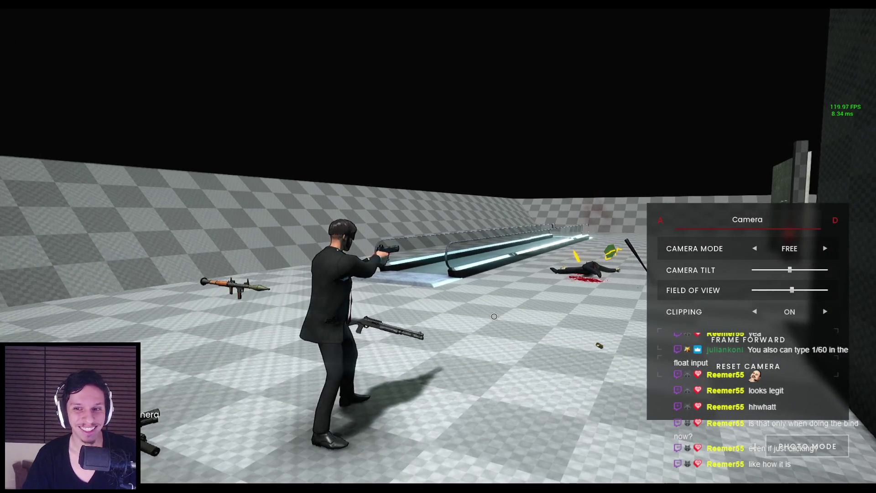
Move the photo-mode camera closer to the character, then end the play session.
key("w")
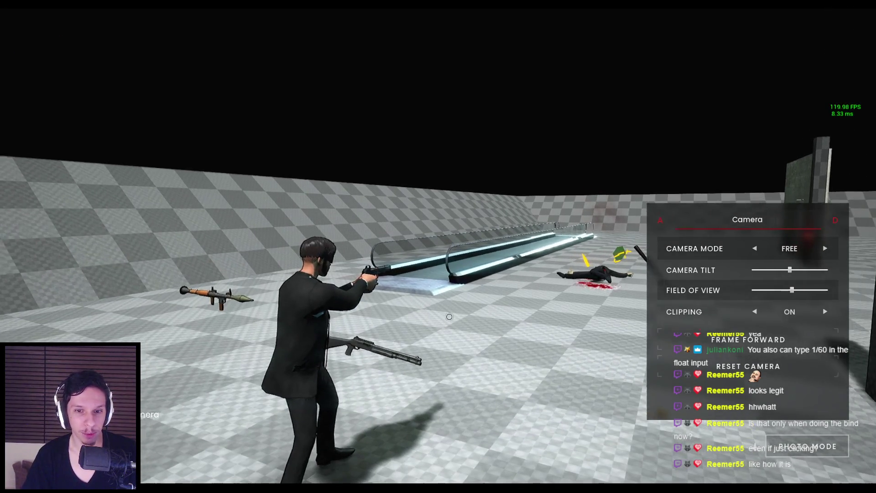
key("w")
key("Escape")
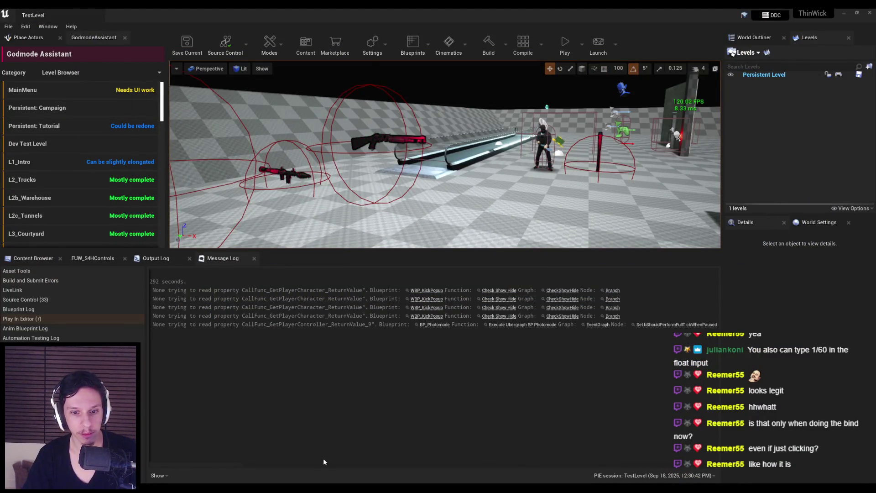
Browse to the Content root's Audio folder and open the SC_Master sound class.
left_click_drag(327, 464, 211, 467)
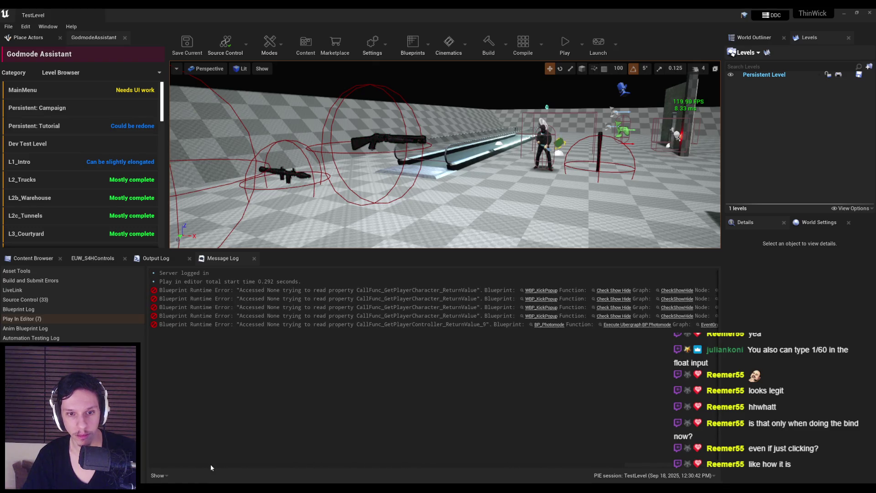
left_click(30, 258)
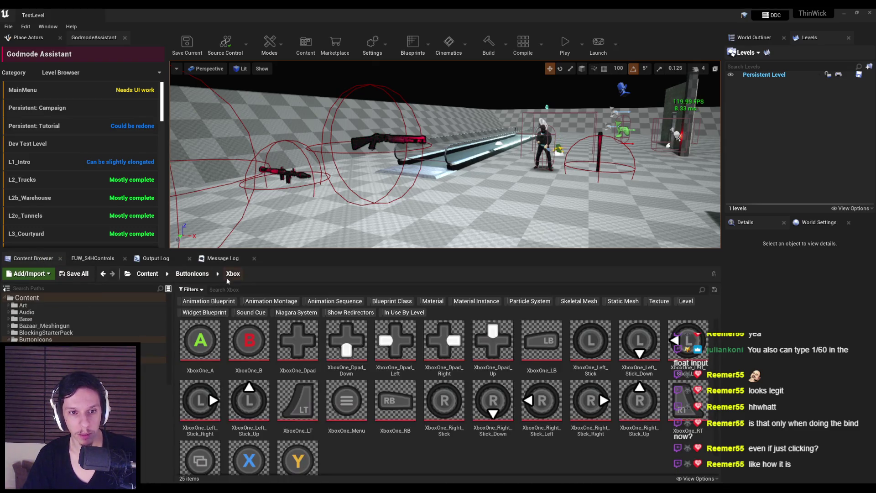
left_click(148, 273)
double_click(228, 347)
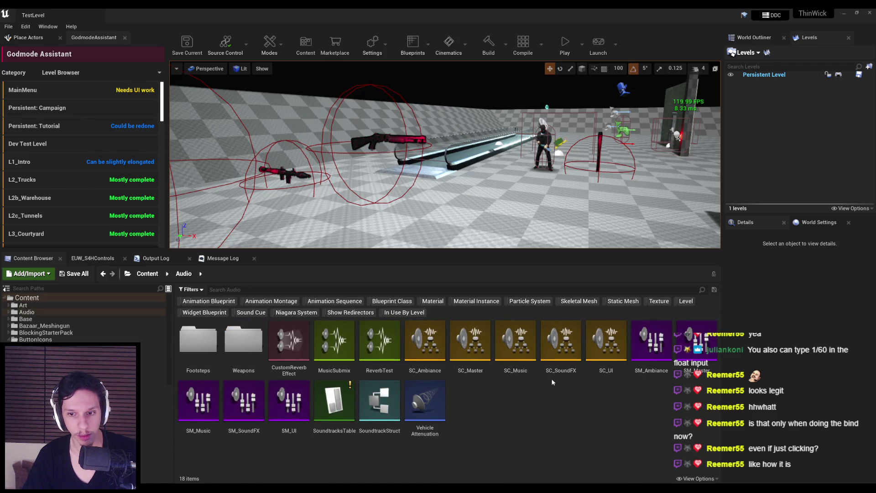
double_click(562, 347)
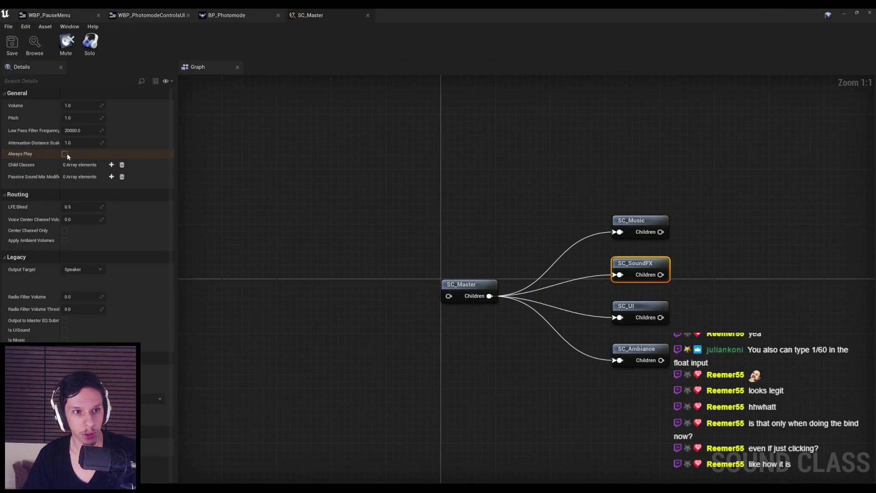
Inspect SC_Master's child classes, then run a quick photo-mode test and stop it.
left_click(316, 164)
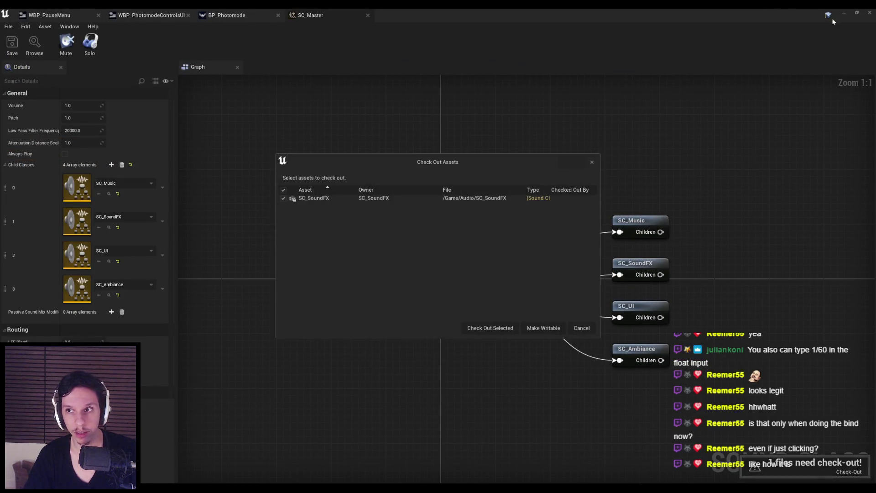
left_click(490, 328)
left_click(843, 15)
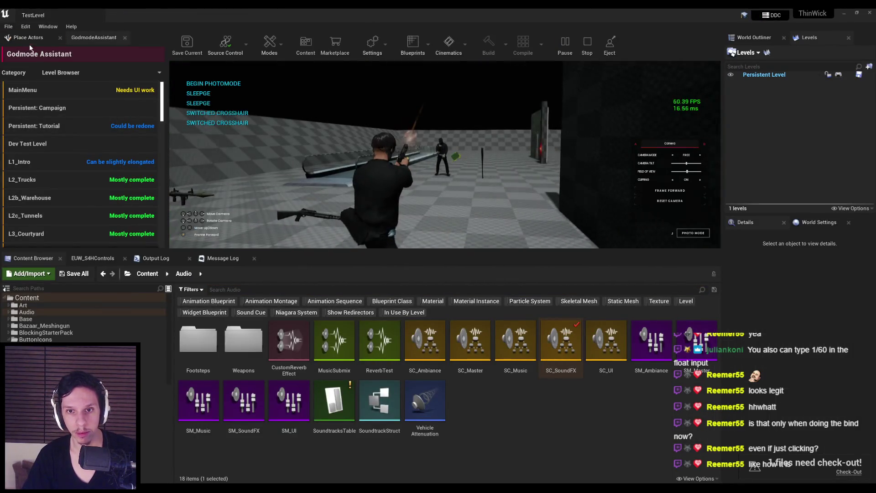
key("p")
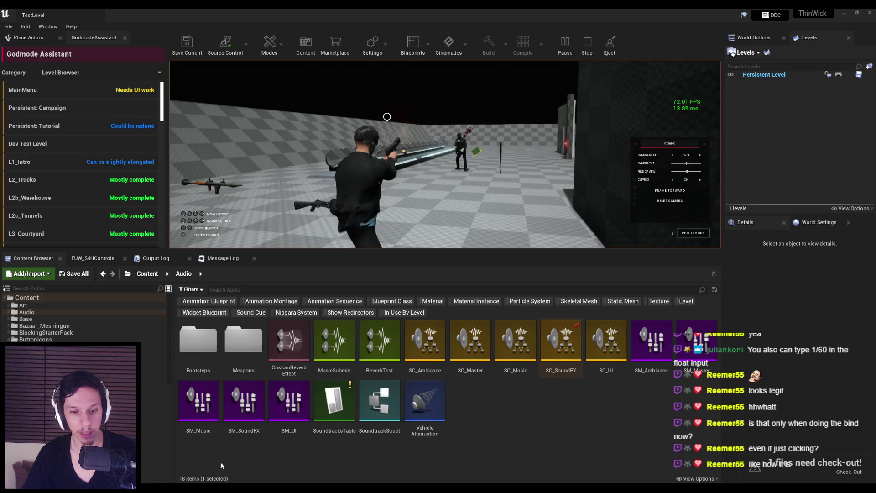
key("Escape")
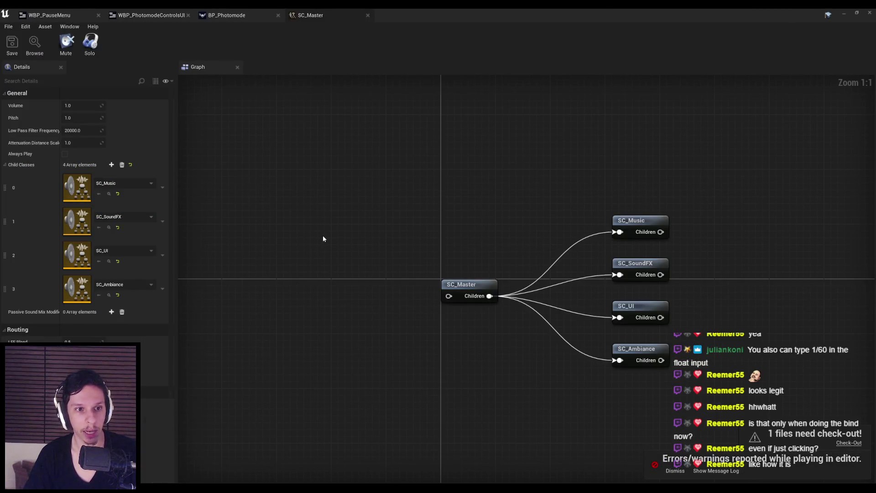
Retest photo mode mid-shot with J, then review SC_Master's Output Target dropdown choices.
left_click(639, 265)
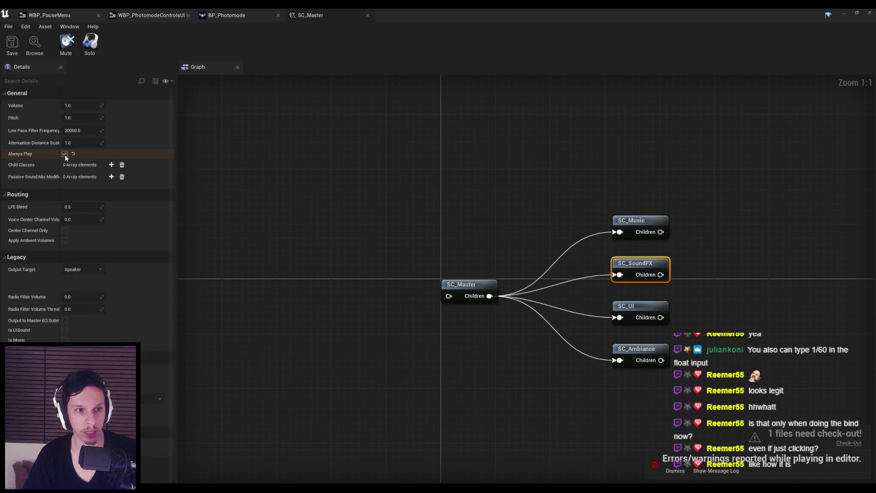
left_click(308, 180)
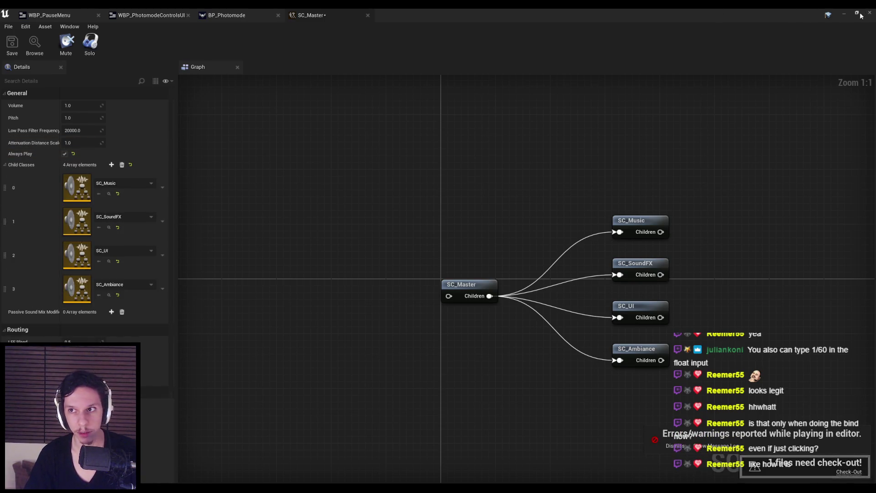
left_click(860, 16)
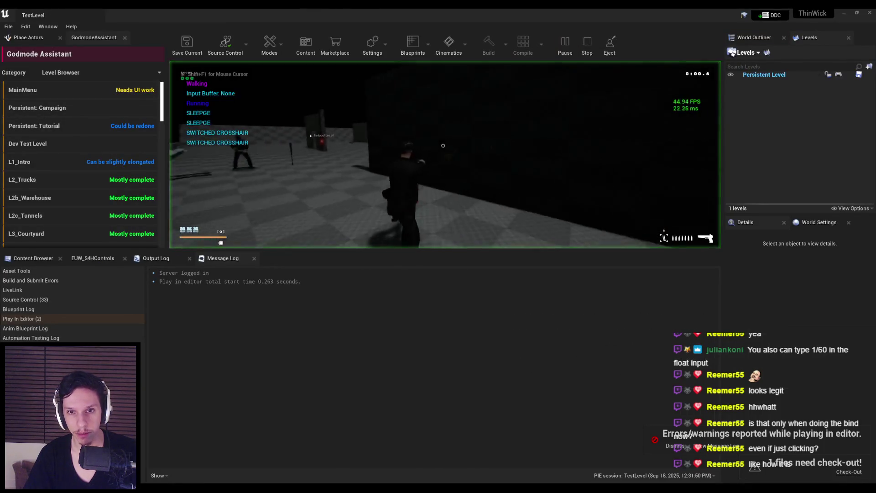
left_click(443, 145)
key("j")
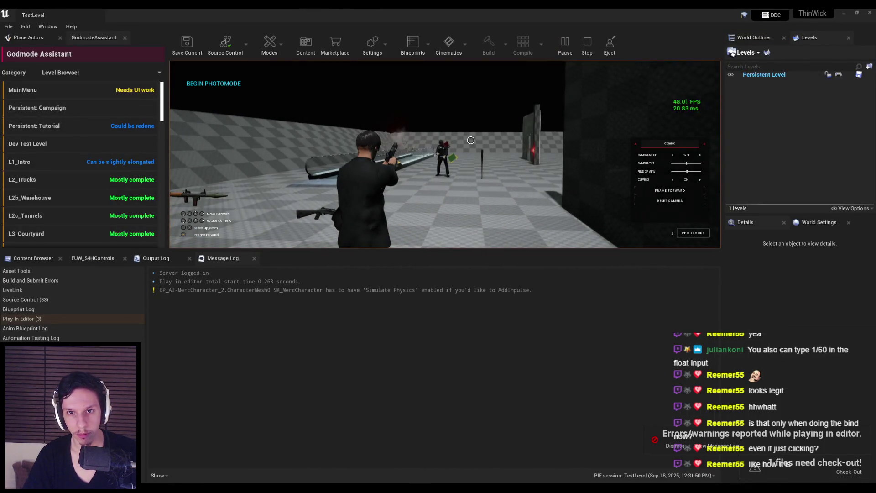
key("Escape")
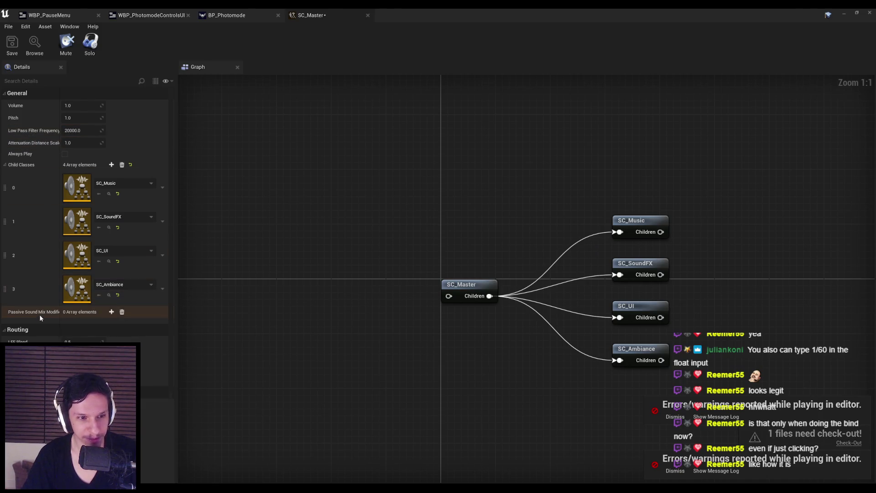
scroll(40, 316, "down", 3)
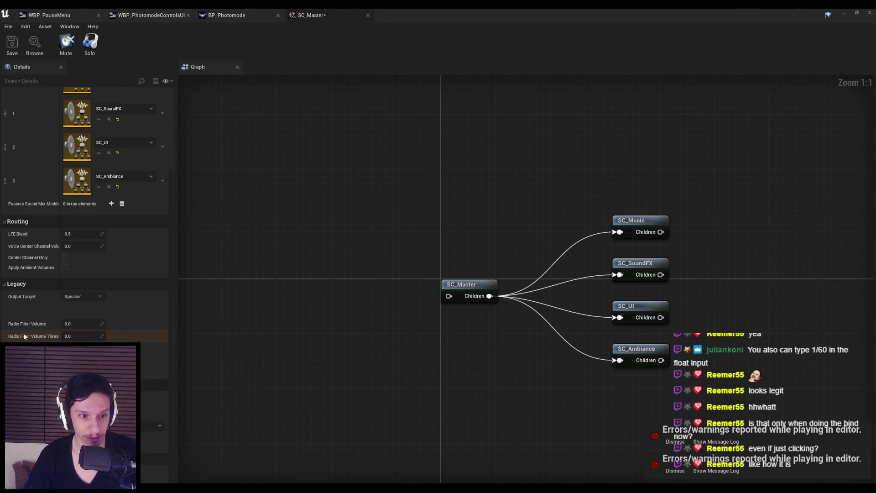
left_click(92, 297)
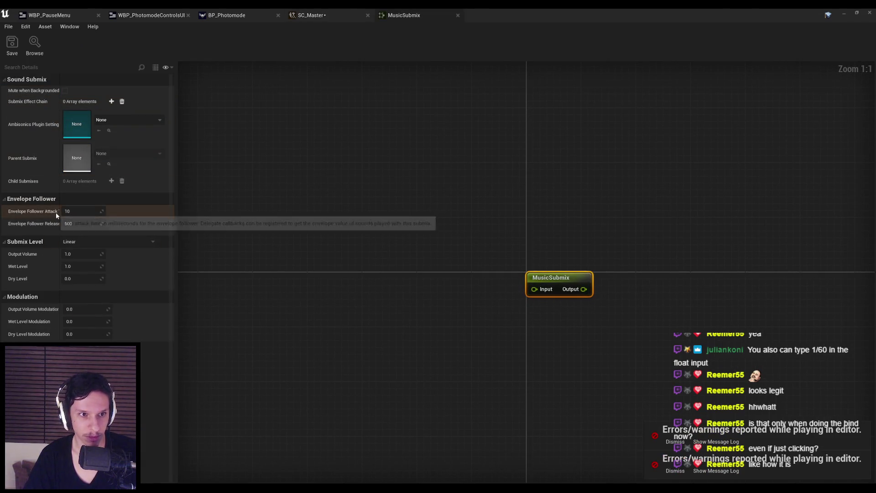
Close the SC_Master and MusicSubmix editors and check out the modified SC_Master asset.
left_click(315, 153)
left_click(369, 15)
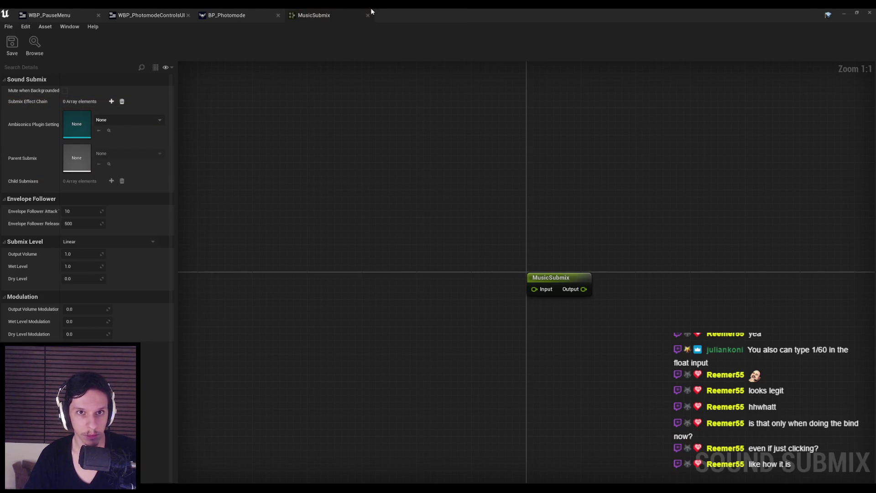
left_click(367, 15)
left_click(490, 329)
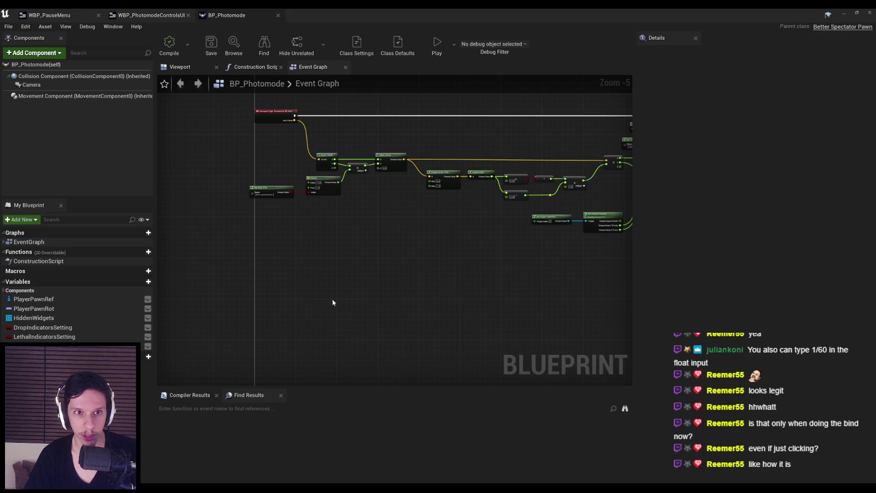
left_click(844, 14)
Run a play session with Alt+P, enter photo mode, read the logs, then stop.
key("alt+p")
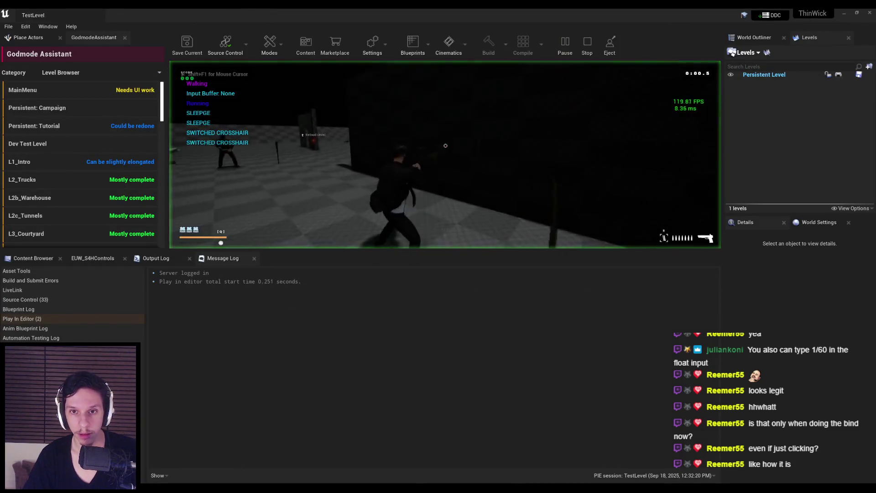
key("j")
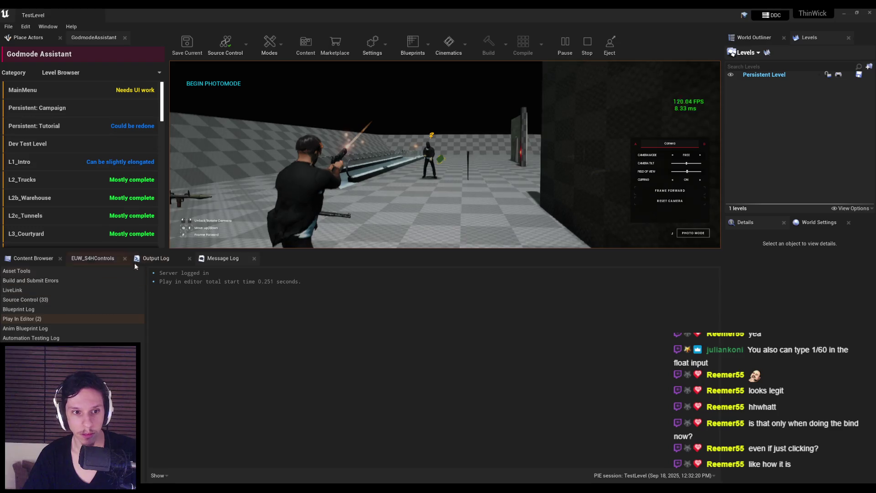
left_click(156, 259)
left_click(221, 260)
left_click(349, 181)
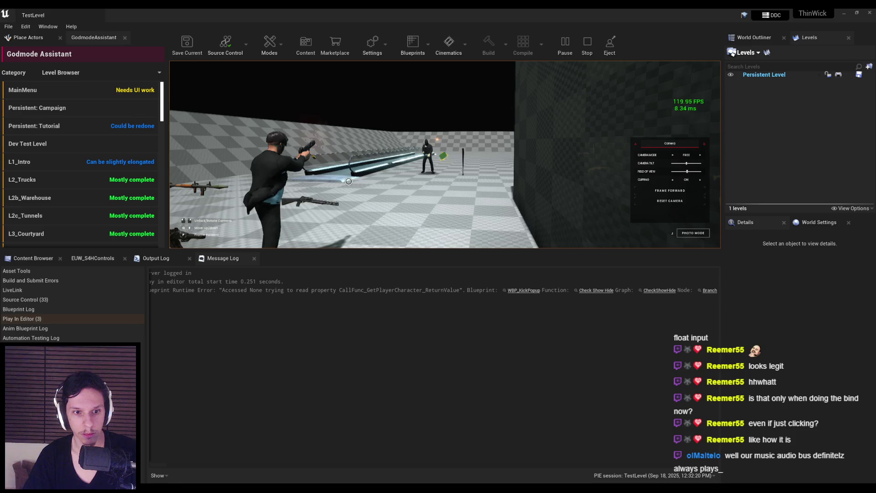
mouse_move(350, 465)
left_mouse_down()
mouse_move(280, 465)
mouse_move(426, 469)
mouse_move(283, 464)
left_mouse_up()
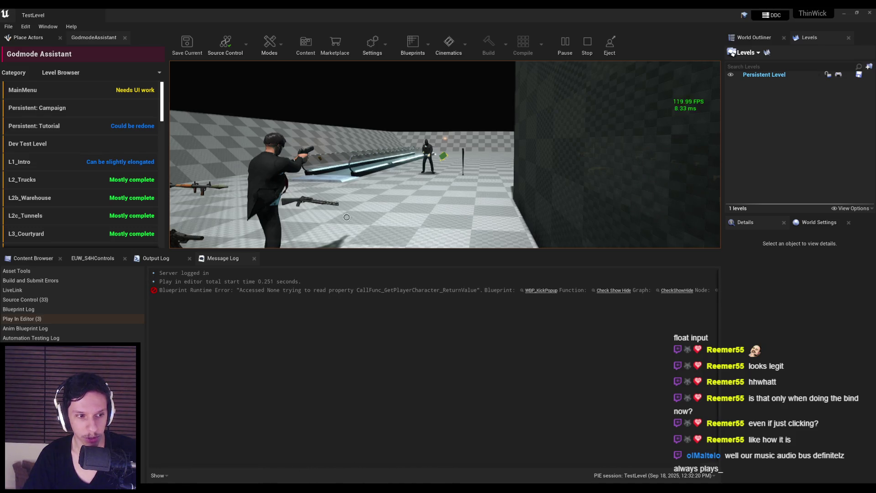
key("Escape")
Open the SM_Master sound mix from the level editor's Audio folder.
left_click(302, 470)
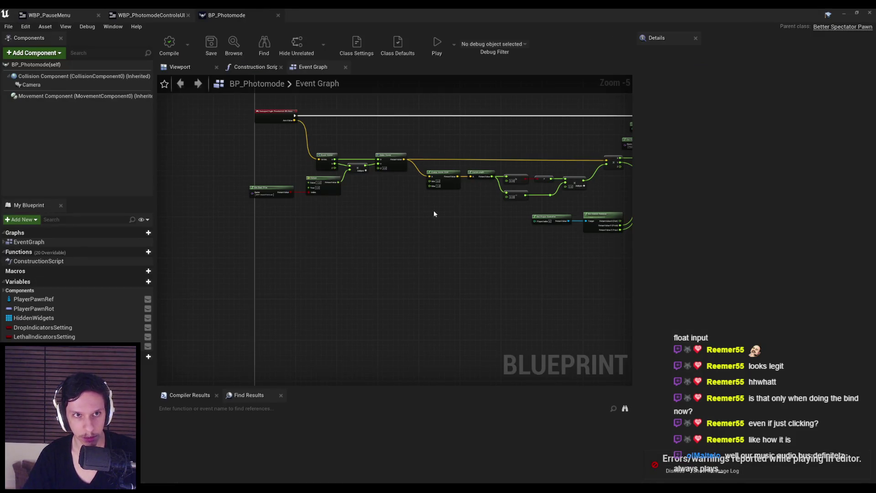
key("alt+Tab")
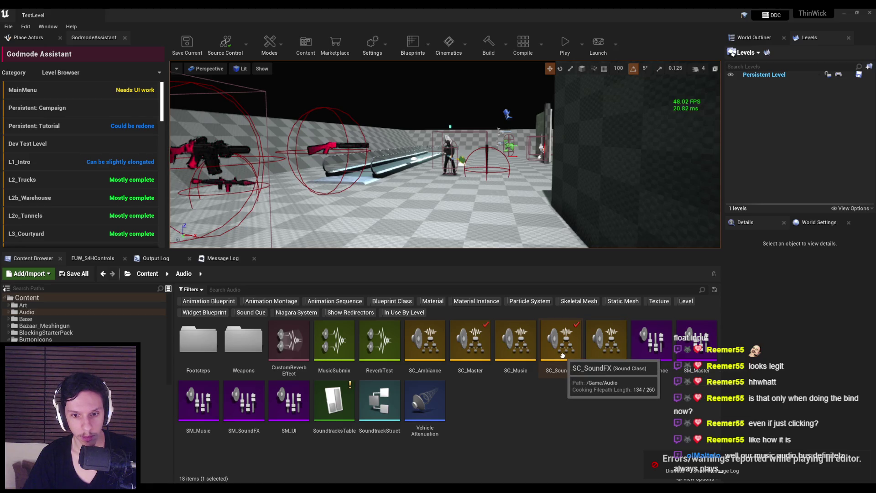
double_click(694, 343)
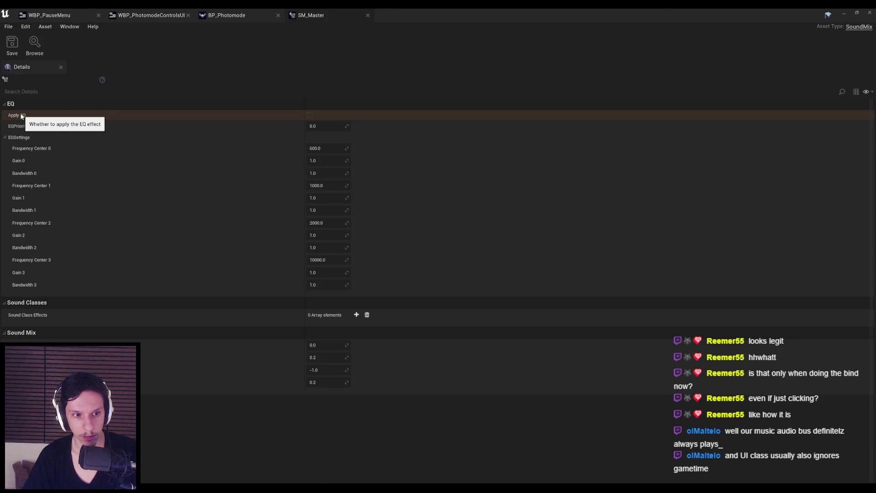
Add and then clear a Sound Class Effects entry in SM_Master, then save and close it.
left_click(357, 314)
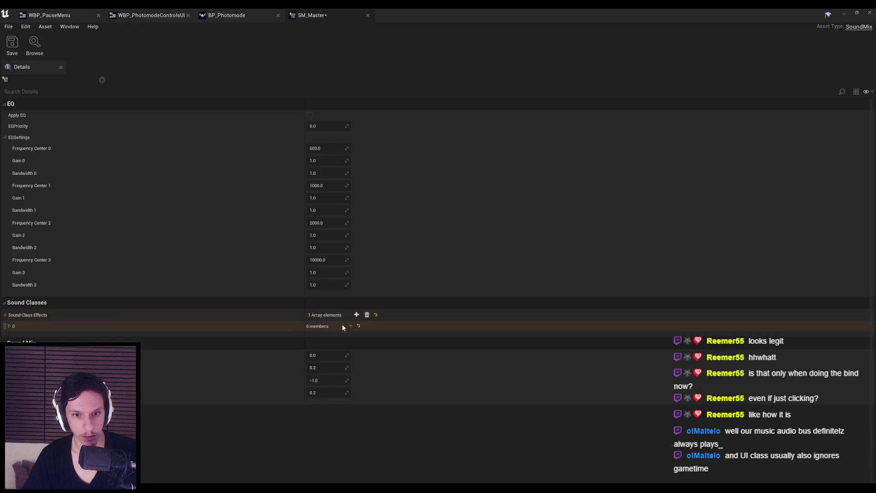
left_click(9, 326)
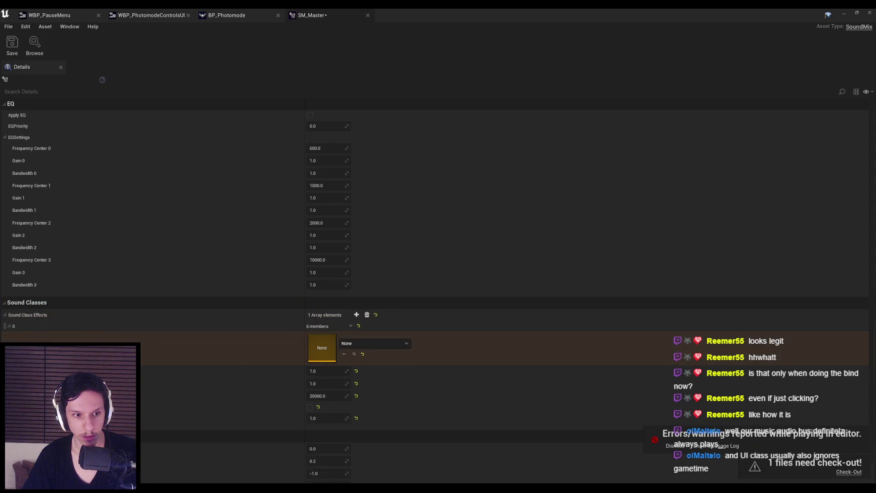
left_click(343, 343)
left_click(364, 346)
left_click(367, 315)
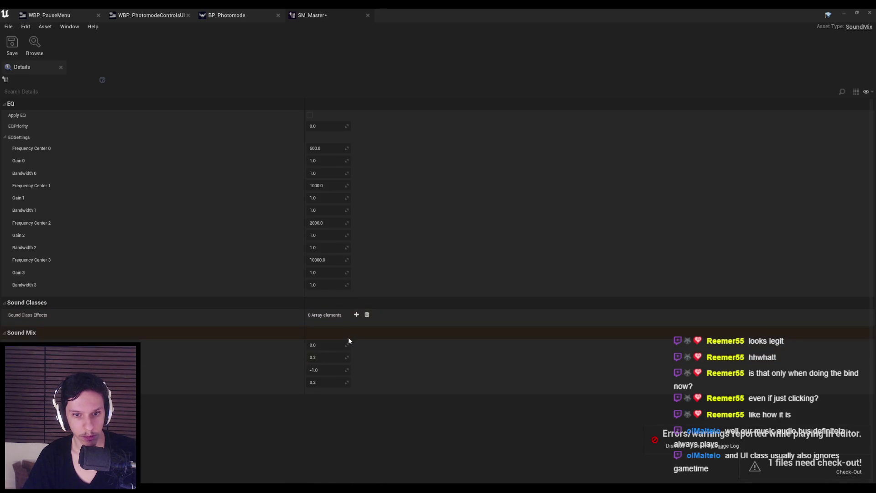
key("ctrl+s")
left_click(489, 328)
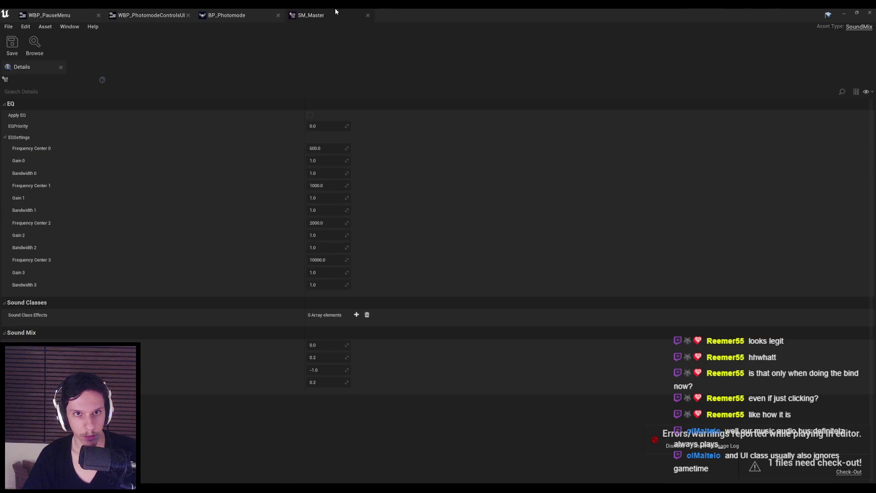
left_click(367, 15)
Open and close MusicSubmix, then open SC_Master and select its node.
left_click(843, 13)
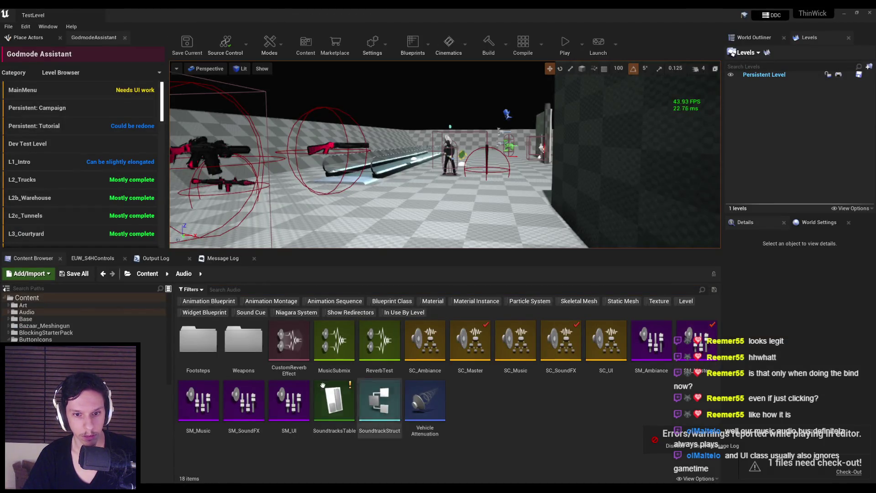
double_click(344, 358)
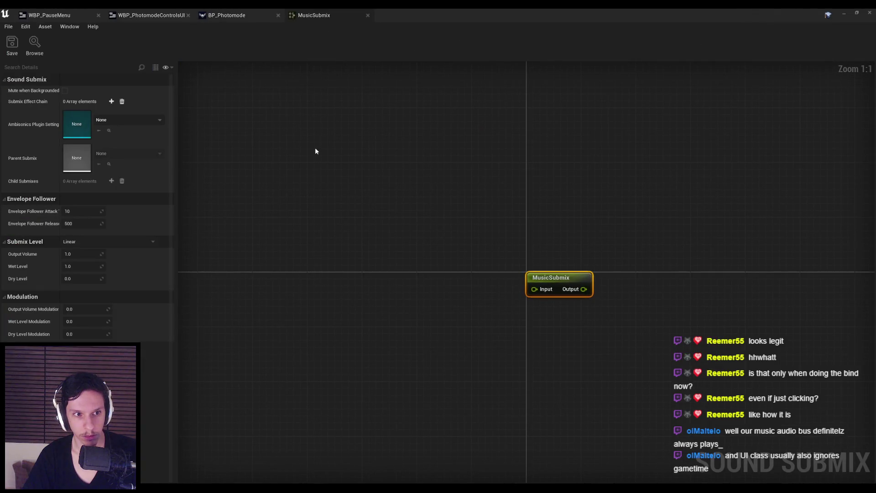
left_click(368, 15)
left_click(843, 13)
double_click(424, 347)
left_click(501, 342)
left_click(464, 288)
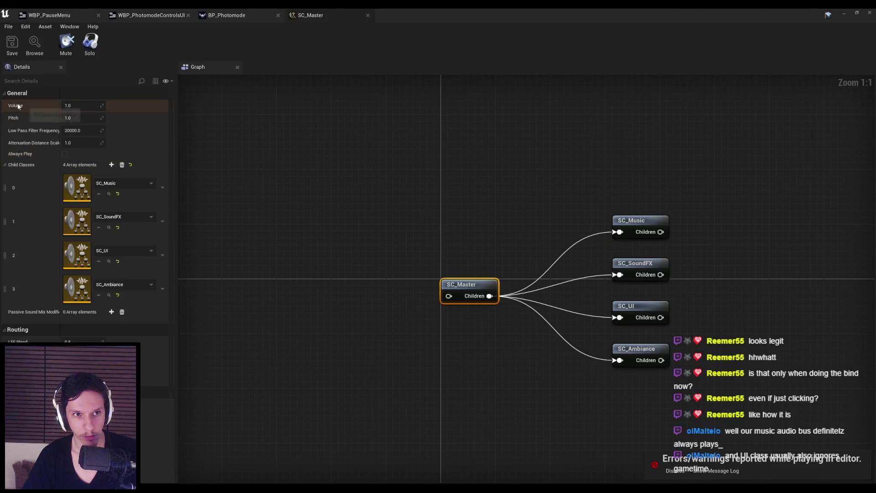
Return to the running game, enter photo mode with P, then stop the play session.
scroll(30, 244, "down", 5)
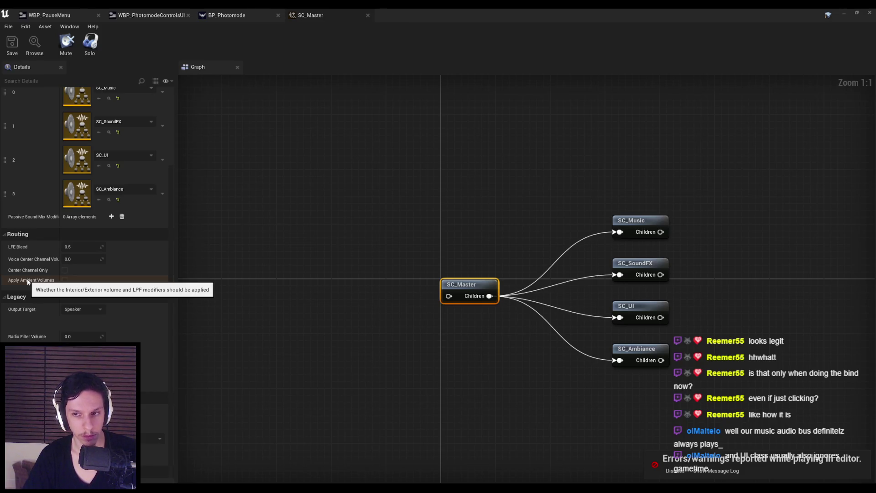
scroll(29, 319, "down", 1)
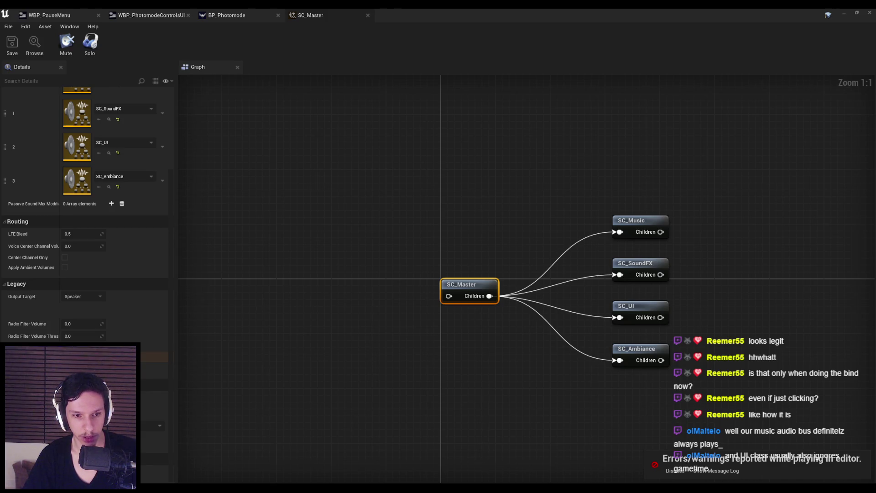
left_click(855, 18)
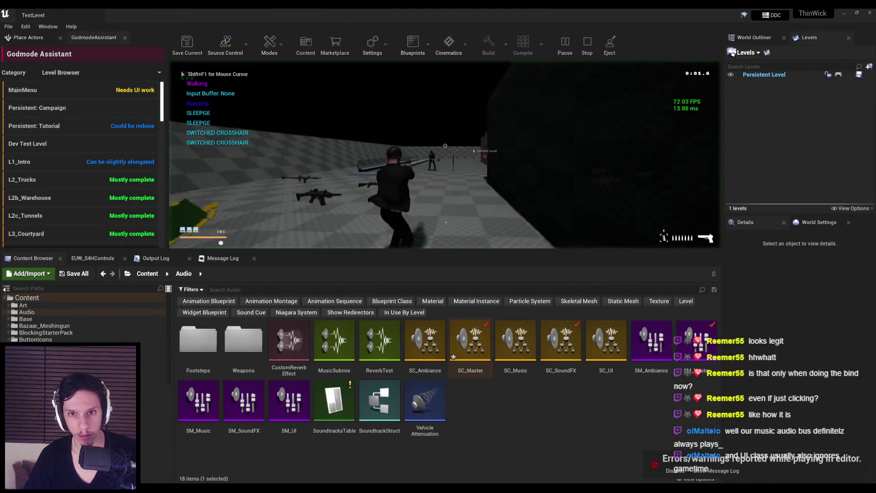
key("p")
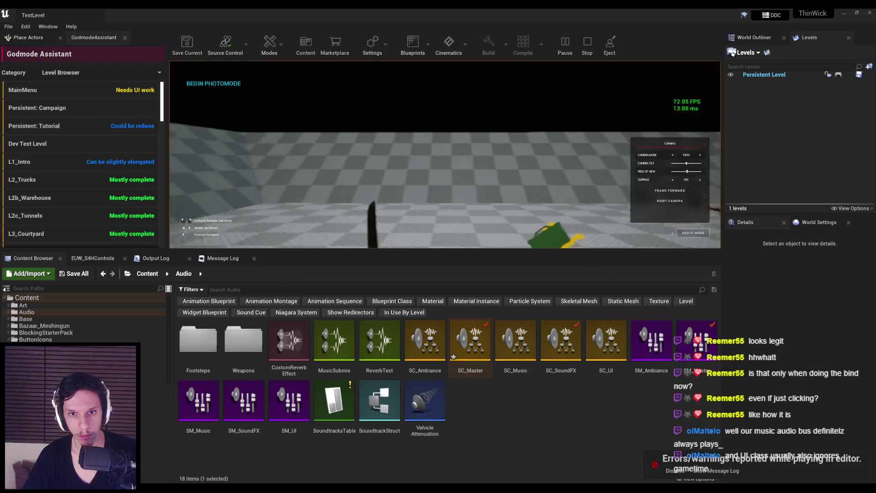
key("Escape")
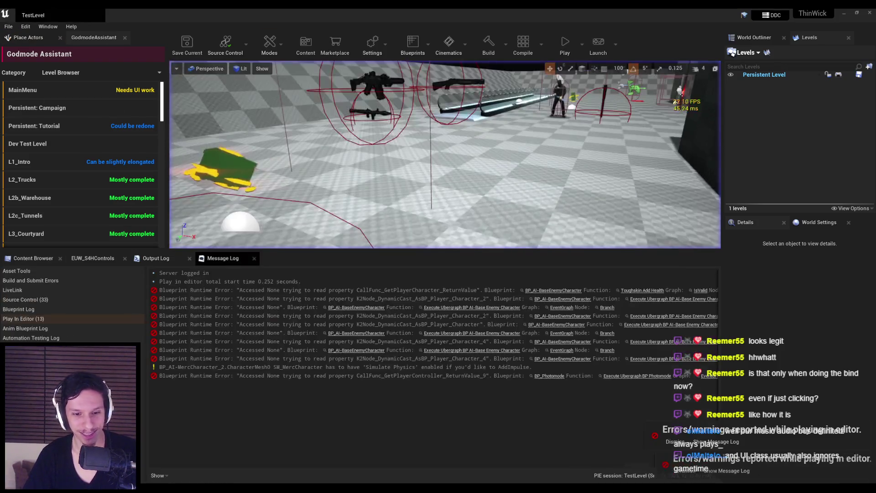
In SC_Master's graph, enable Is UISound on the SC_SoundFX class.
left_click(270, 470)
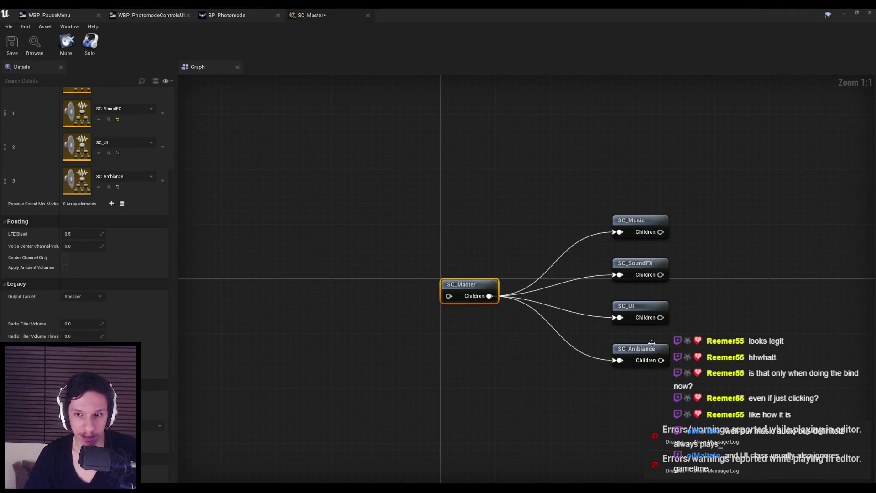
left_click(629, 271)
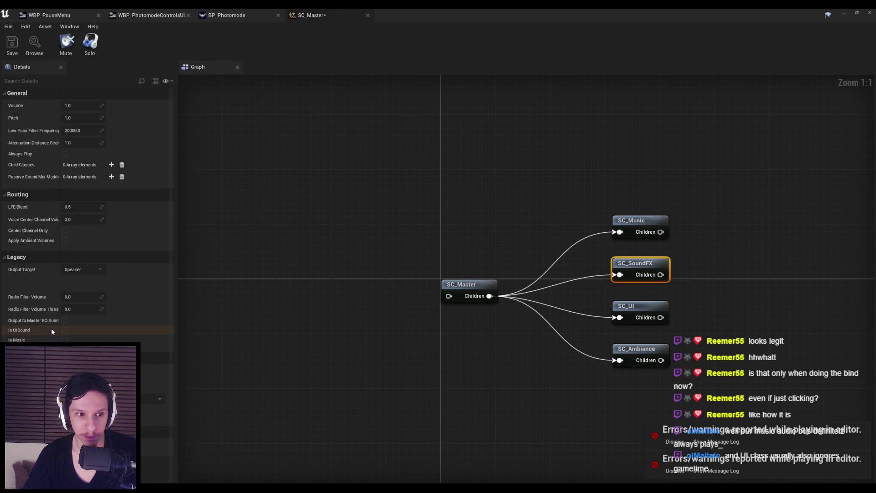
left_click(64, 330)
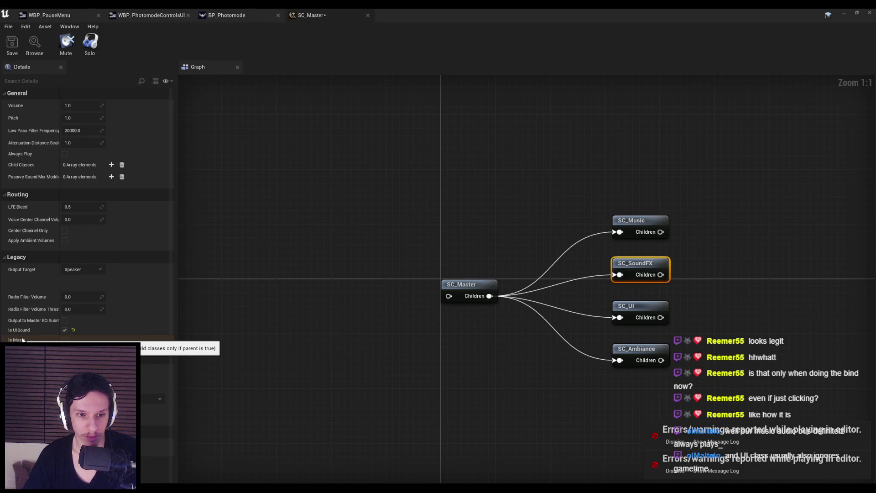
key("alt+Tab")
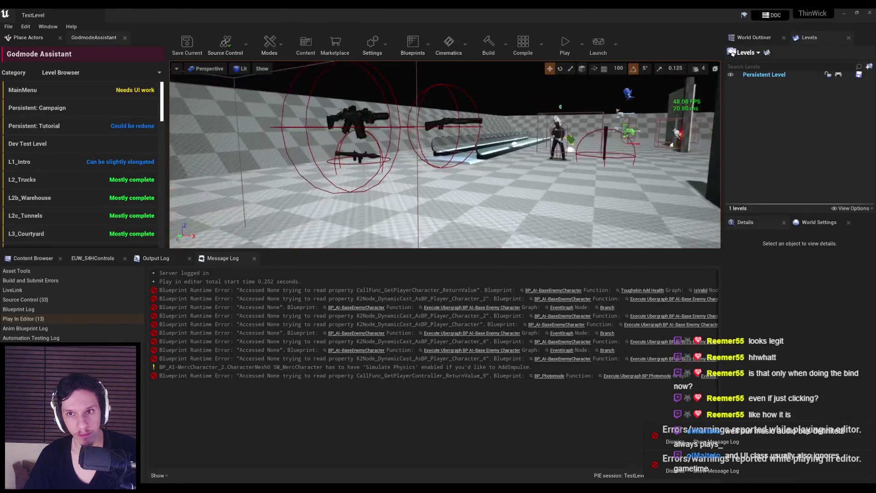
Play the level, unlock the photo-mode camera, and frame the enemy beside the rail.
left_click(565, 43)
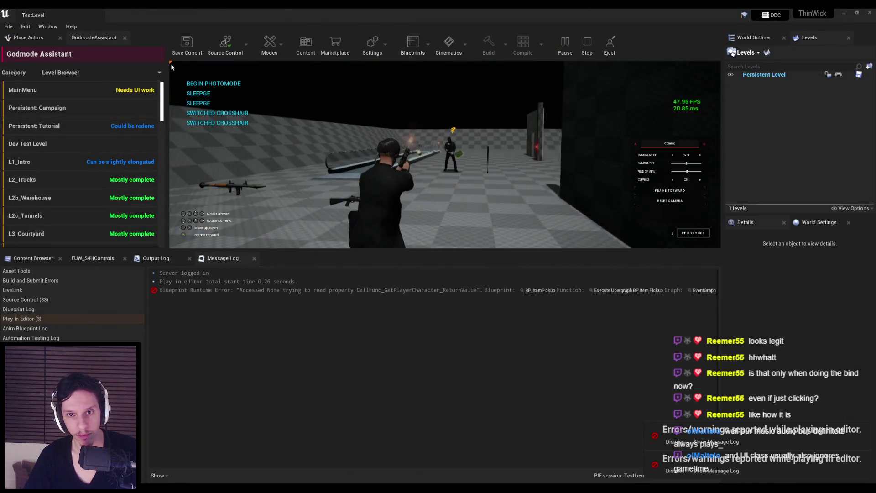
left_click(172, 67)
left_click_drag(368, 126, 359, 136)
mouse_move(425, 142)
left_mouse_down()
mouse_move(280, 142)
mouse_move(445, 157)
mouse_move(277, 168)
mouse_move(493, 190)
mouse_move(222, 183)
left_mouse_up()
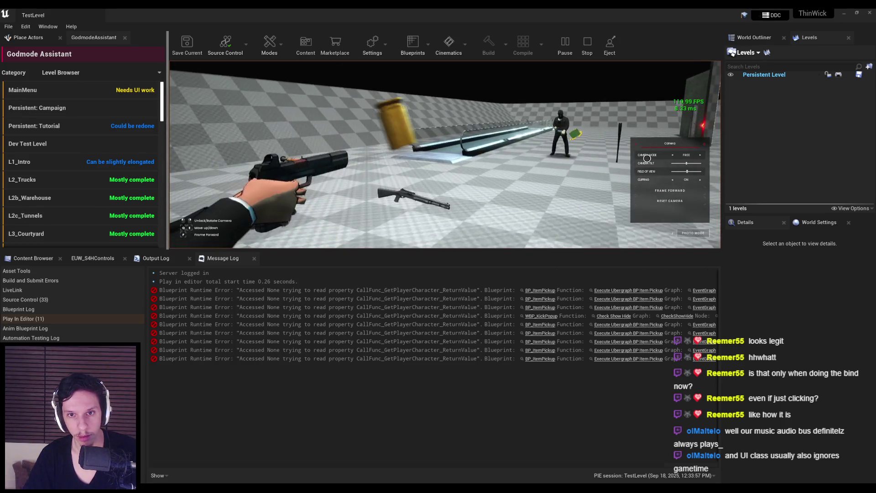
key("Escape")
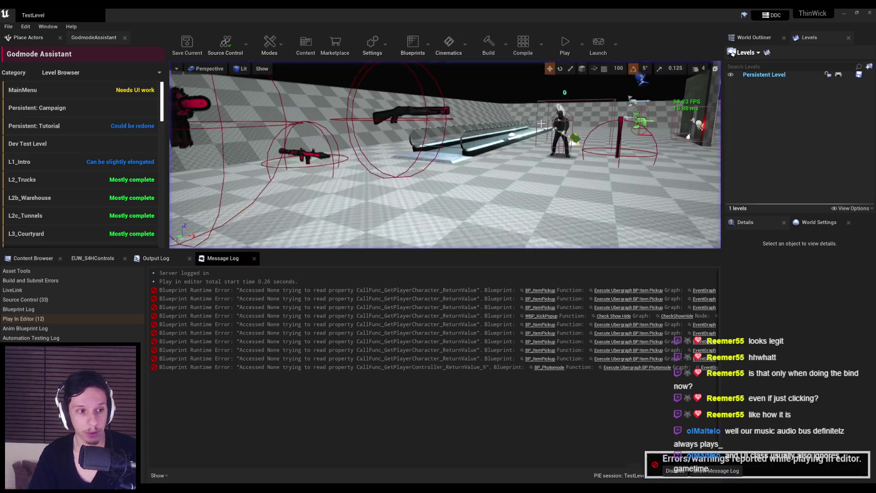
Restart play several times, shooting the enemy and entering photo mode, then return to SC_Master.
key("alt+p")
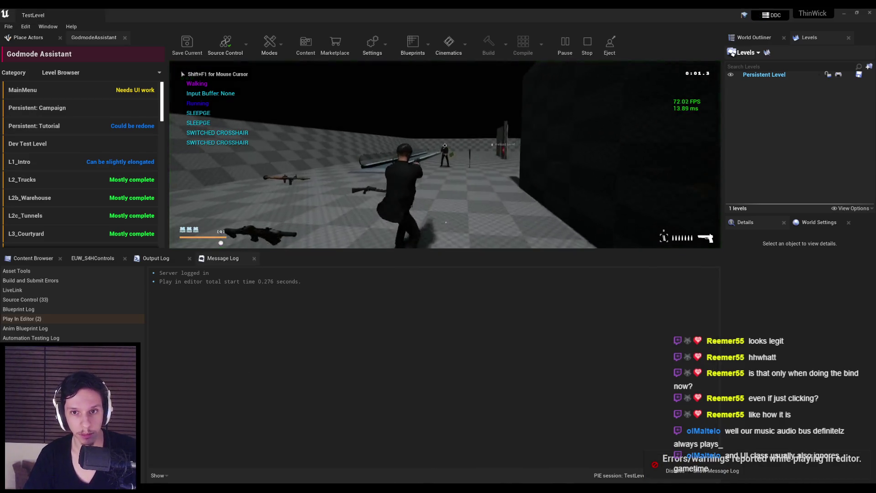
left_click(445, 145)
key("p")
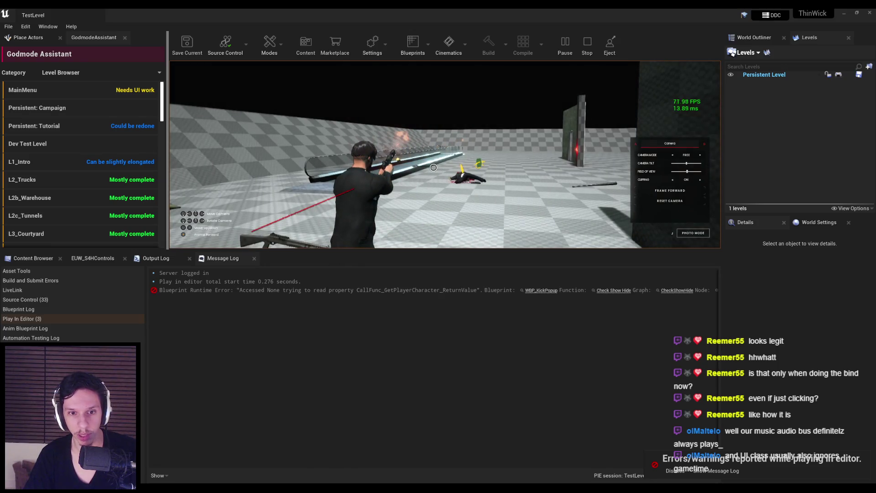
key("Escape")
key("alt+p")
left_click(445, 146)
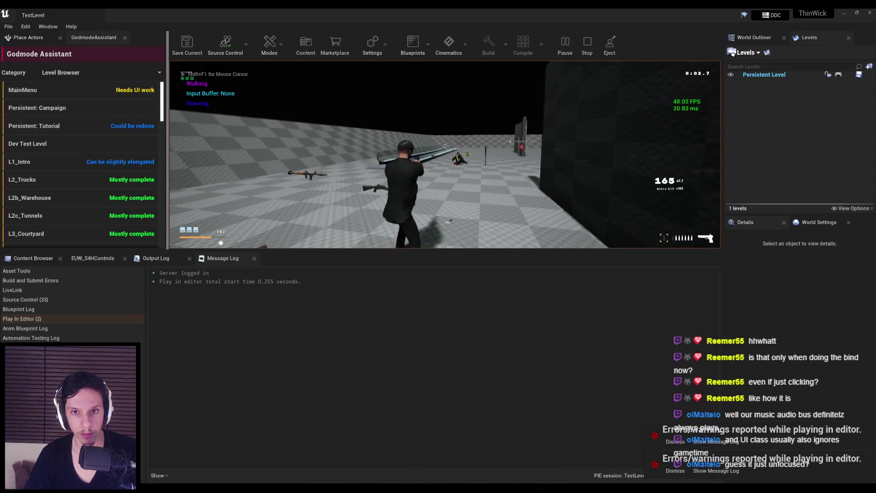
key("Escape")
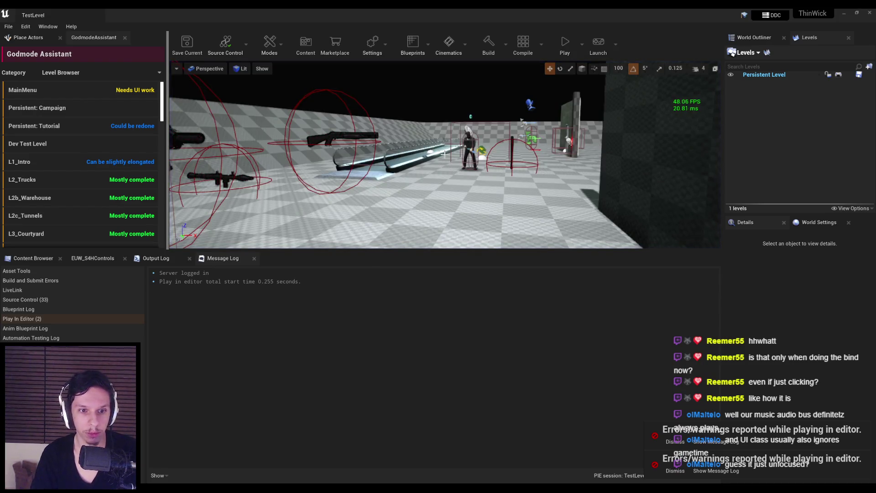
key("alt+p")
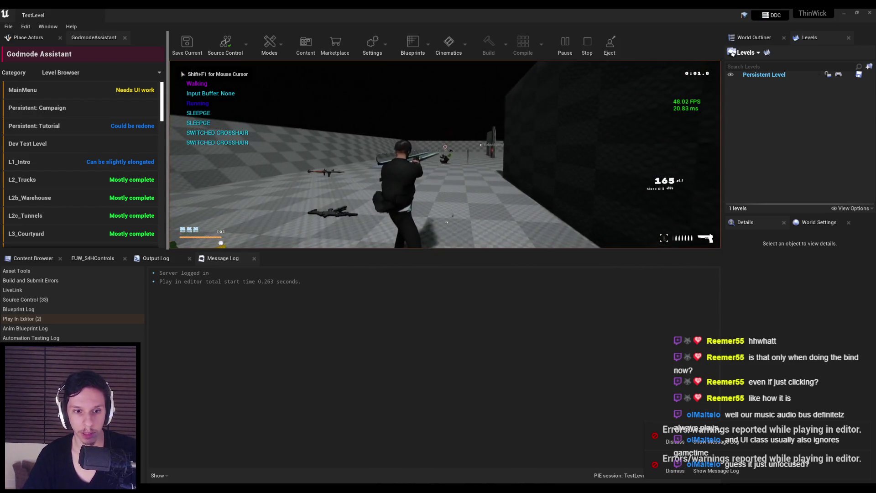
key("Escape")
key("alt+Tab")
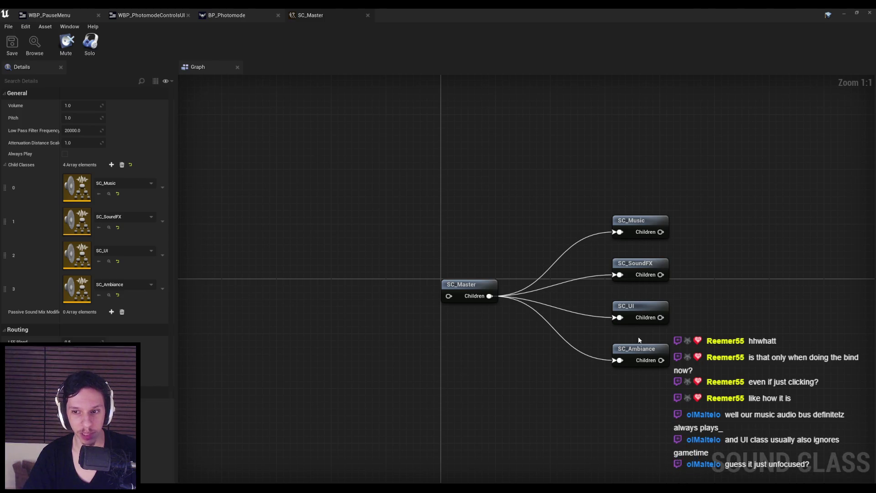
Inspect the SC_UI sound class settings, then move through WBP_PhotomodeControlsUI to BP_Photomode's Event Graph.
left_click(633, 306)
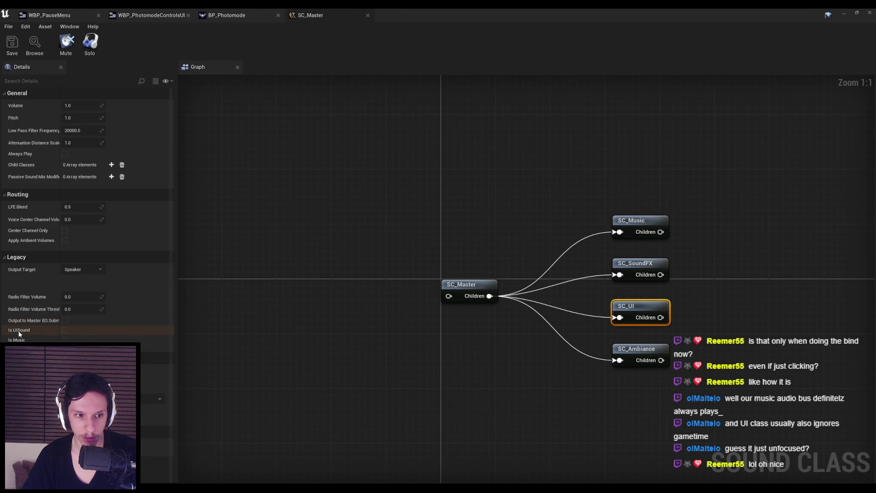
left_click(151, 15)
right_click(354, 295)
type("u")
left_click(227, 15)
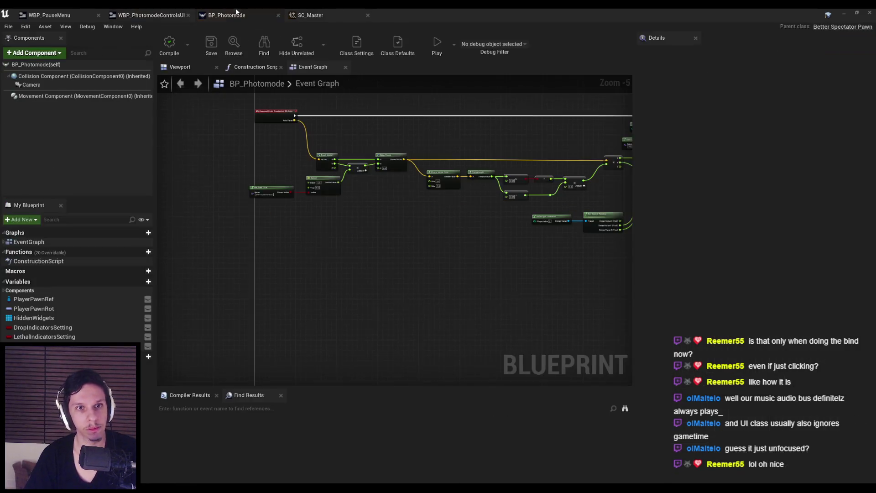
Add a Set UISound node to BP_Photomode's graph with Context Sensitive turned off.
right_click(334, 300)
type("uisi")
key("BackSpace")
type("ound")
left_click(455, 306)
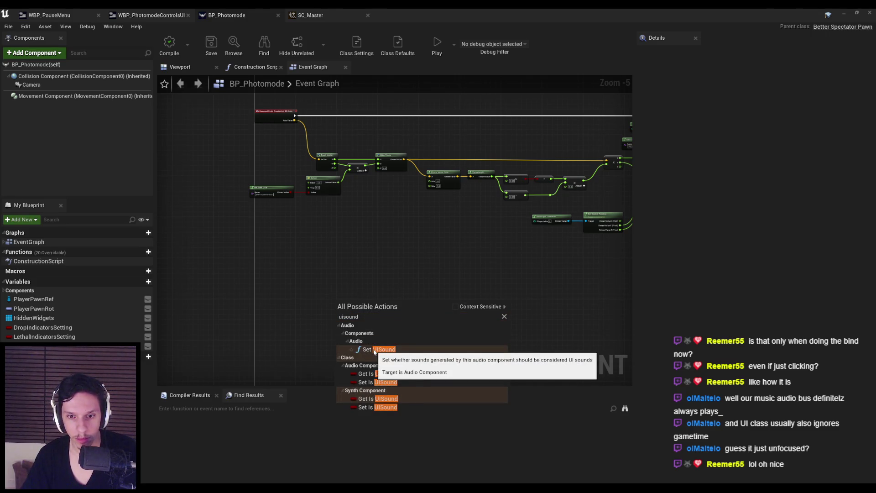
left_click(374, 350)
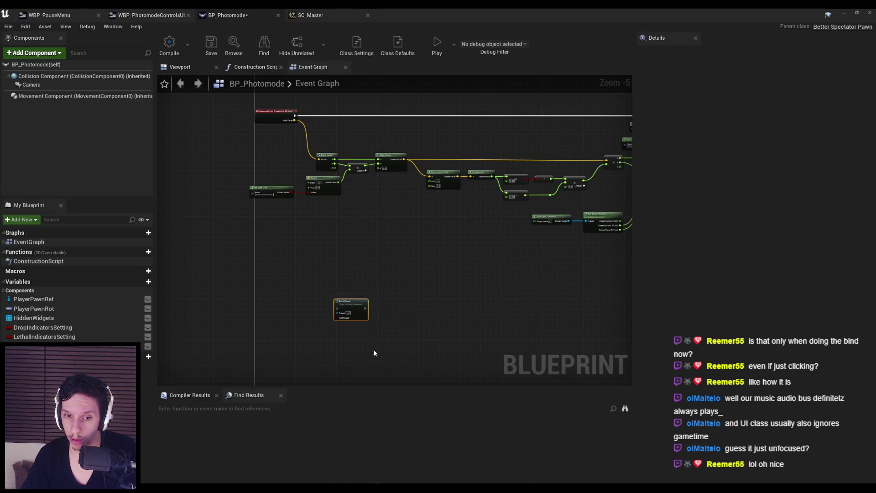
Delete the trial Set UISound node and save the BP_Photomode blueprint.
key("Home")
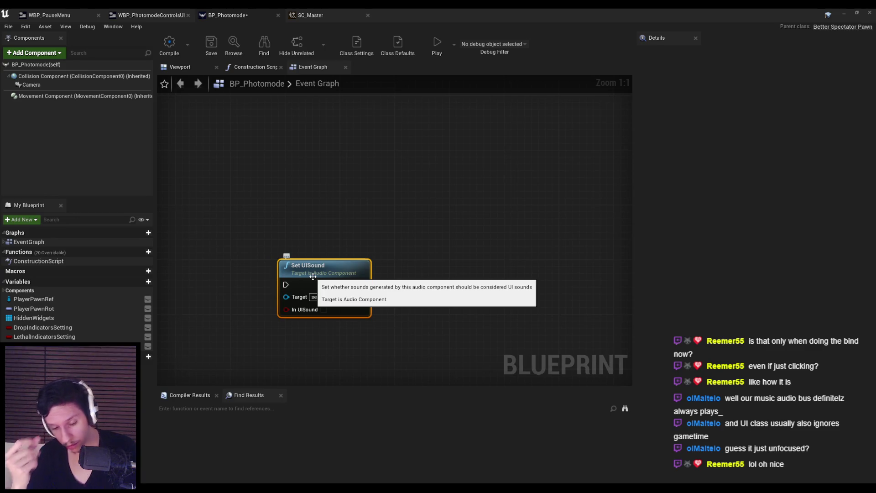
key("Delete")
scroll(281, 265, "down", 7)
left_click(211, 44)
left_click(326, 14)
Add a Passive Sound Mix Modifier to SC_SoundFX, remove it again, and close SC_Master.
left_click(312, 242)
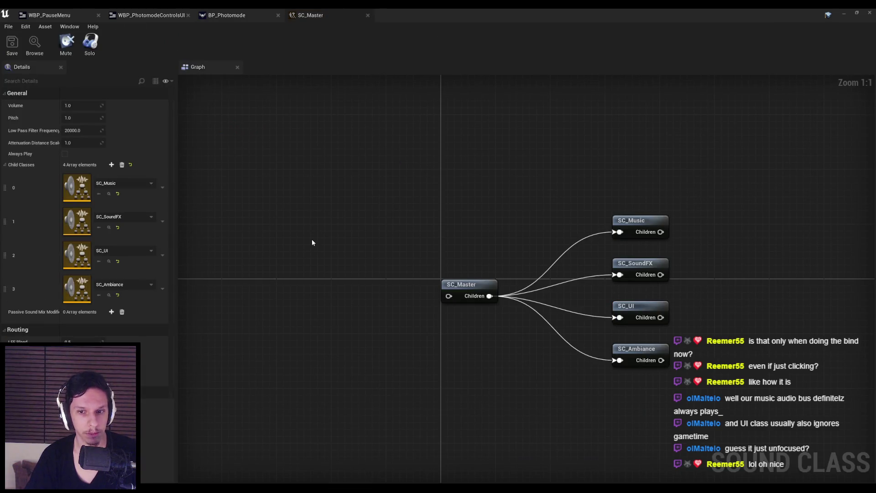
left_click(631, 273)
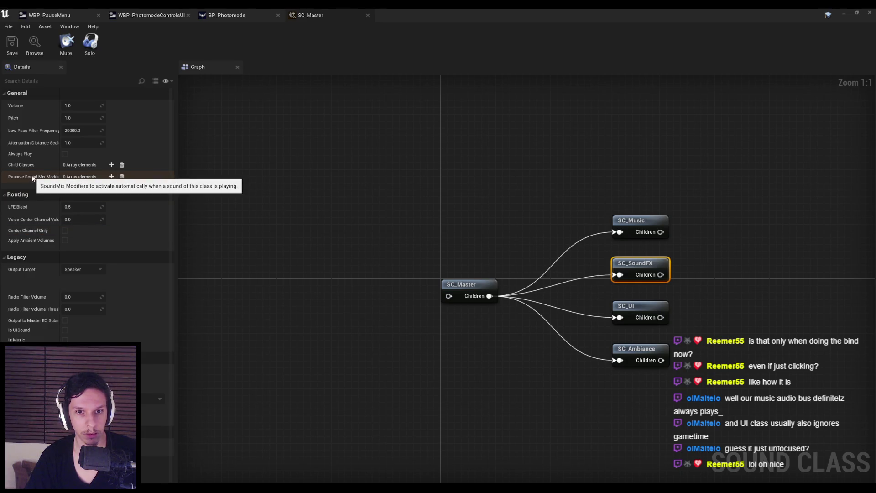
left_click(111, 176)
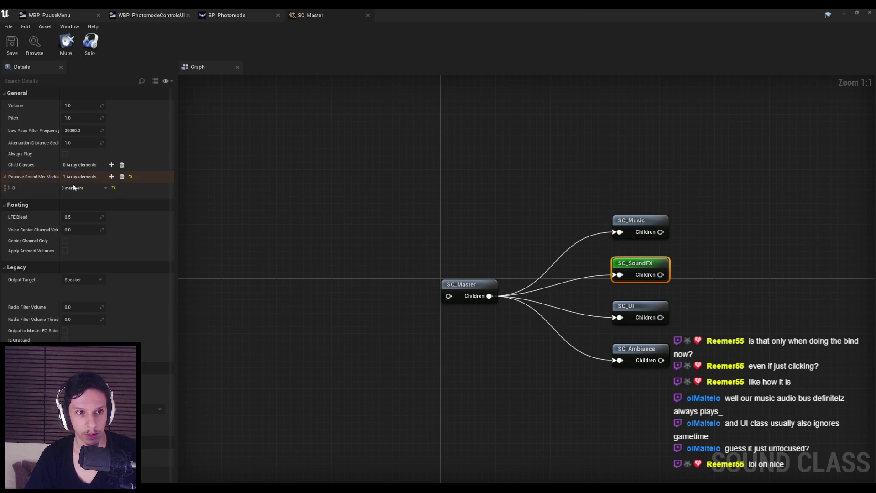
left_click(9, 187)
left_click(128, 207)
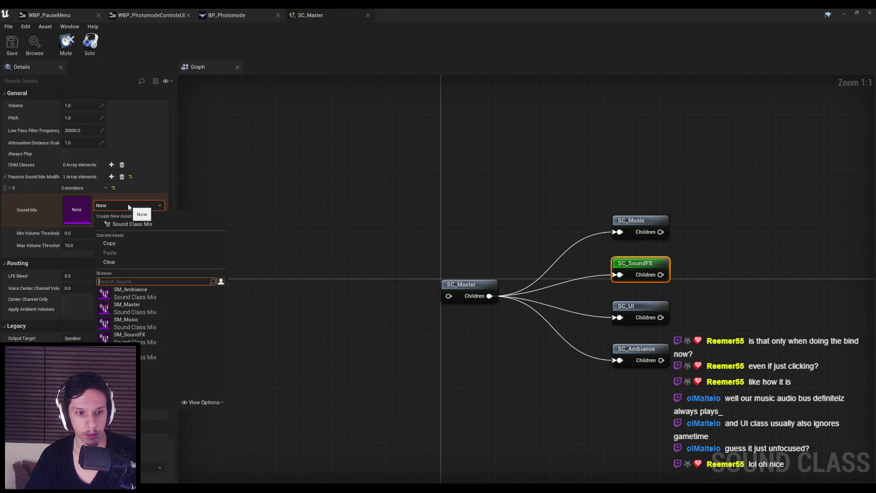
left_click(122, 177)
left_click(122, 177)
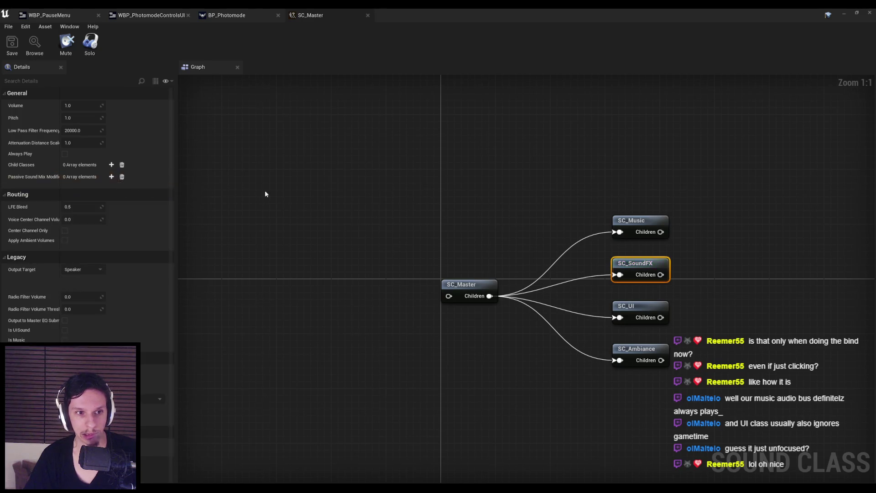
left_click(250, 192)
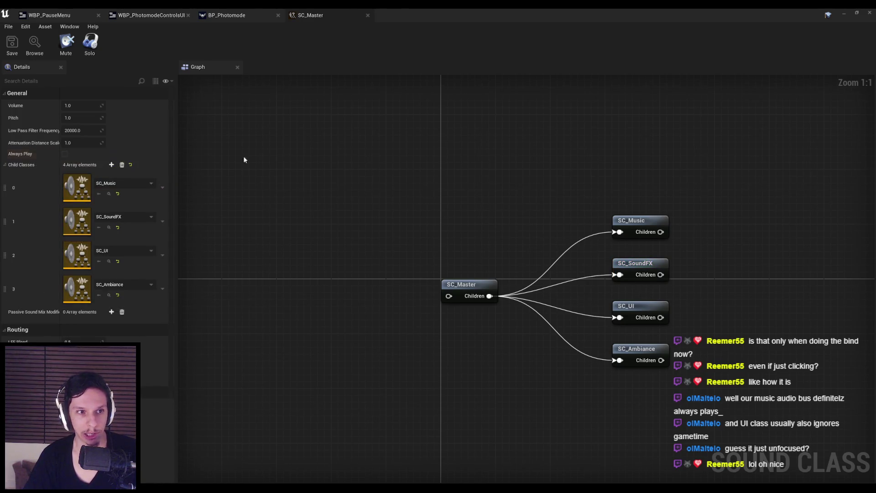
middle_click(331, 11)
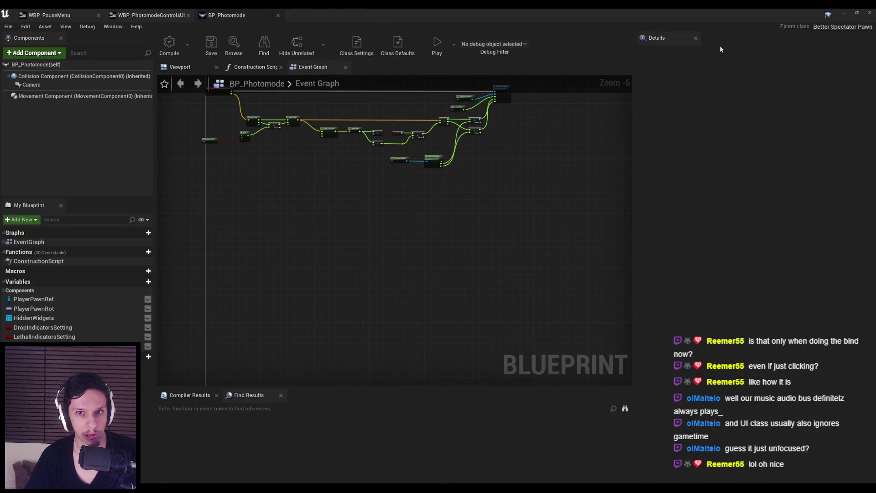
left_click(844, 13)
Play the level, enter photo mode with J, move the photo camera and step frames.
left_click(578, 51)
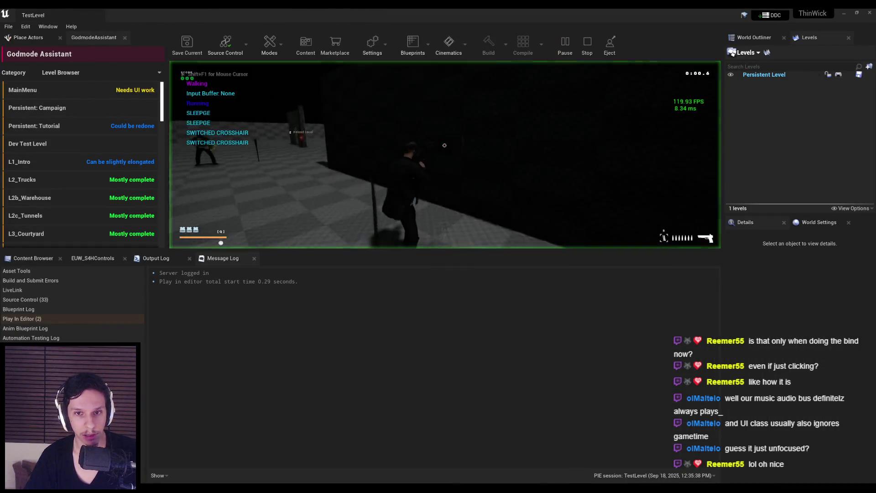
key("j")
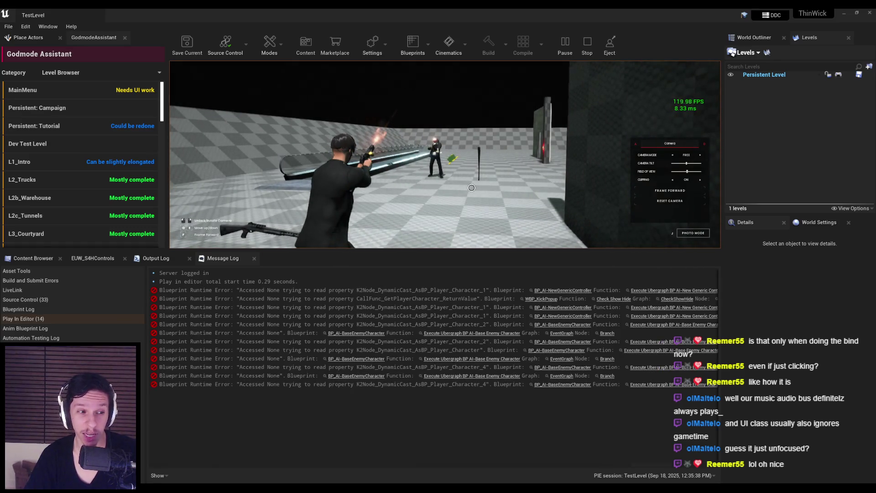
key("w")
key("f")
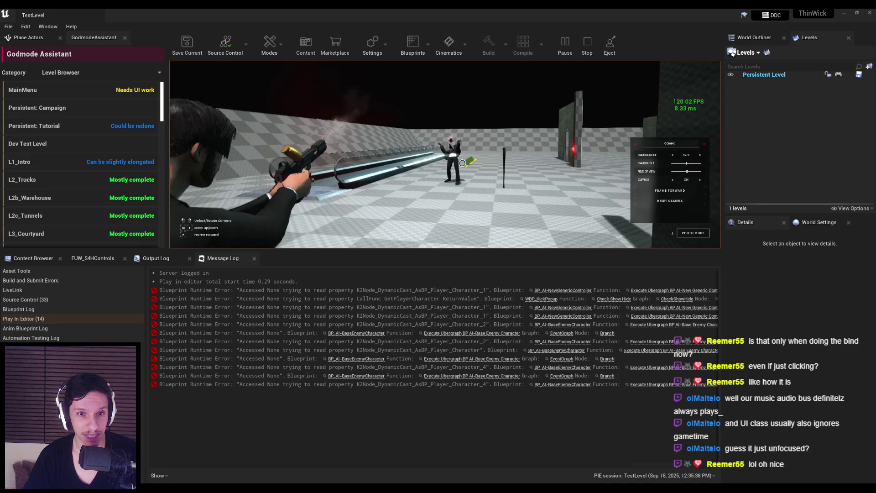
key("s")
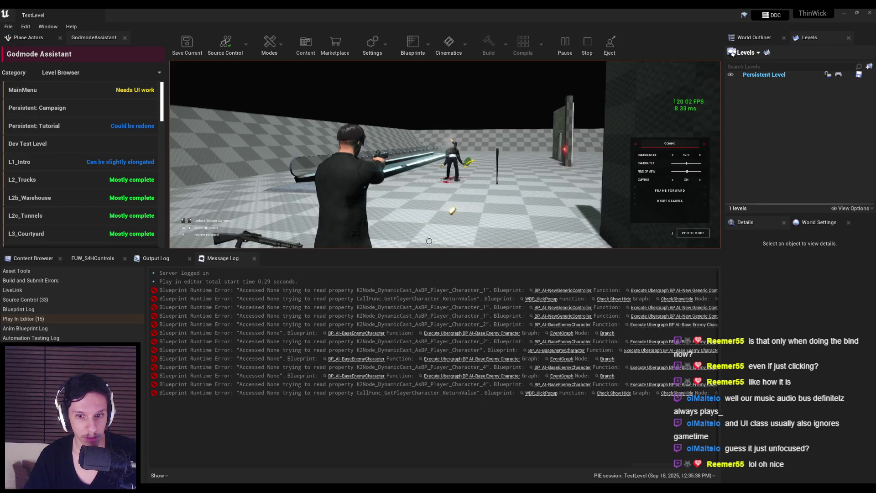
Scroll the Message Log sideways to read the Accessed None cast-to-player errors.
scroll(233, 464, "right", 3)
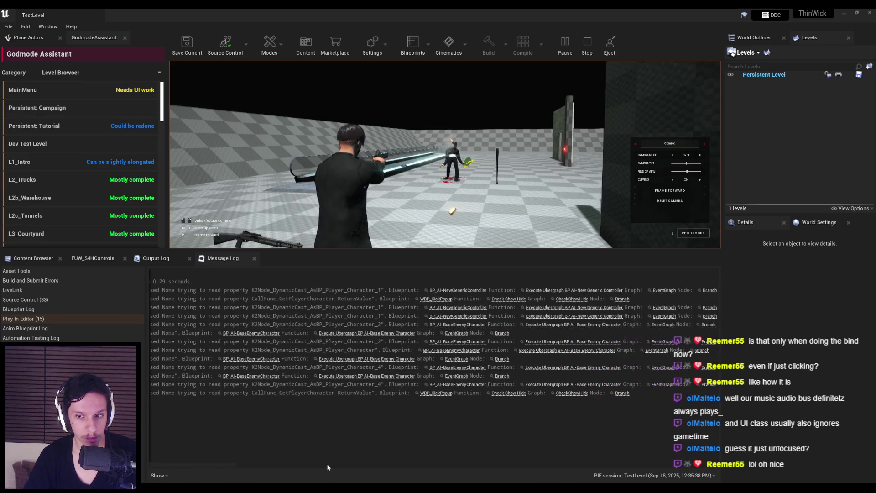
scroll(342, 464, "left", 3)
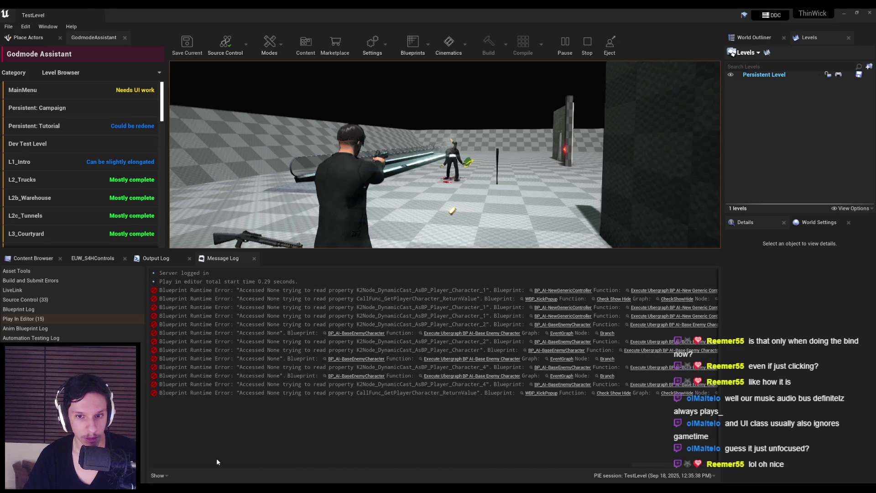
scroll(362, 462, "right", 3)
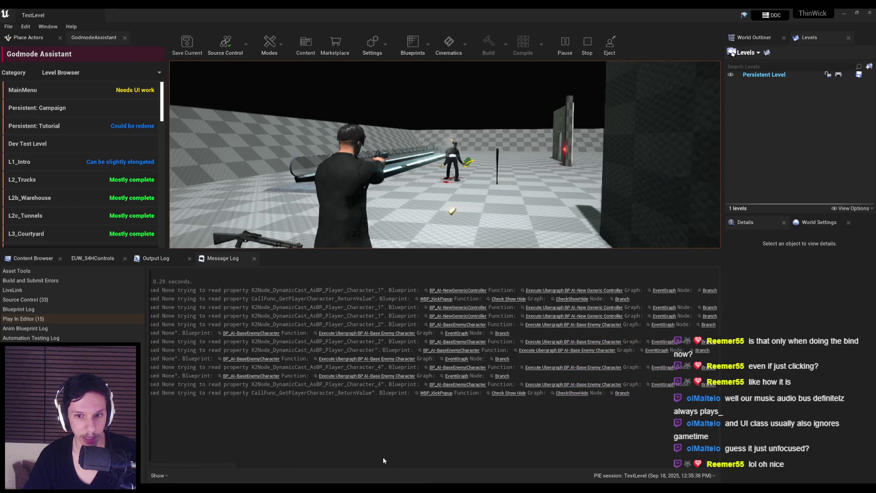
Inspect the Check Show Hide Branch, stop the simulation and review the Message Log errors.
left_click(624, 301)
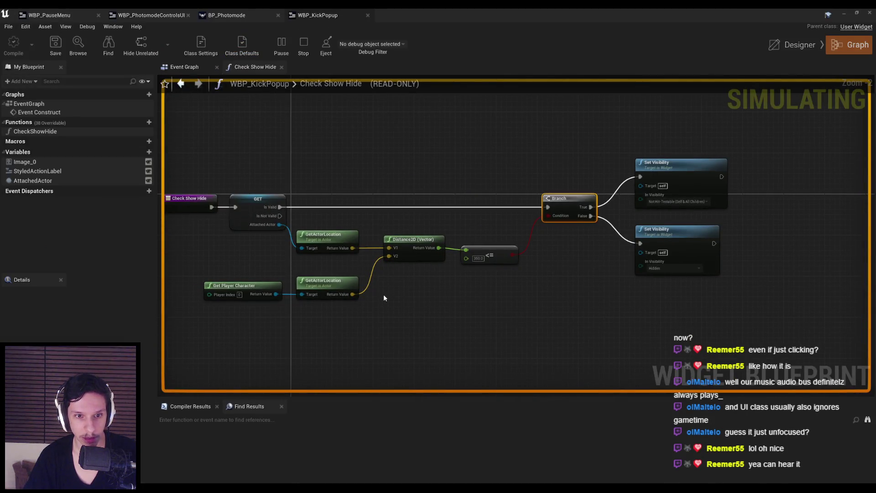
left_click_drag(384, 295, 455, 292)
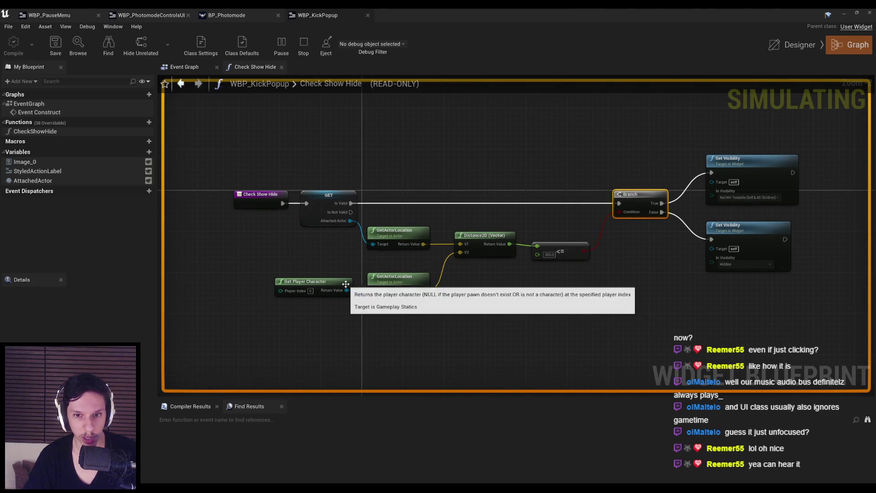
key("Escape")
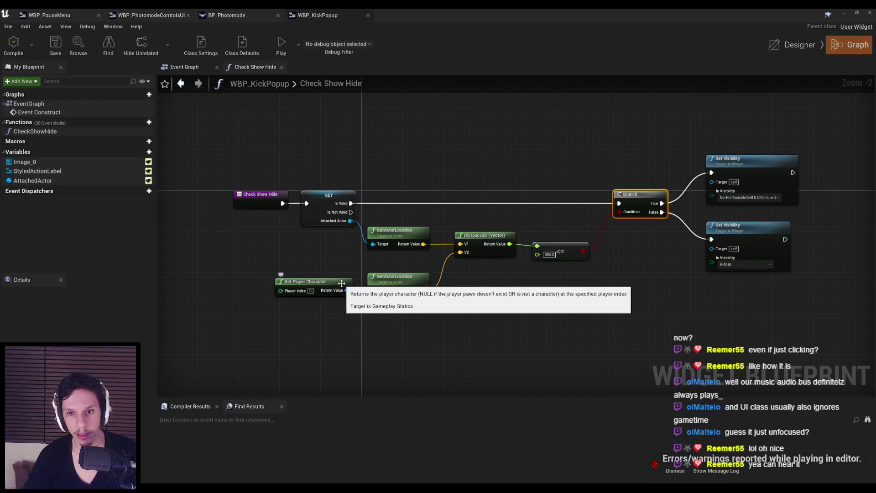
mouse_move(515, 13)
left_mouse_down()
mouse_move(516, 44)
mouse_move(510, 31)
left_mouse_up()
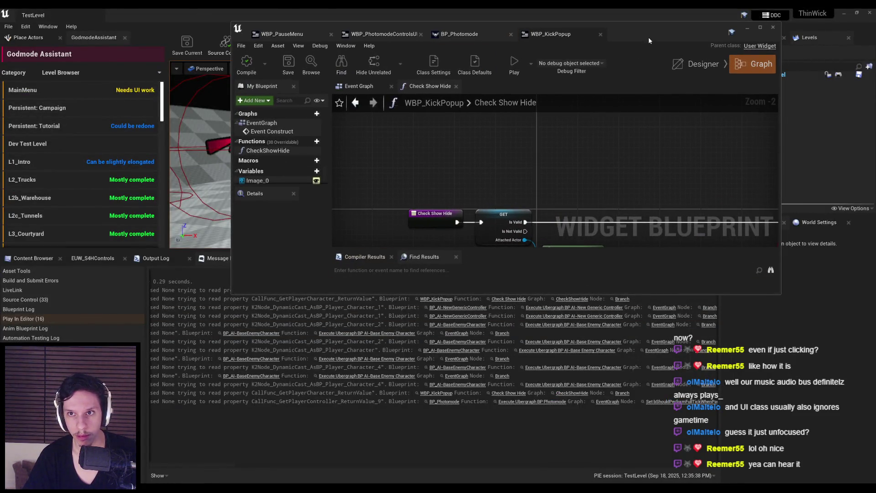
double_click(648, 37)
left_click_drag(621, 9, 603, 25)
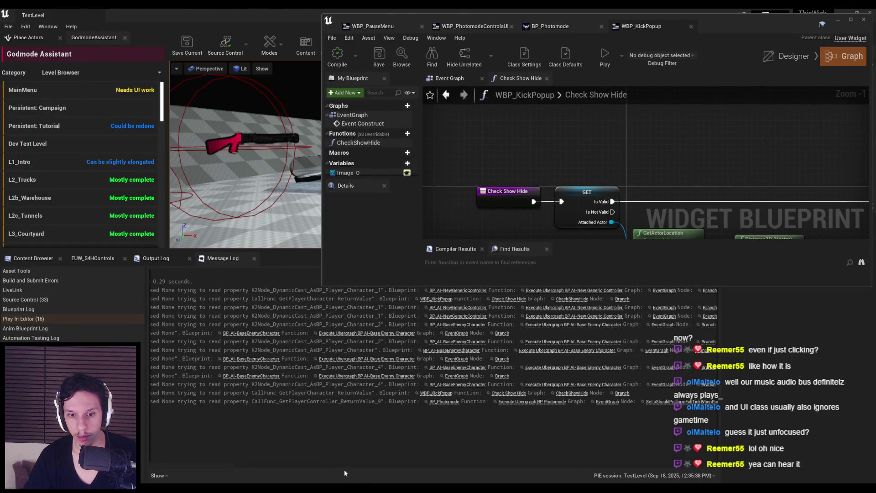
mouse_move(337, 467)
left_mouse_down()
mouse_move(192, 461)
mouse_move(494, 454)
left_mouse_up()
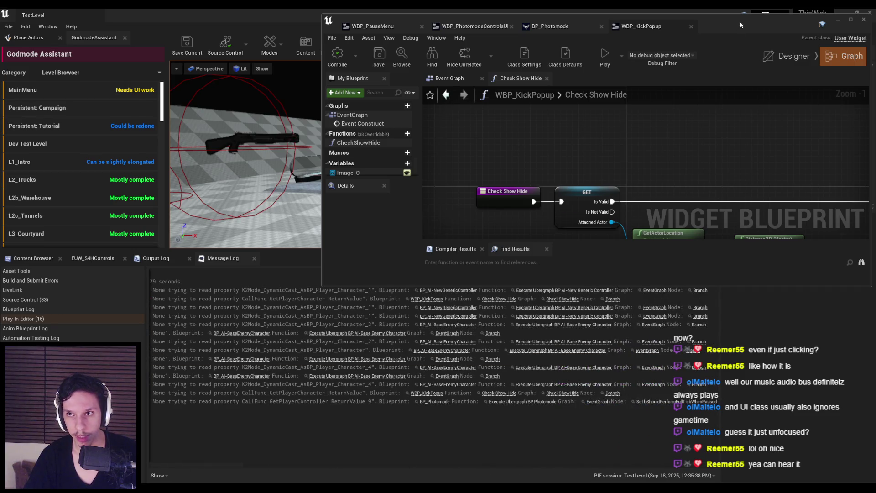
double_click(741, 21)
Review WBP_KickPopup's Event Graph and Designer layout, then open the CheckShowHide function graph.
left_click(181, 83)
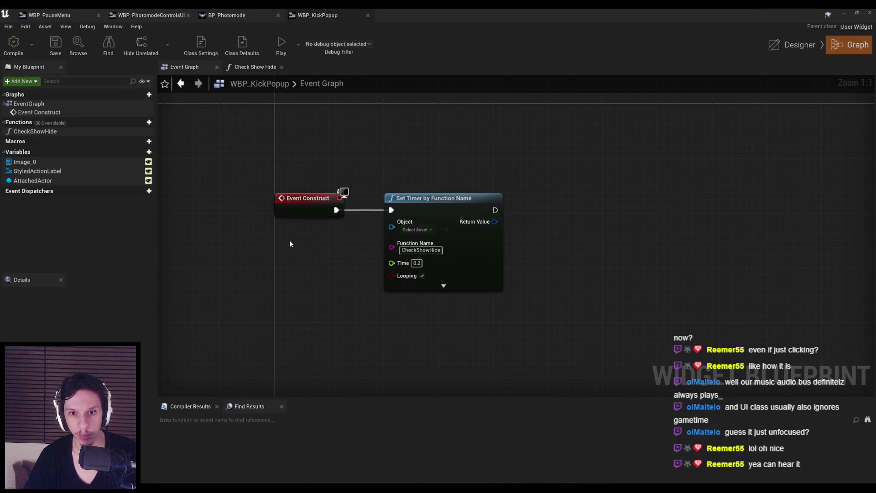
scroll(290, 244, "down", 5)
scroll(316, 230, "up", 5)
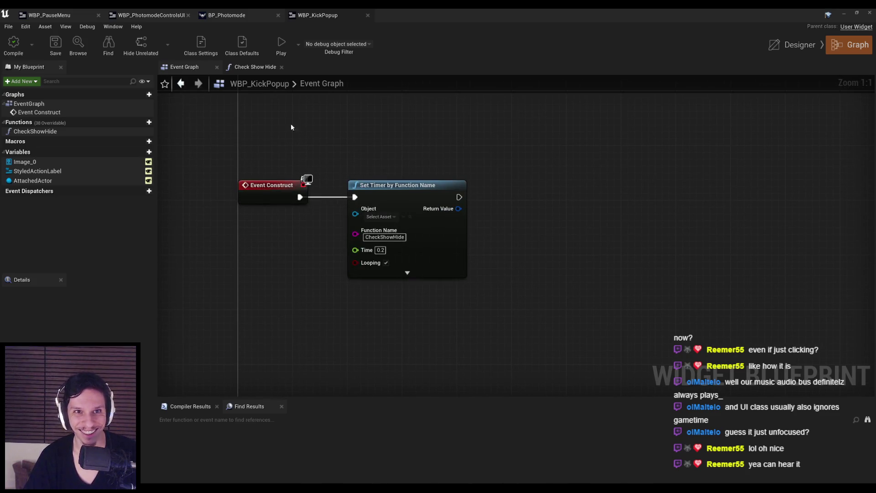
left_click(780, 46)
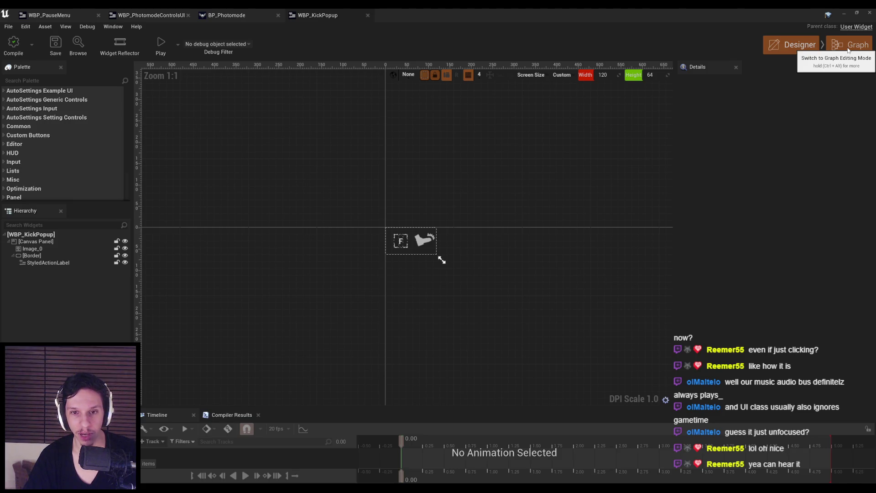
left_click(848, 49)
scroll(467, 145, "down", 3)
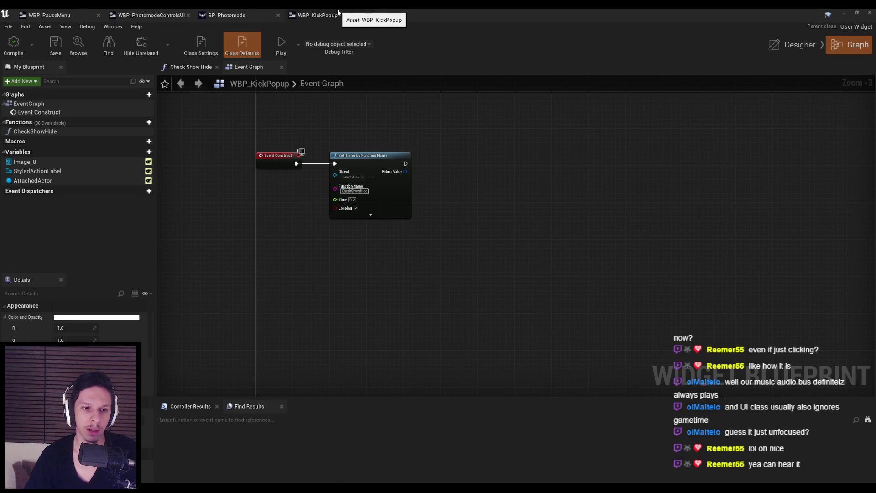
scroll(146, 363, "down", 10)
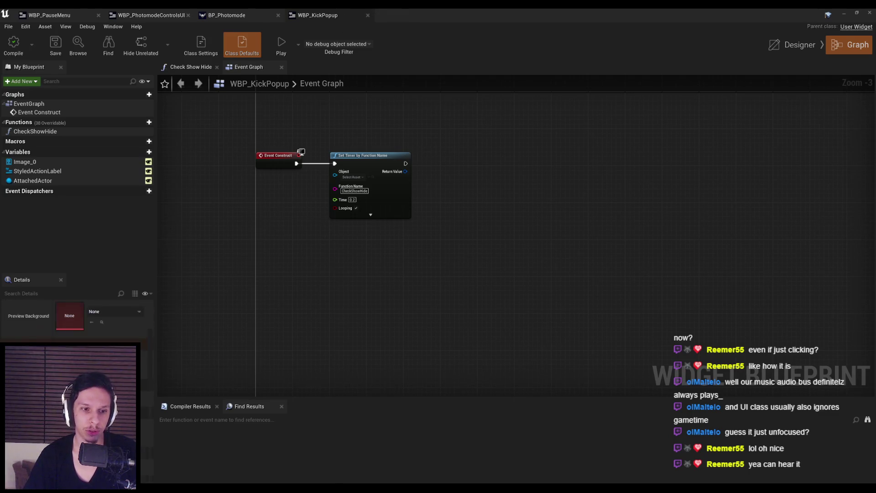
scroll(148, 361, "up", 5)
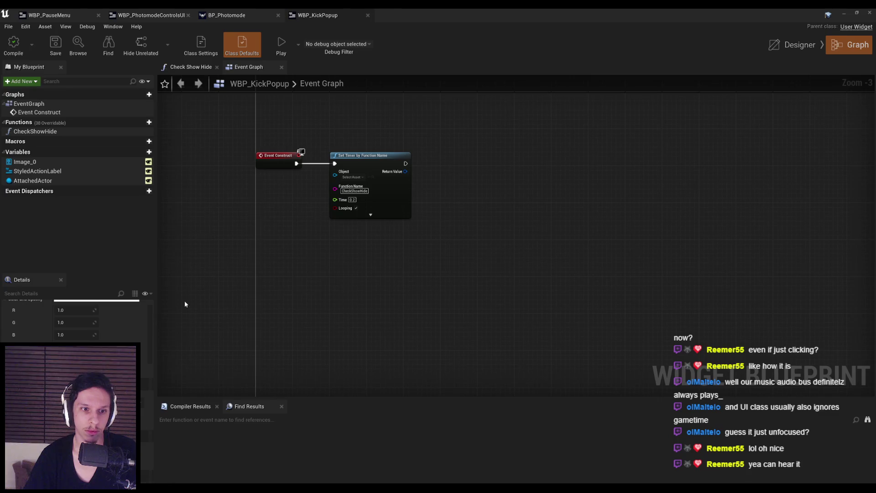
left_click(188, 68)
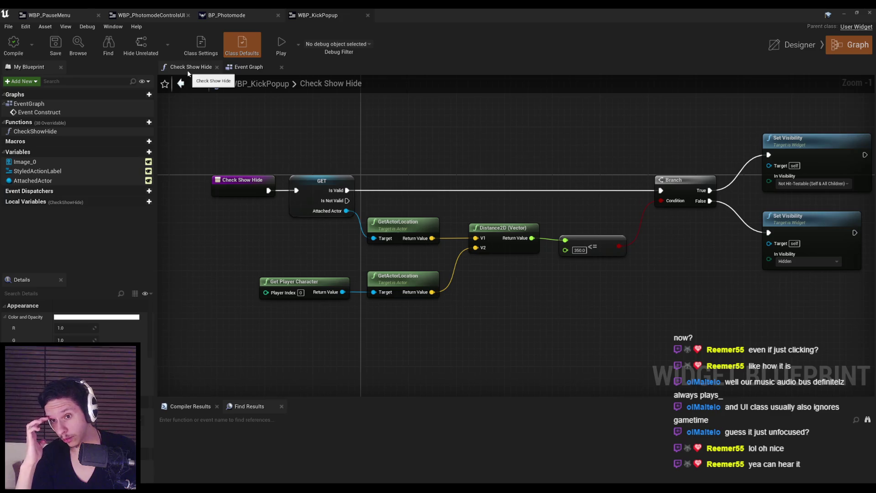
Add an Is Valid check on Get Player Character: valid to Branch, not valid hides popup.
mouse_move(342, 292)
left_mouse_down()
mouse_move(347, 240)
mouse_move(414, 178)
mouse_move(345, 192)
left_mouse_up()
type("is valid")
key("Return")
left_click_drag(468, 322, 365, 213)
left_click(490, 288)
left_click_drag(446, 190, 661, 191)
mouse_move(480, 205)
left_mouse_down()
mouse_move(369, 204)
mouse_move(659, 236)
left_mouse_up()
left_click(660, 236)
left_click_drag(336, 205, 658, 236)
scroll(833, 170, "down", 2)
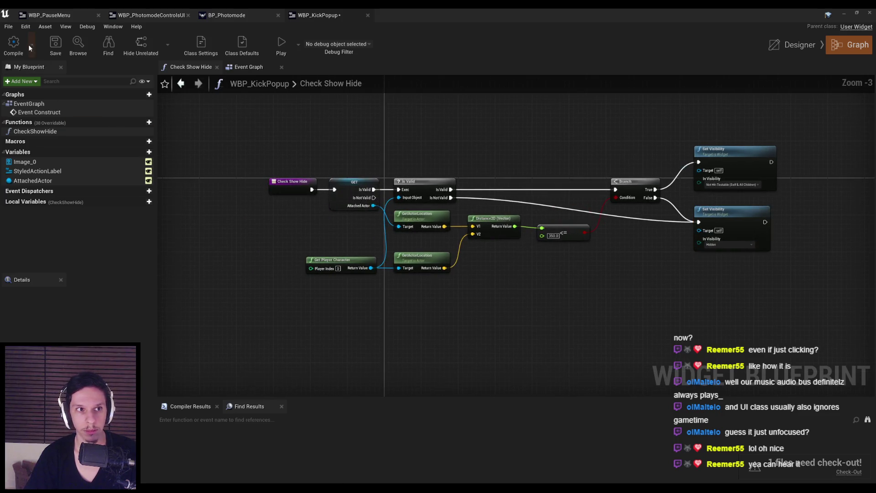
Compile and save WBP_KickPopup, checking the file out, and close its editor.
left_click(14, 43)
left_click(497, 325)
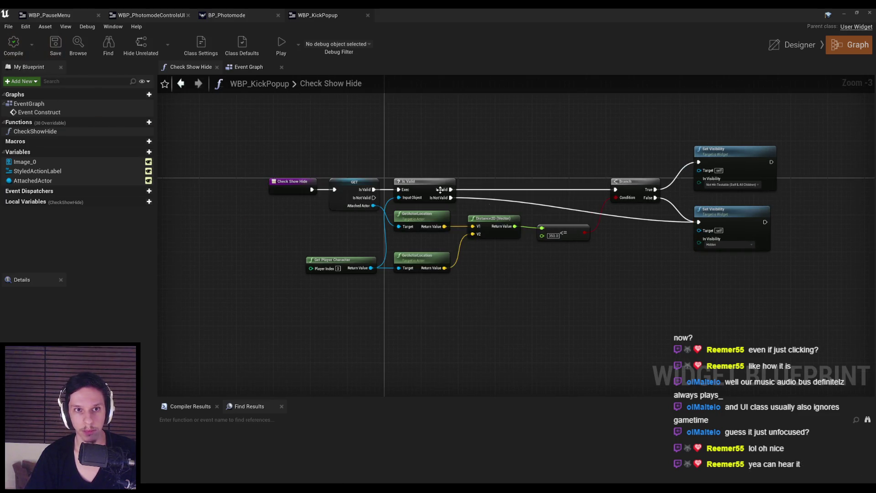
left_click(368, 15)
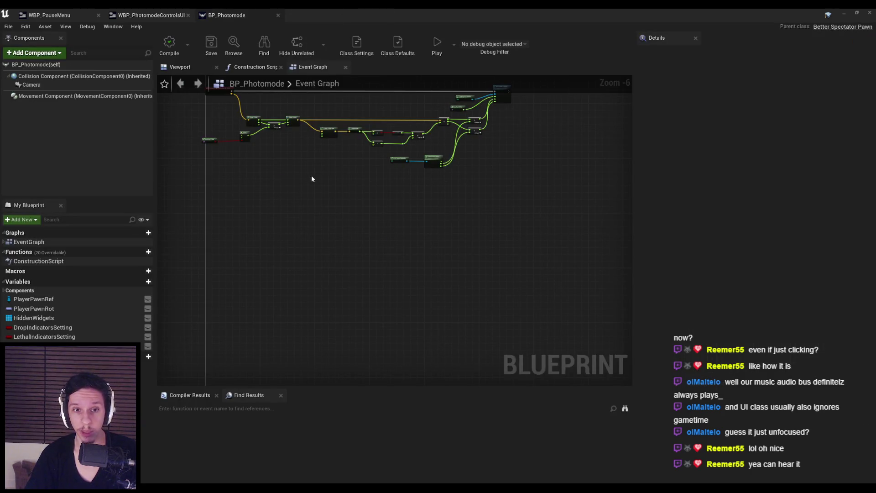
scroll(202, 150, "up", 4)
scroll(289, 133, "down", 2)
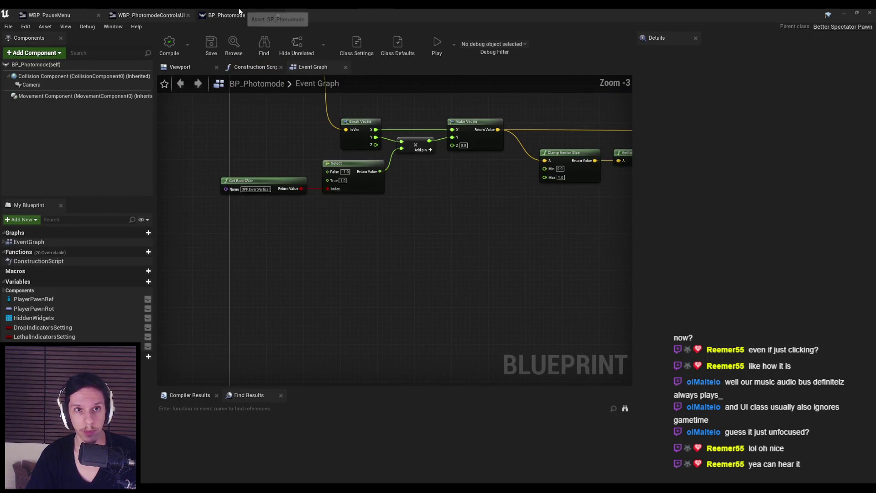
Play the test level, enter photo mode with P, and jump to the enemy blueprint's failing Branch.
left_click(150, 15)
left_click(844, 15)
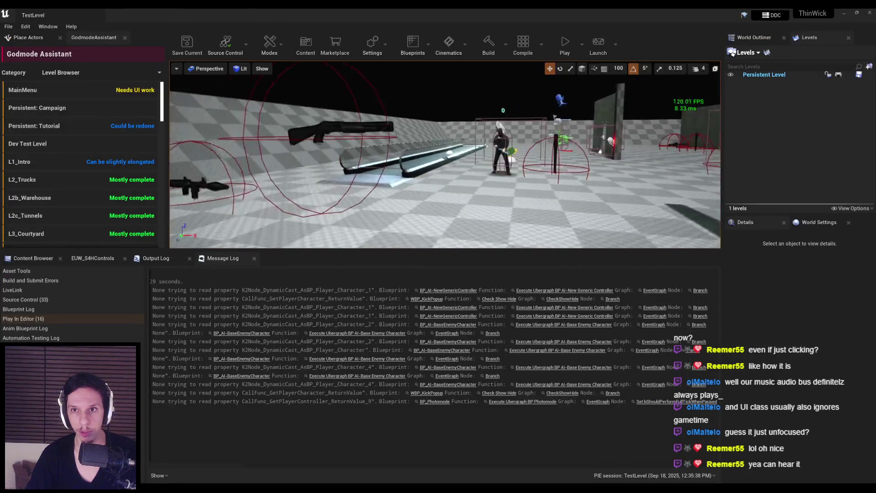
left_click(609, 45)
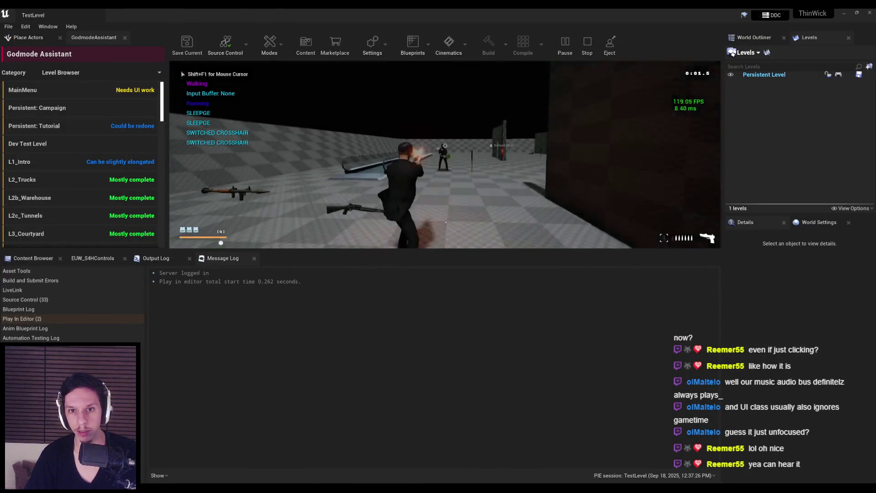
key("p")
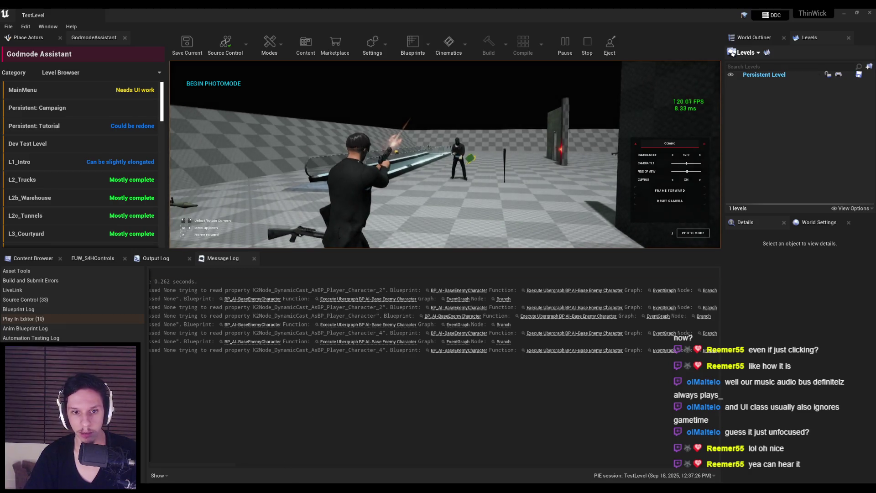
mouse_move(295, 466)
left_mouse_down()
mouse_move(225, 466)
mouse_move(338, 464)
left_mouse_up()
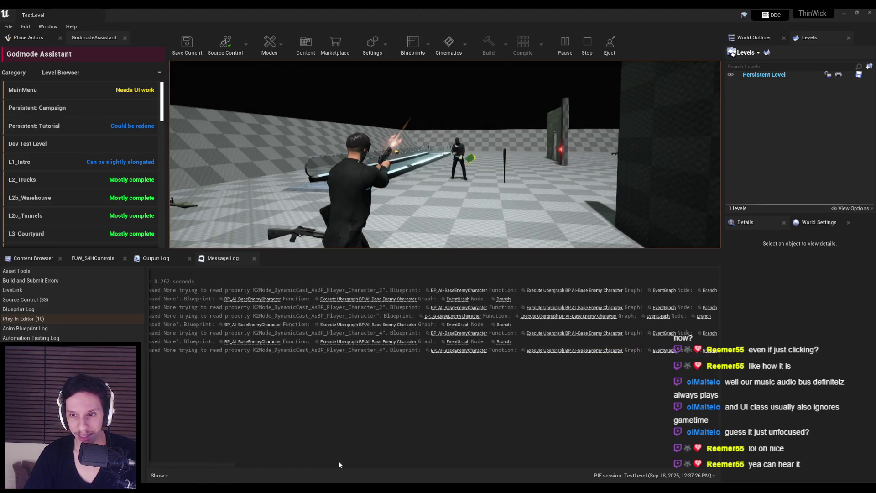
left_click(710, 290)
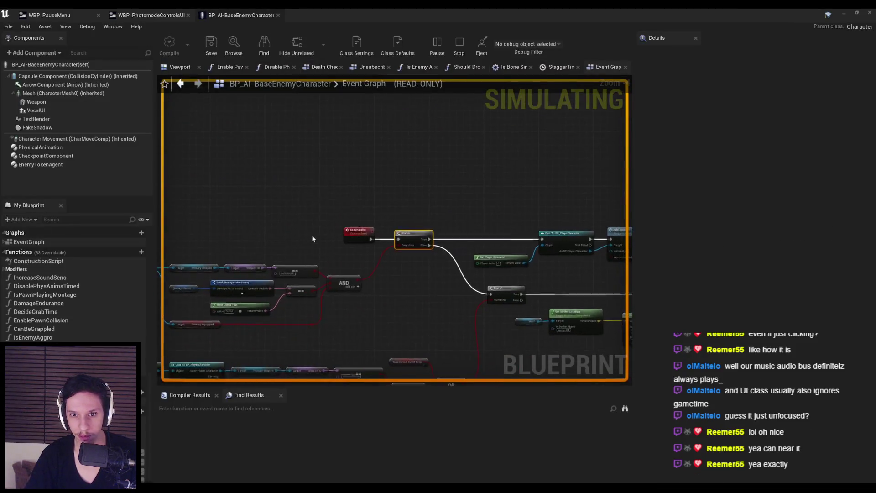
mouse_move(313, 249)
left_mouse_down()
mouse_move(473, 258)
mouse_move(284, 257)
mouse_move(446, 256)
left_mouse_up()
scroll(473, 258, "down", 1)
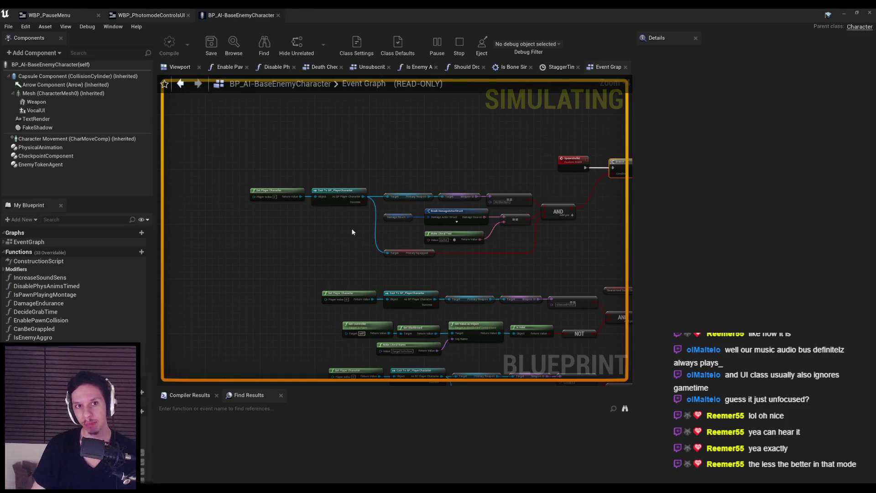
mouse_move(227, 170)
left_mouse_down()
mouse_move(313, 226)
mouse_move(308, 220)
left_mouse_up()
scroll(308, 219, "up", 3)
scroll(310, 228, "down", 2)
scroll(314, 251, "up", 2)
scroll(246, 248, "down", 1)
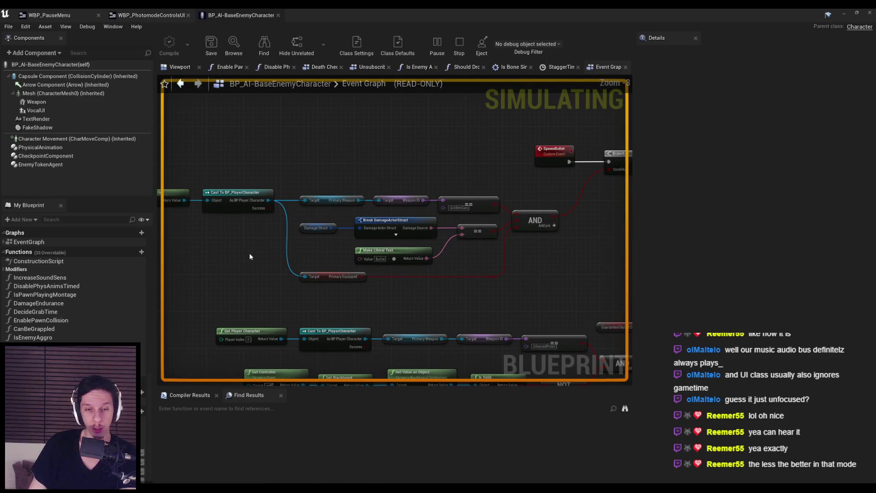
left_click_drag(269, 172, 379, 247)
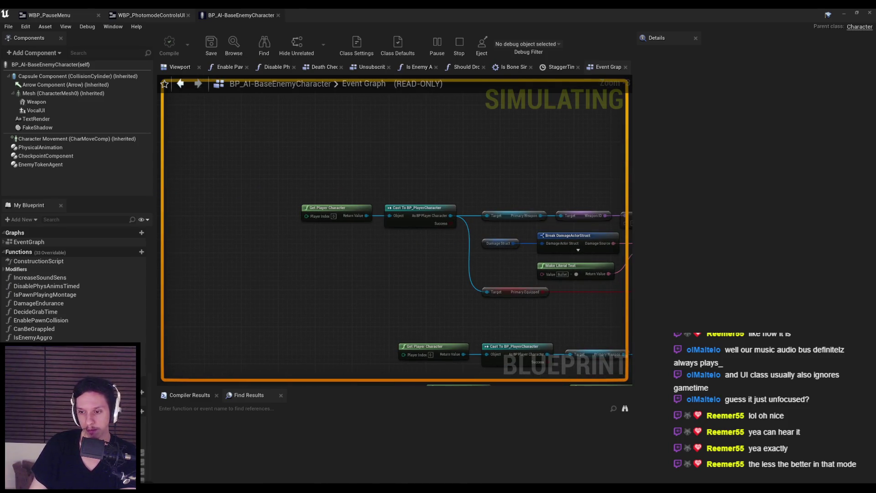
left_click_drag(297, 195, 377, 230)
left_click(377, 231)
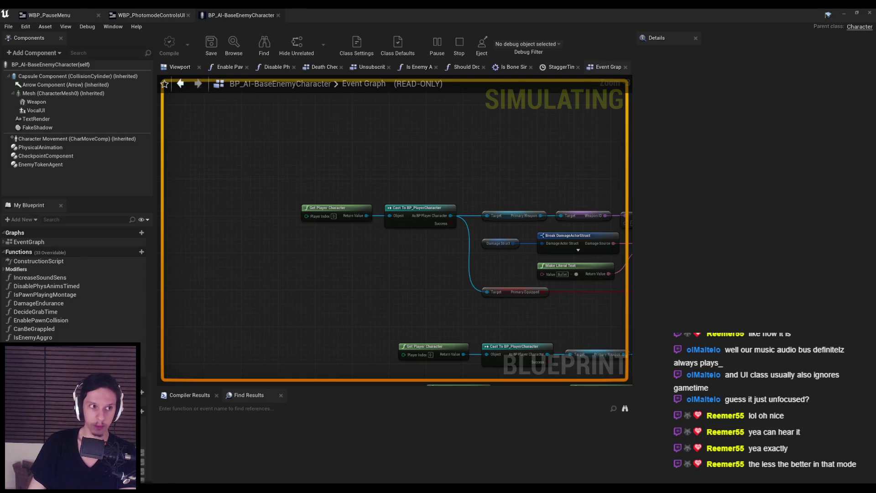
scroll(391, 278, "down", 2)
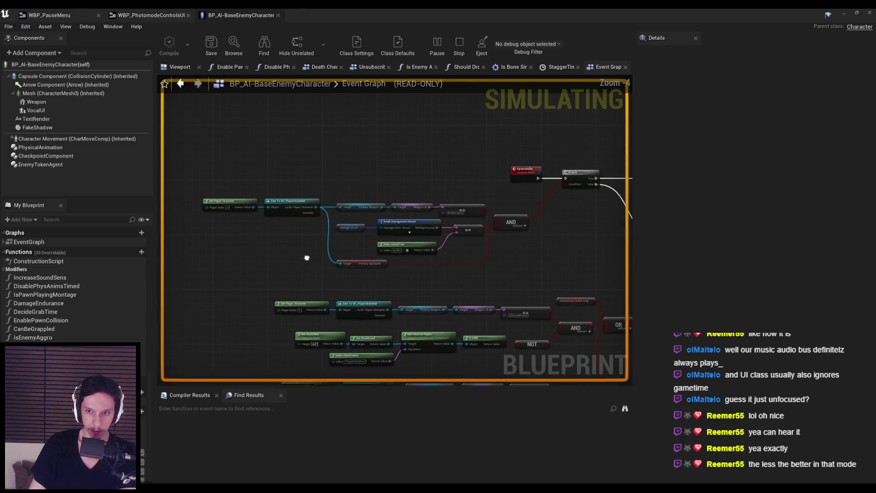
left_click_drag(308, 258, 306, 240)
mouse_move(501, 261)
left_mouse_down()
mouse_move(415, 296)
mouse_move(535, 296)
left_mouse_up()
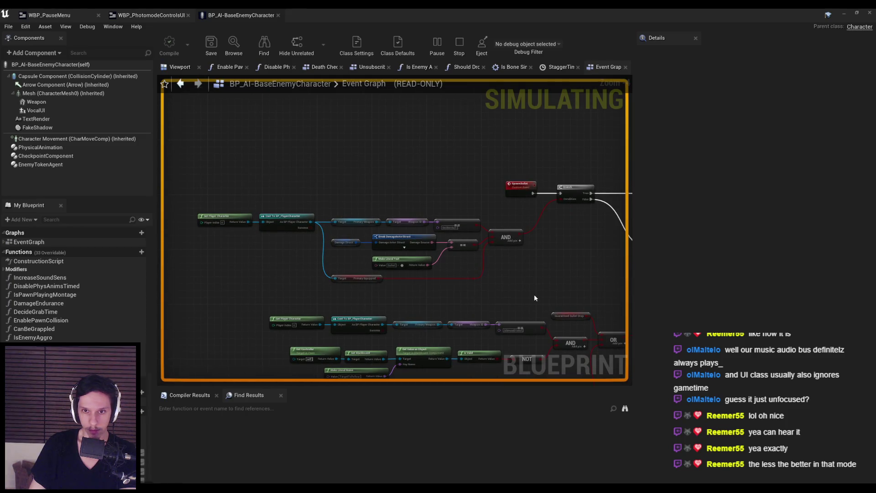
scroll(316, 262, "up", 2)
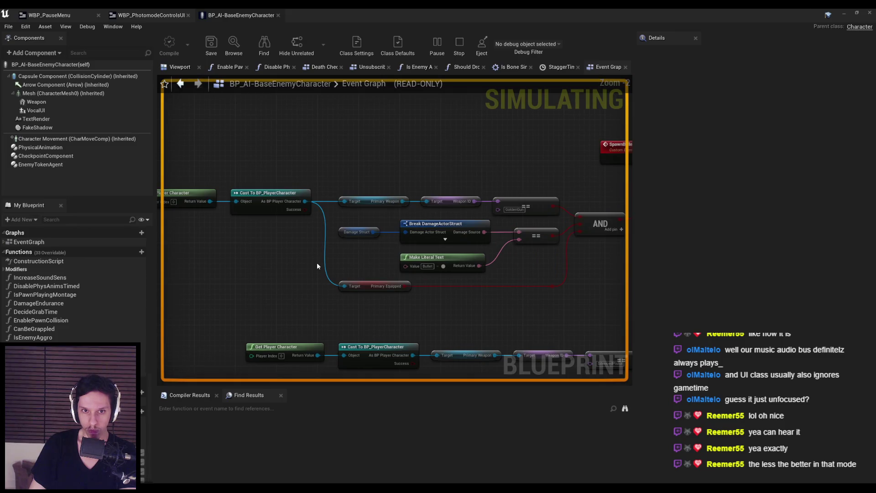
scroll(348, 262, "down", 1)
scroll(347, 261, "down", 1)
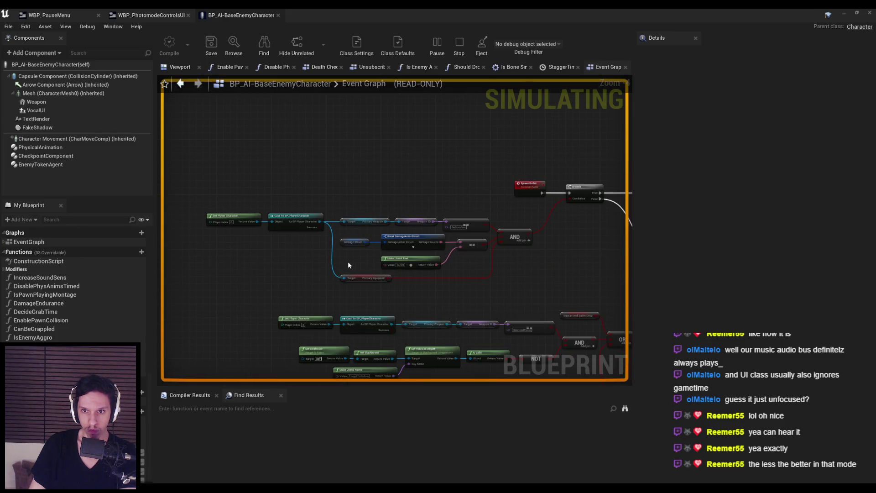
scroll(347, 262, "up", 1)
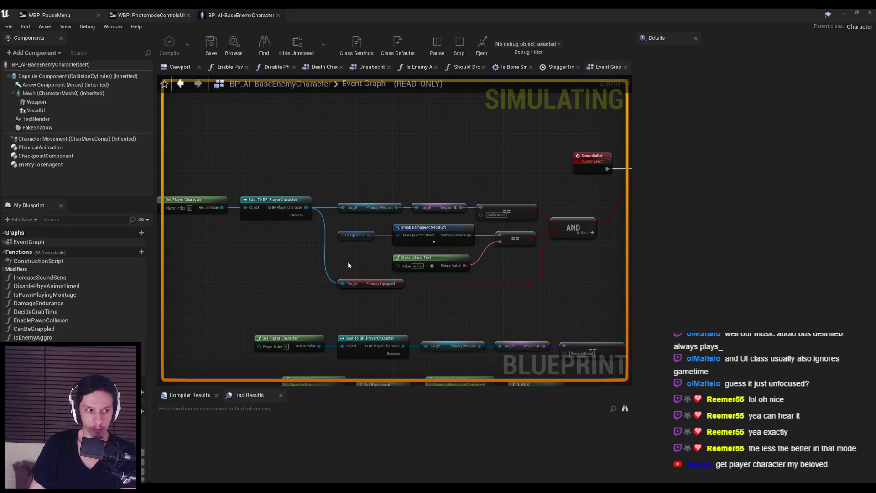
scroll(348, 261, "down", 2)
scroll(417, 282, "up", 1)
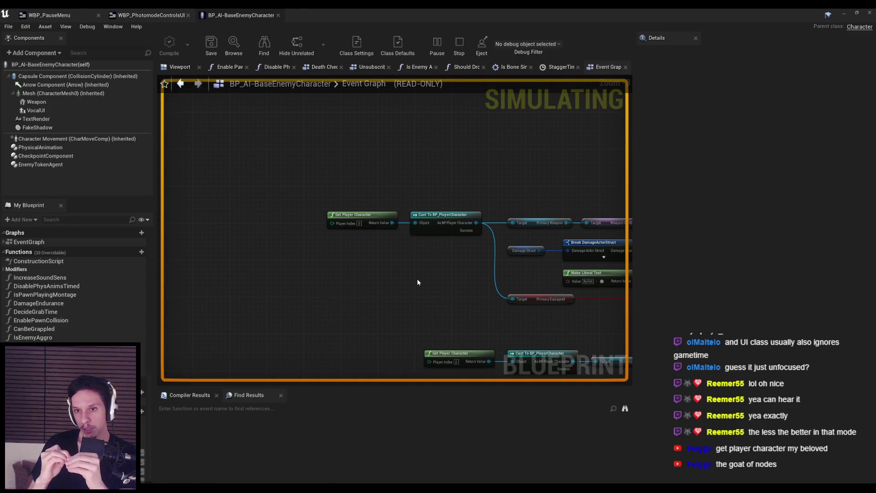
left_click_drag(452, 309, 388, 312)
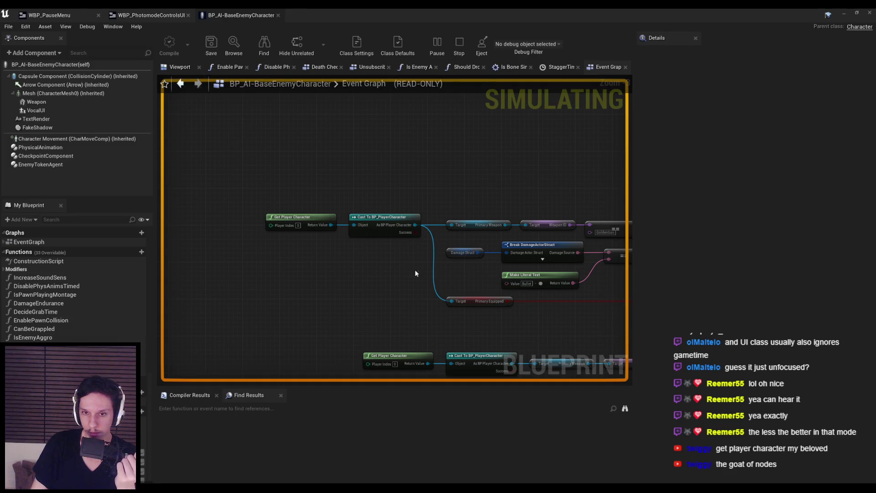
mouse_move(438, 284)
left_mouse_down()
mouse_move(215, 271)
mouse_move(53, 280)
mouse_move(343, 271)
left_mouse_up()
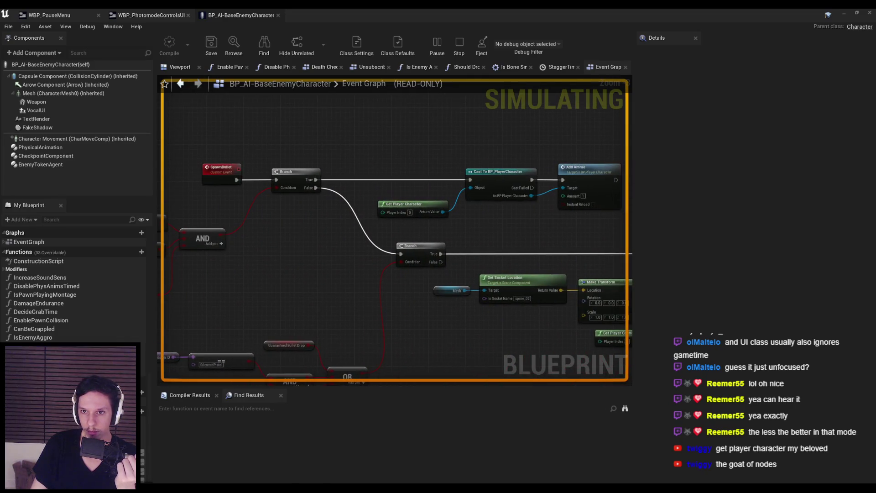
left_click_drag(508, 236, 511, 238)
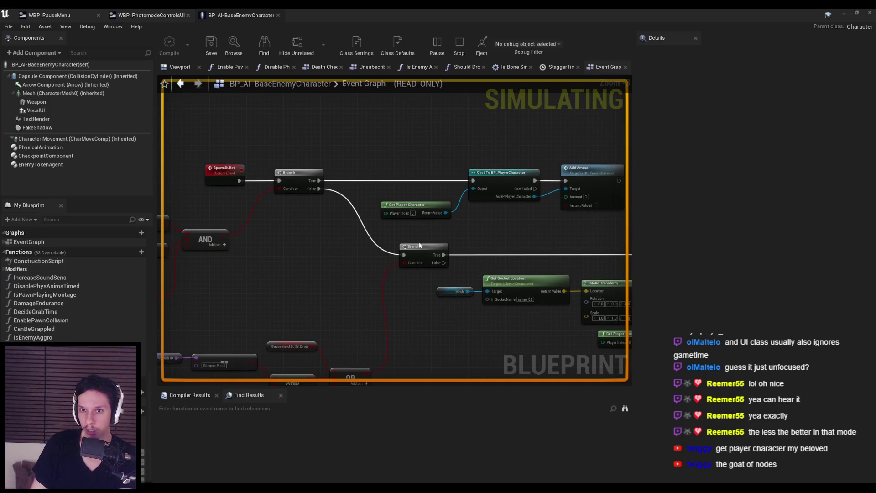
mouse_move(271, 298)
left_mouse_down()
mouse_move(506, 283)
mouse_move(180, 294)
mouse_move(597, 272)
left_mouse_up()
left_click_drag(543, 211, 381, 197)
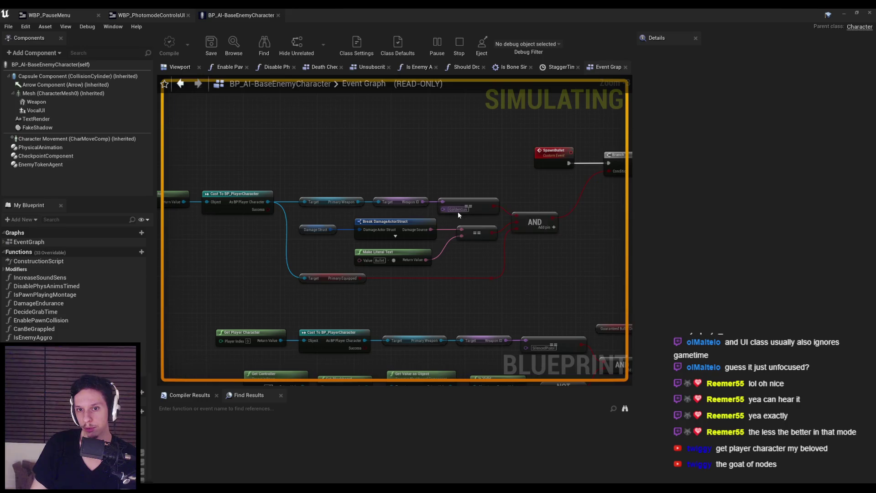
mouse_move(568, 271)
left_mouse_down()
mouse_move(391, 260)
mouse_move(574, 269)
left_mouse_up()
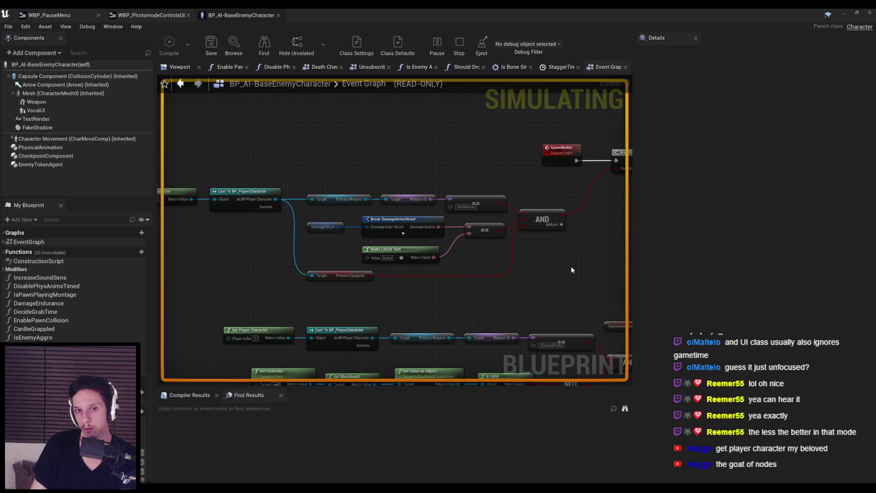
left_click_drag(333, 266, 476, 275)
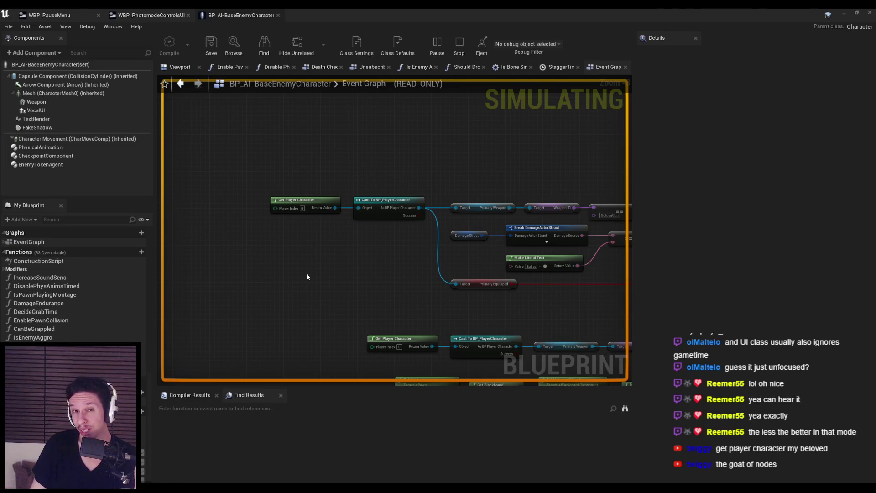
left_click_drag(444, 301, 279, 303)
scroll(73, 292, "down", 5)
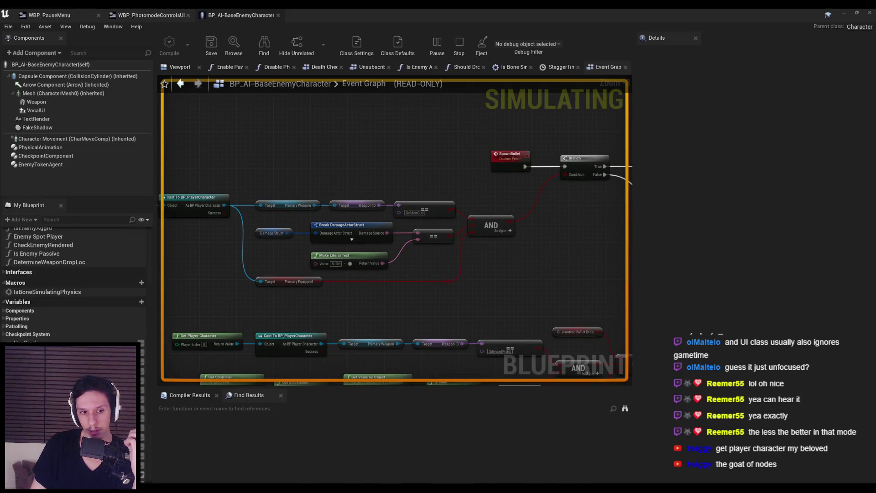
scroll(142, 468, "down", 1)
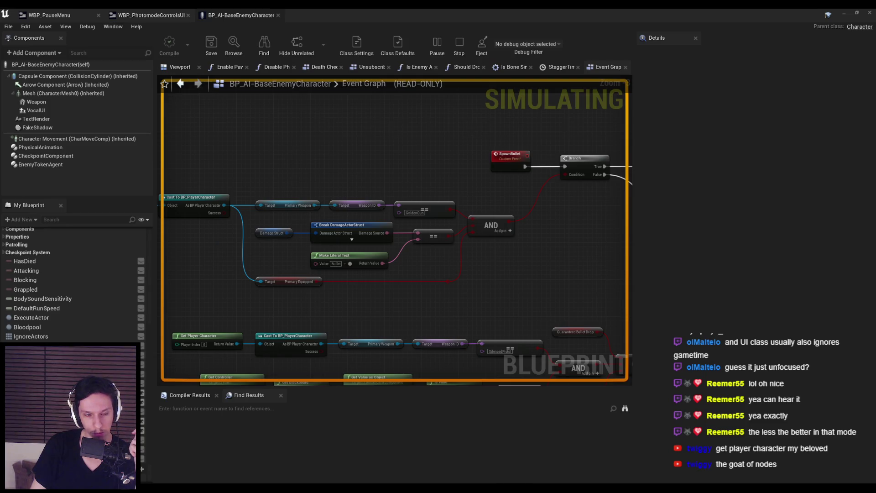
scroll(73, 283, "up", 10)
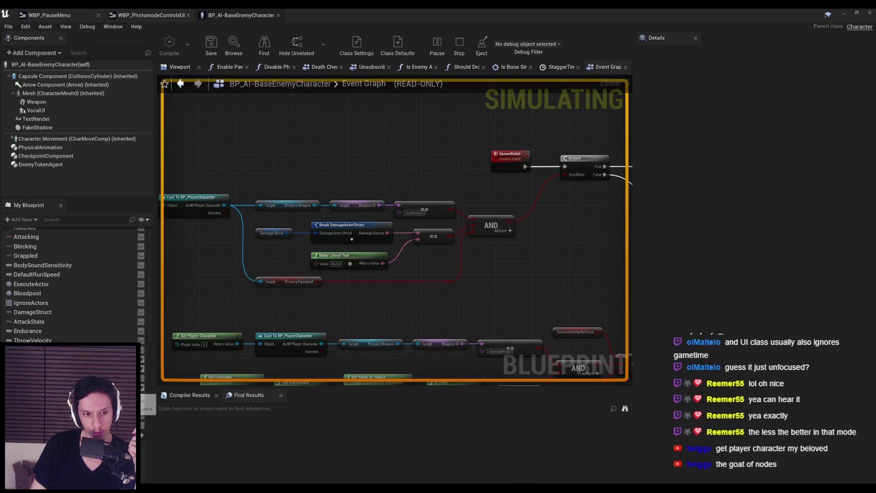
scroll(73, 282, "up", 3)
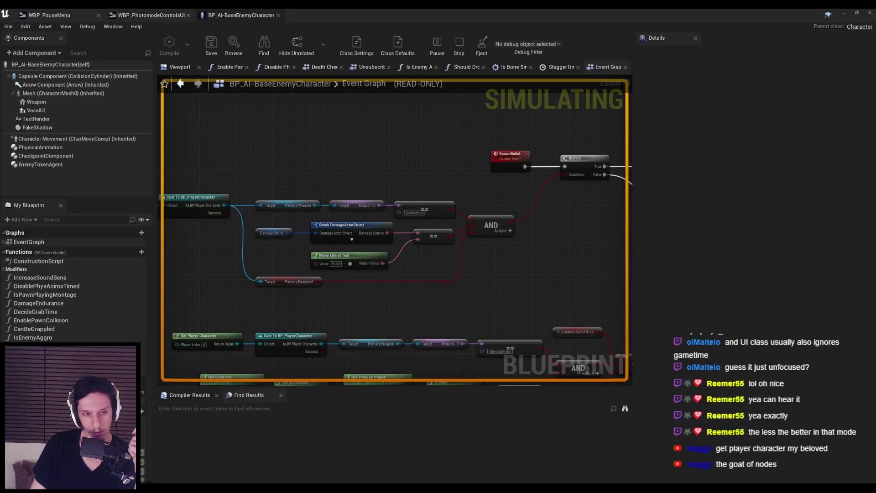
left_click_drag(225, 292, 321, 313)
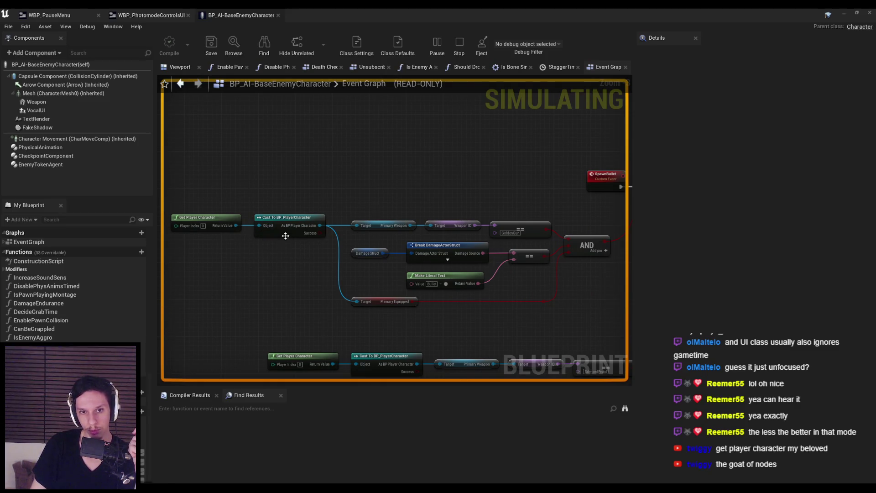
scroll(73, 284, "down", 5)
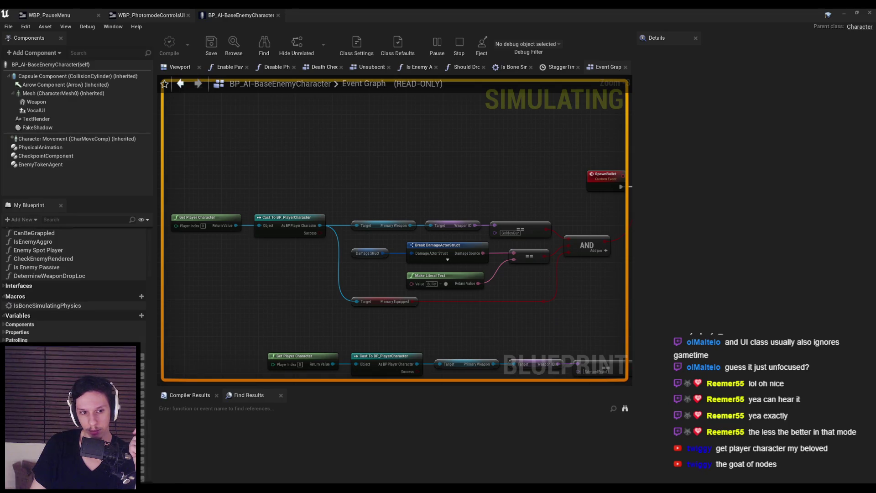
scroll(73, 285, "down", 10)
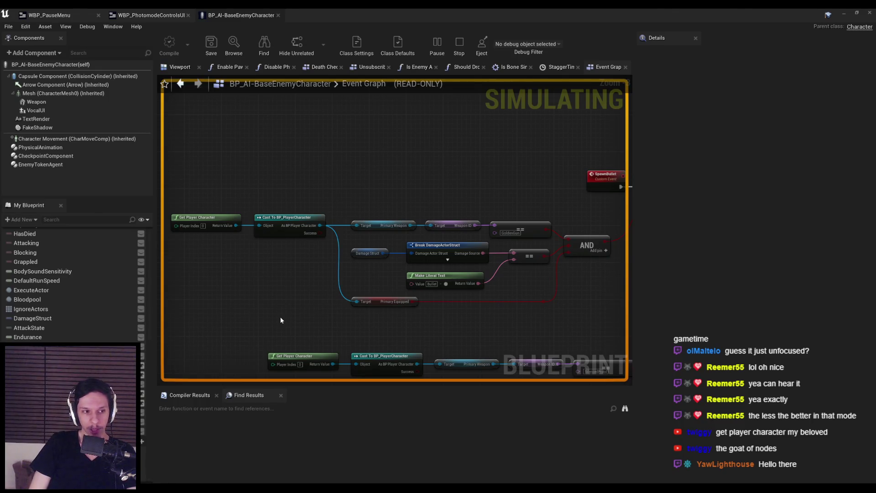
left_click_drag(280, 314, 31, 320)
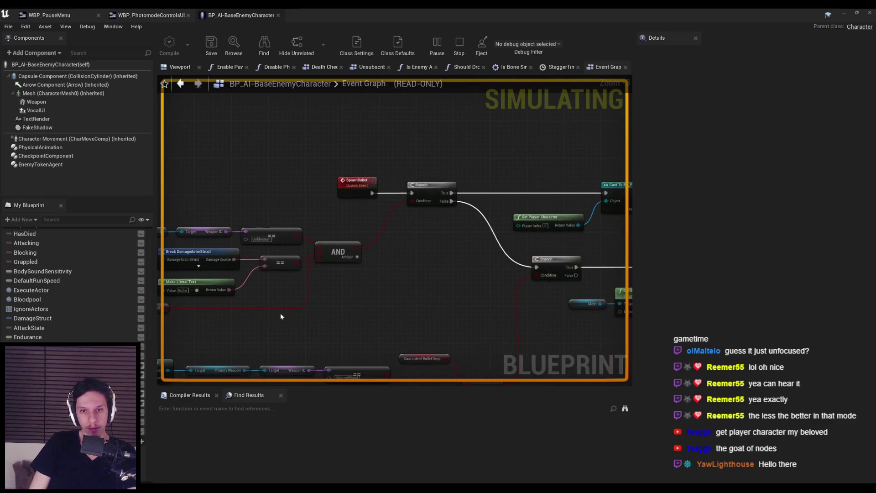
left_click_drag(445, 298, 225, 296)
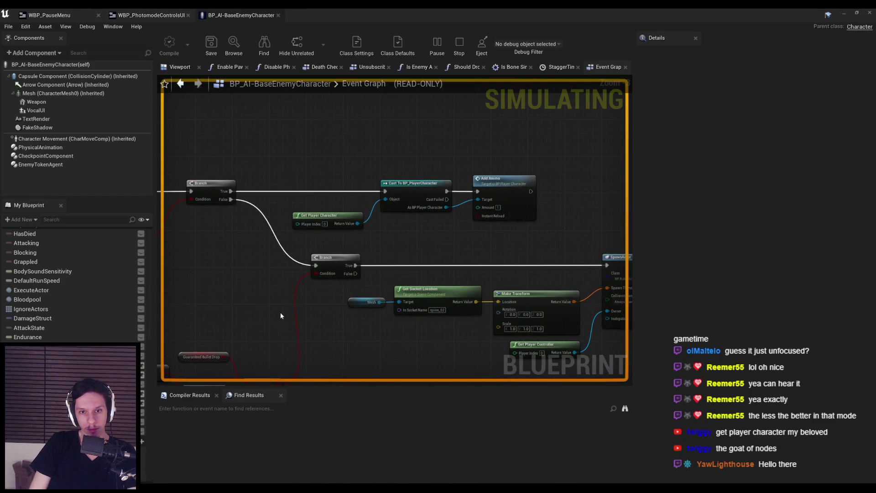
left_click_drag(280, 315, 485, 255)
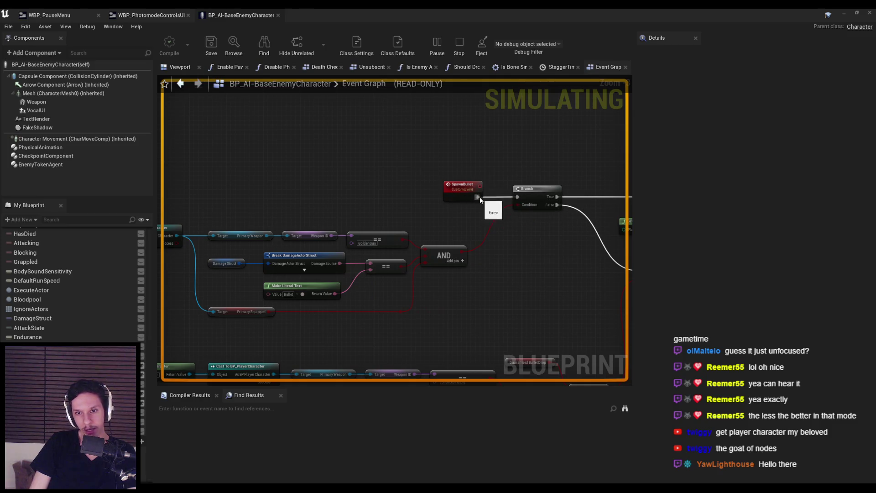
scroll(471, 273, "down", 7)
scroll(471, 273, "up", 4)
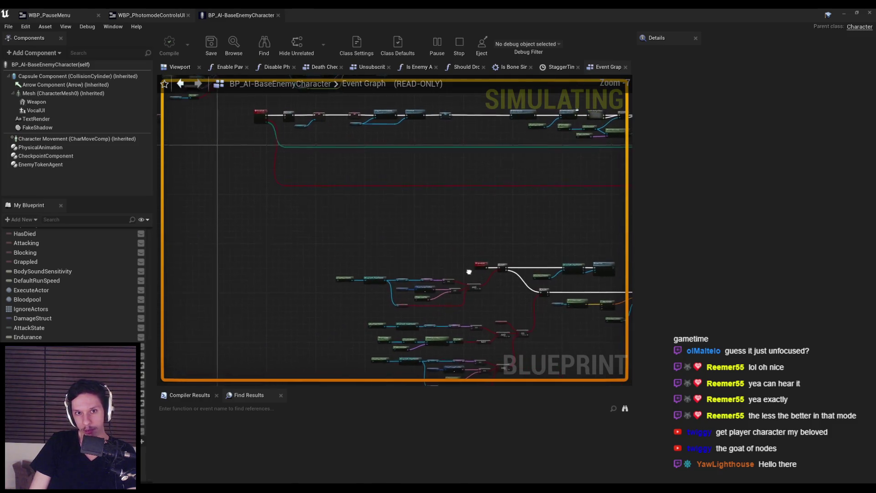
left_click_drag(385, 262, 520, 240)
scroll(375, 269, "up", 2)
scroll(375, 273, "down", 2)
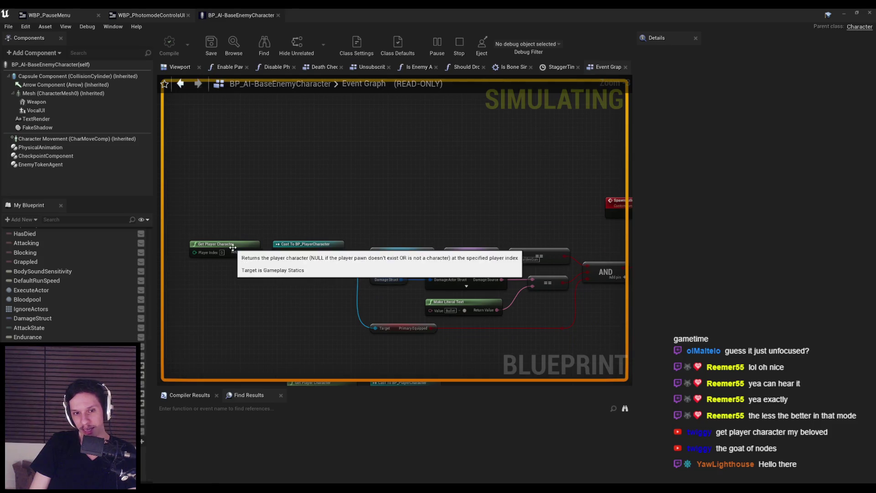
left_click_drag(281, 300, 151, 301)
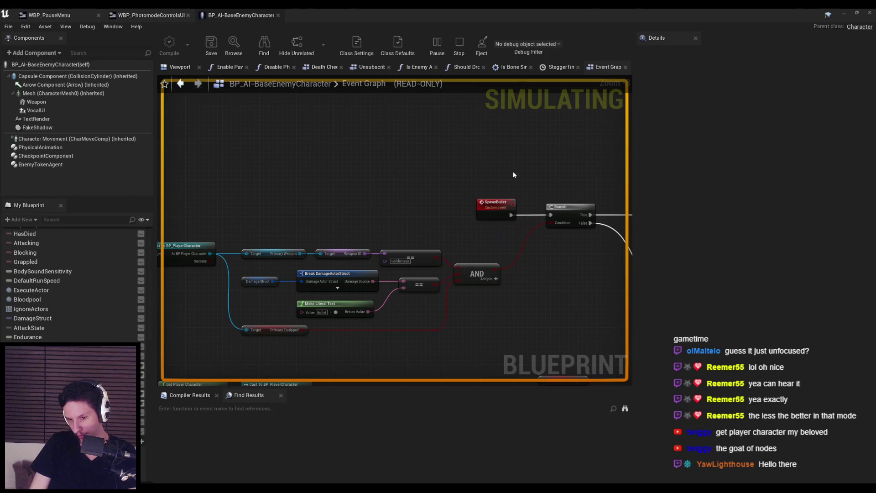
key("alt+Tab")
Restart Play In Editor, enter photo mode with J, and move the photo camera around the player.
key("Escape")
key("alt+p")
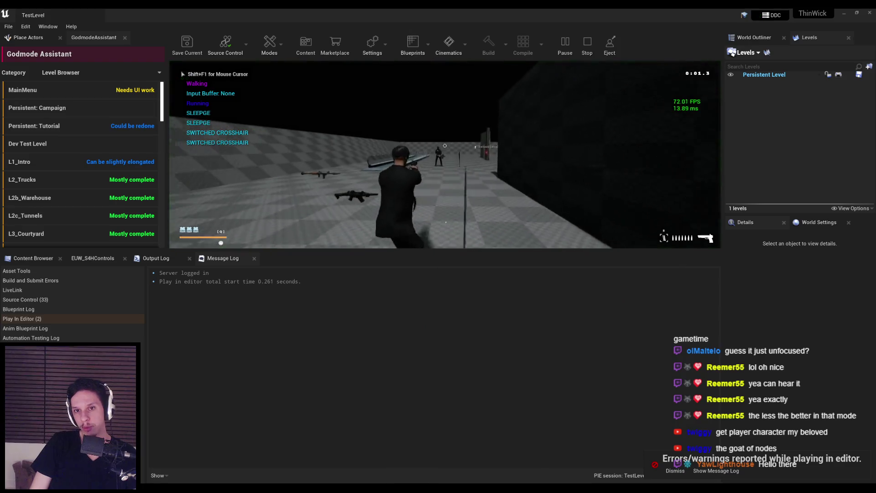
key("j")
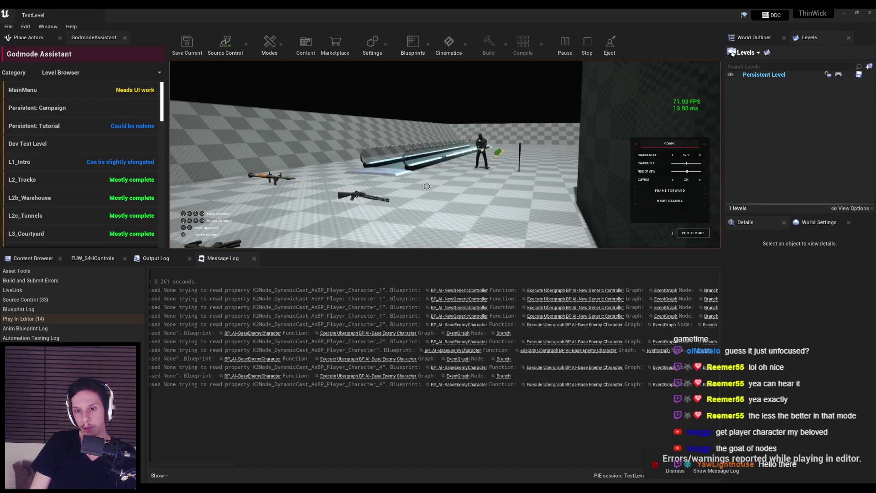
key("r")
key("f")
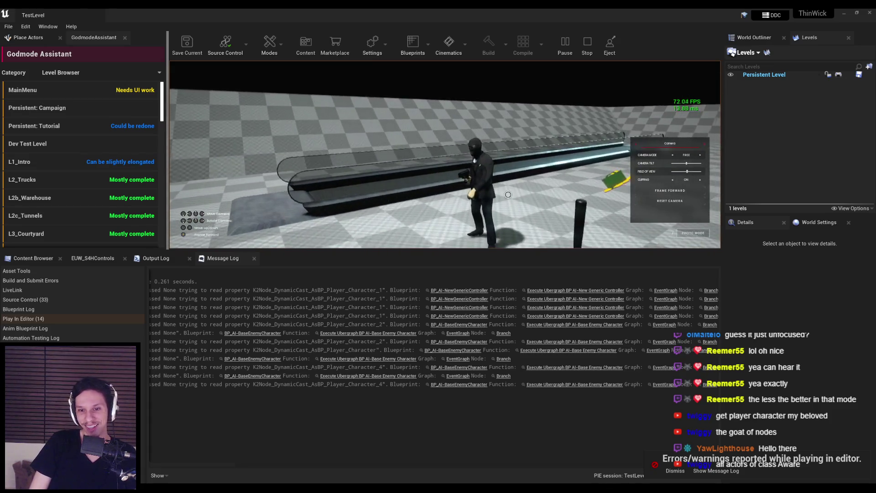
Return to the enemy blueprint's Event Graph and select the Cast To BP_PlayerCharacter nodes.
left_click(374, 470)
left_click_drag(204, 171, 334, 242)
mouse_move(341, 181)
left_mouse_down()
mouse_move(471, 238)
mouse_move(461, 248)
left_mouse_up()
scroll(462, 248, "down", 5)
left_click_drag(220, 191, 373, 279)
scroll(365, 233, "up", 3)
scroll(331, 175, "up", 2)
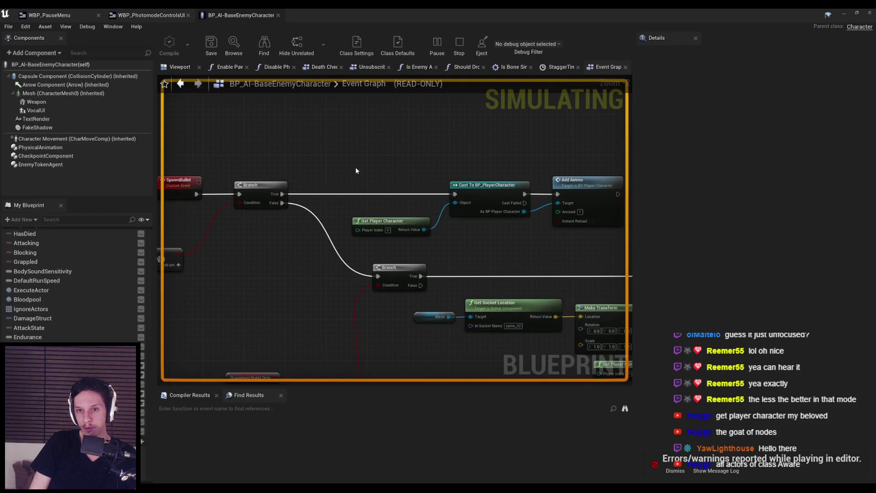
mouse_move(352, 169)
left_mouse_down()
mouse_move(488, 248)
mouse_move(513, 243)
left_mouse_up()
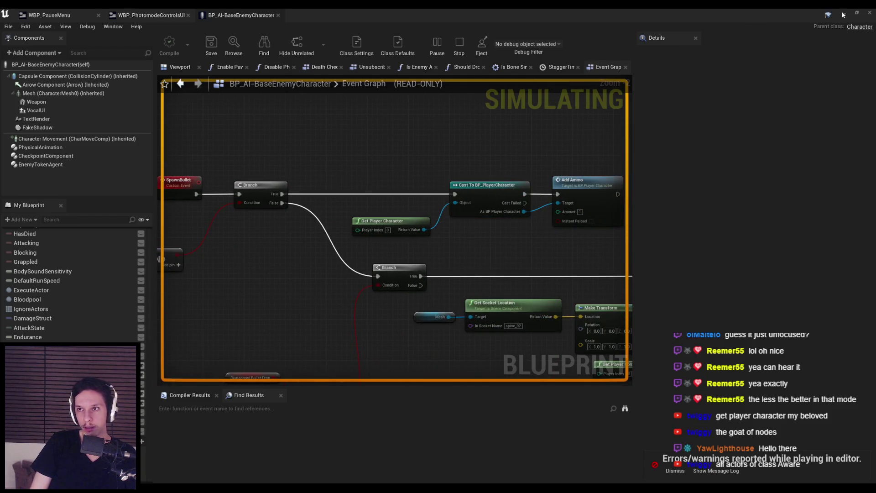
left_click(843, 15)
mouse_move(414, 461)
left_mouse_down()
mouse_move(291, 458)
mouse_move(437, 468)
left_mouse_up()
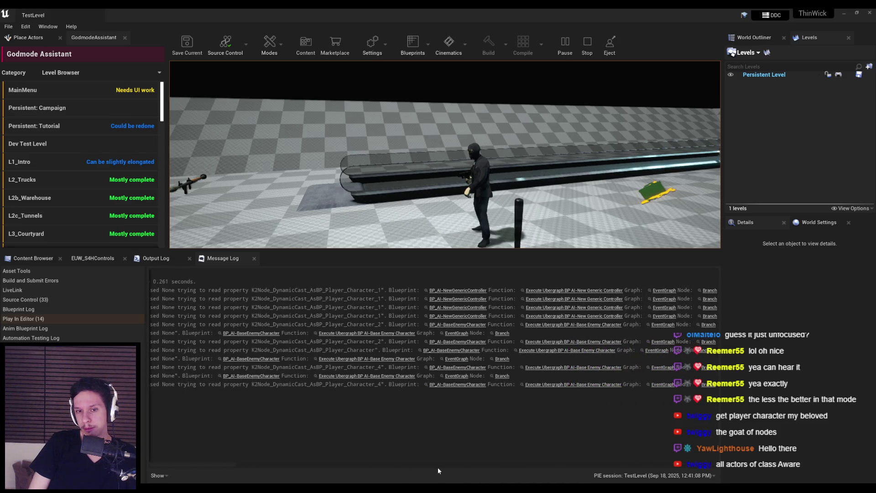
left_click(292, 449)
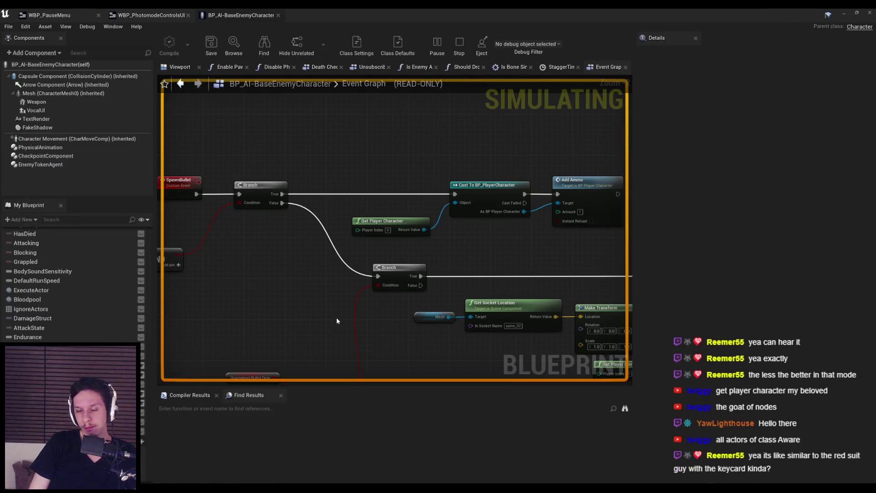
scroll(433, 317, "down", 6)
scroll(353, 223, "down", 2)
scroll(353, 222, "up", 2)
scroll(388, 237, "down", 2)
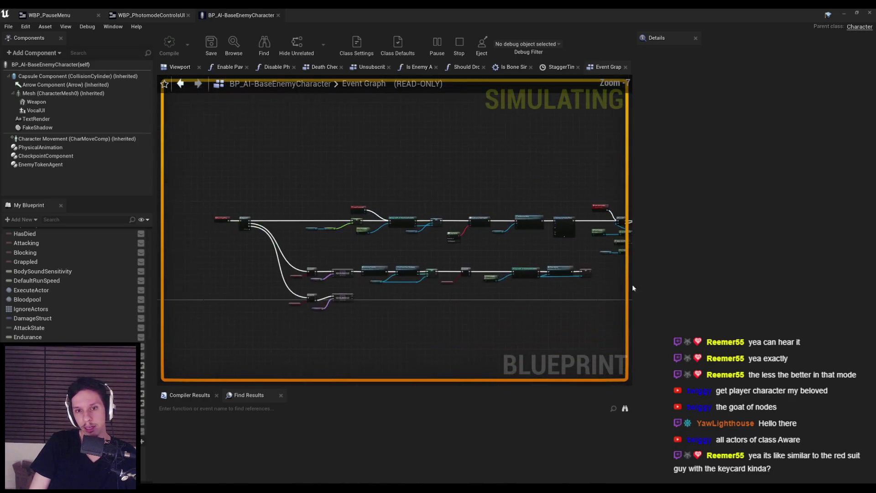